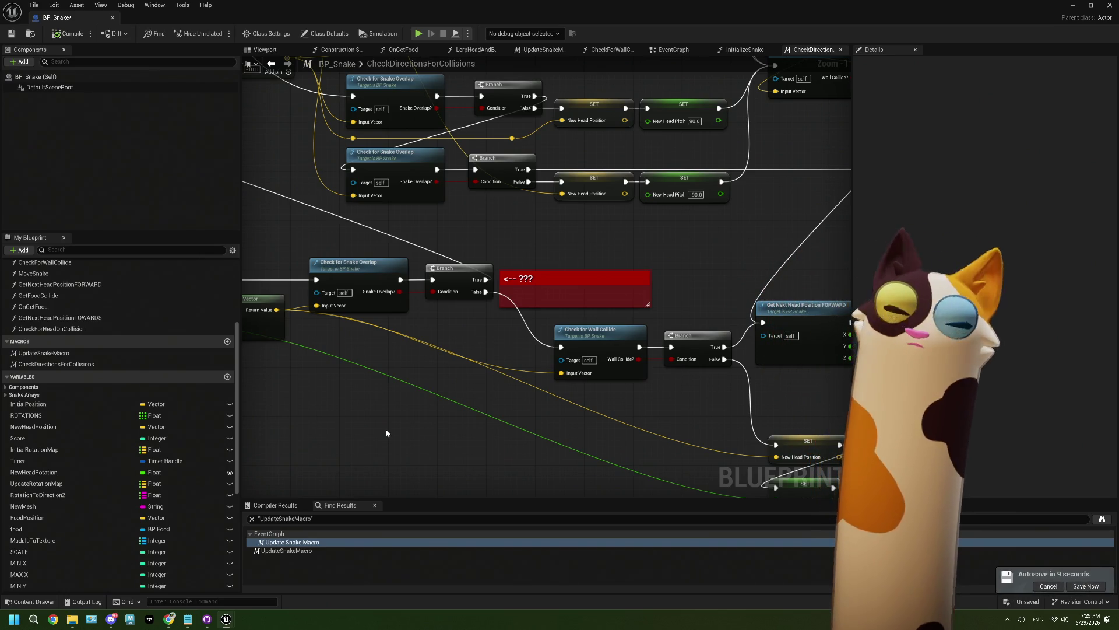
Find the Get Next Head Position TOWARDS node in CheckDirectionsForCollisions and open its function graph
scroll(657, 256, down, 3)
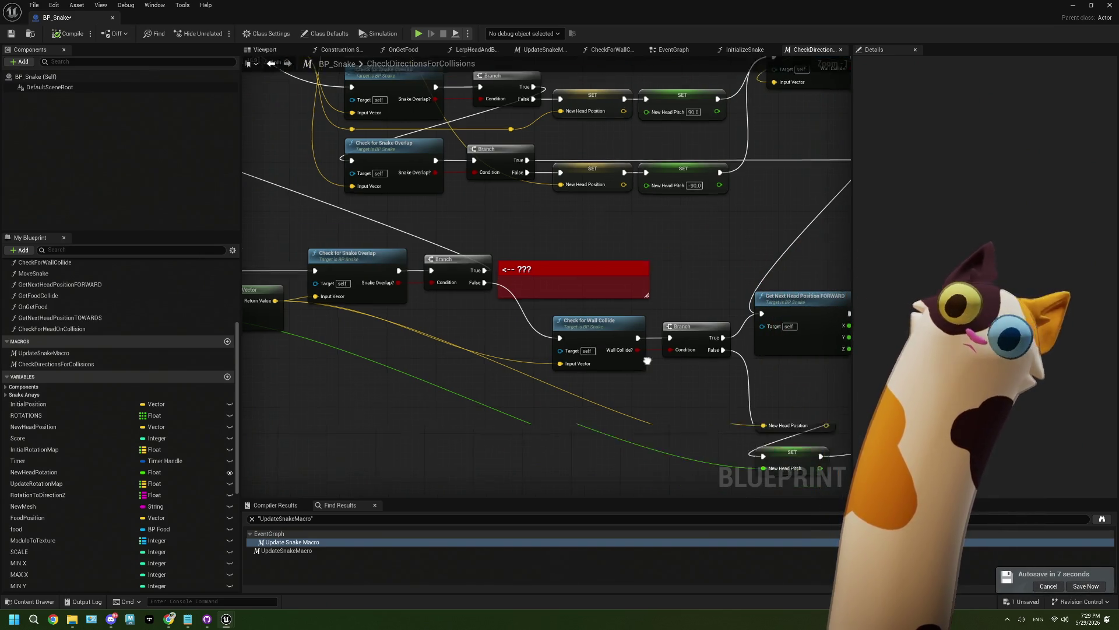
scroll(657, 256, up, 4)
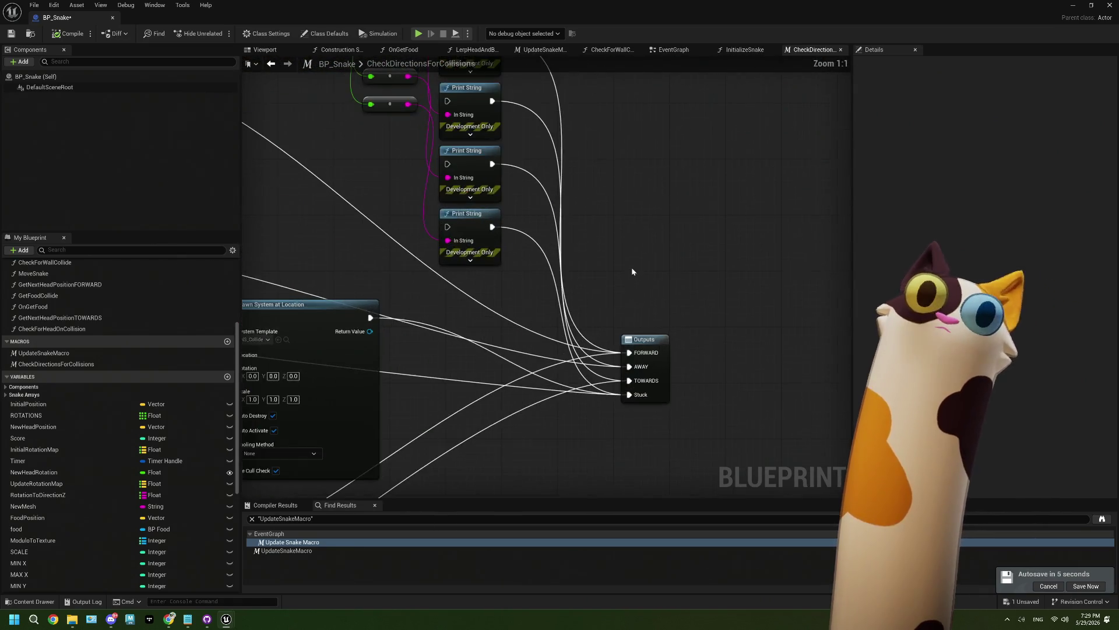
mouse_move(671, 328)
mouse_down()
mouse_move(603, 357)
mouse_move(644, 300)
mouse_up()
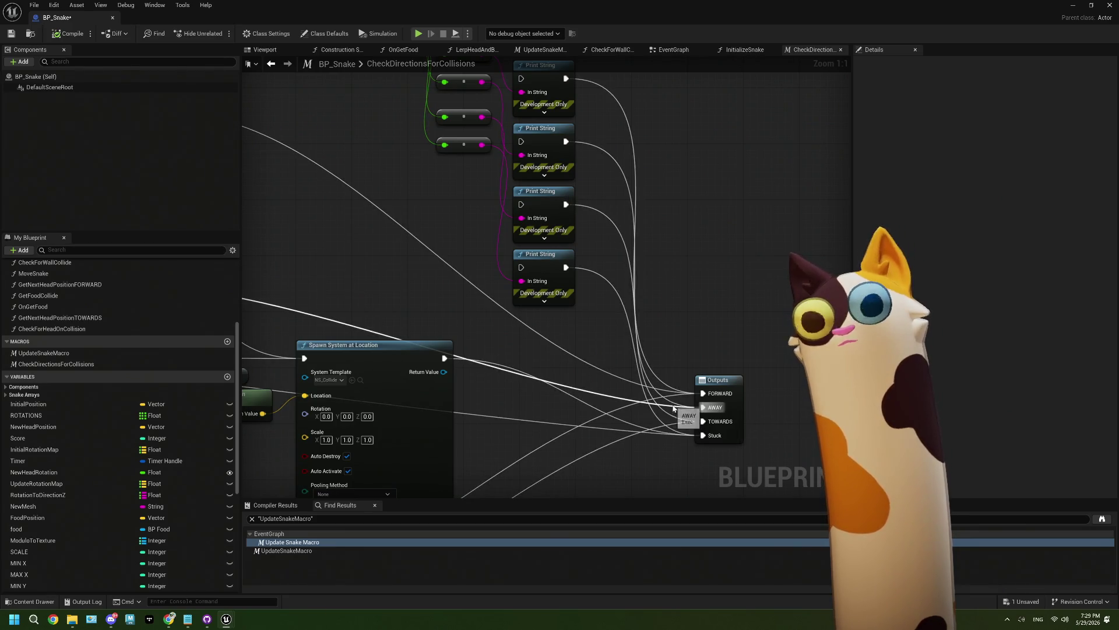
scroll(677, 412, down, 3)
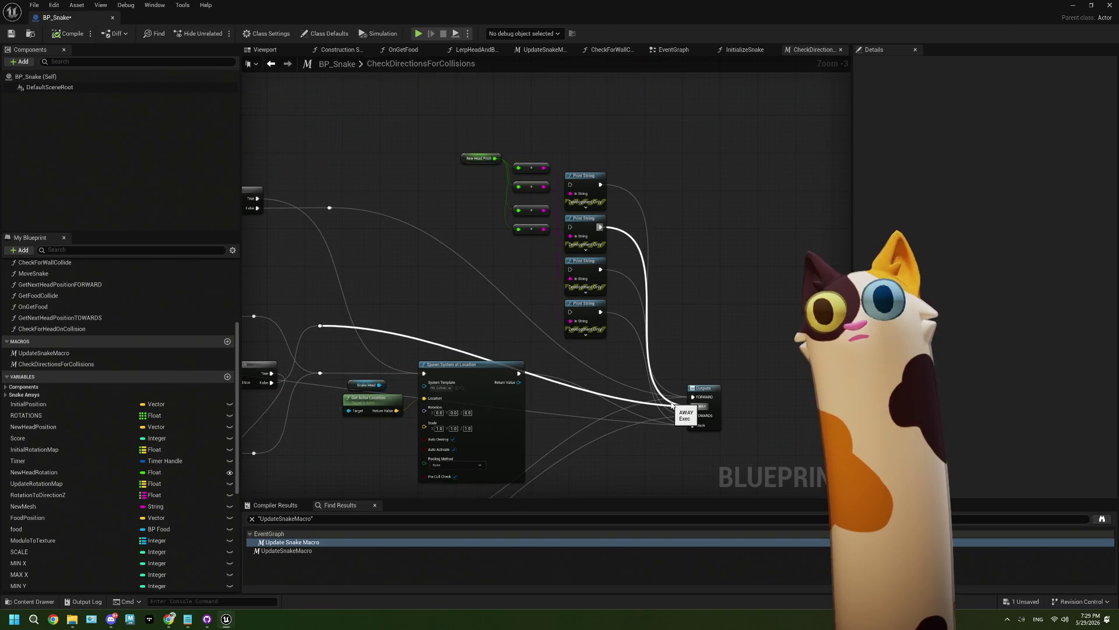
mouse_move(350, 394)
mouse_down()
mouse_move(595, 371)
mouse_move(640, 353)
mouse_move(707, 285)
mouse_up()
scroll(640, 353, down, 1)
scroll(455, 378, up, 2)
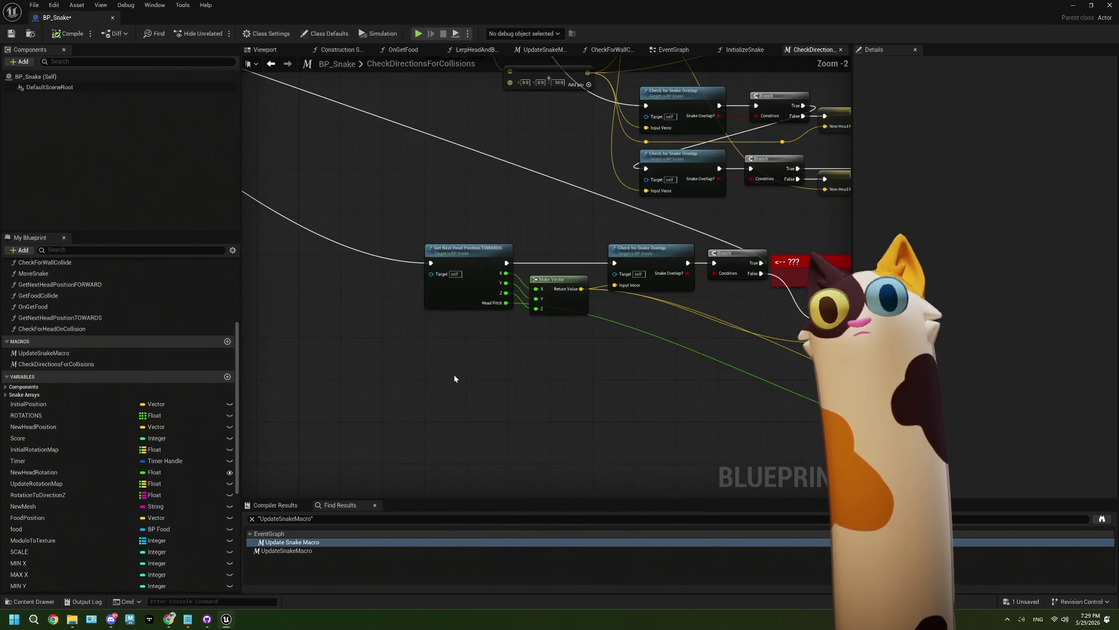
drag(453, 297, 474, 369)
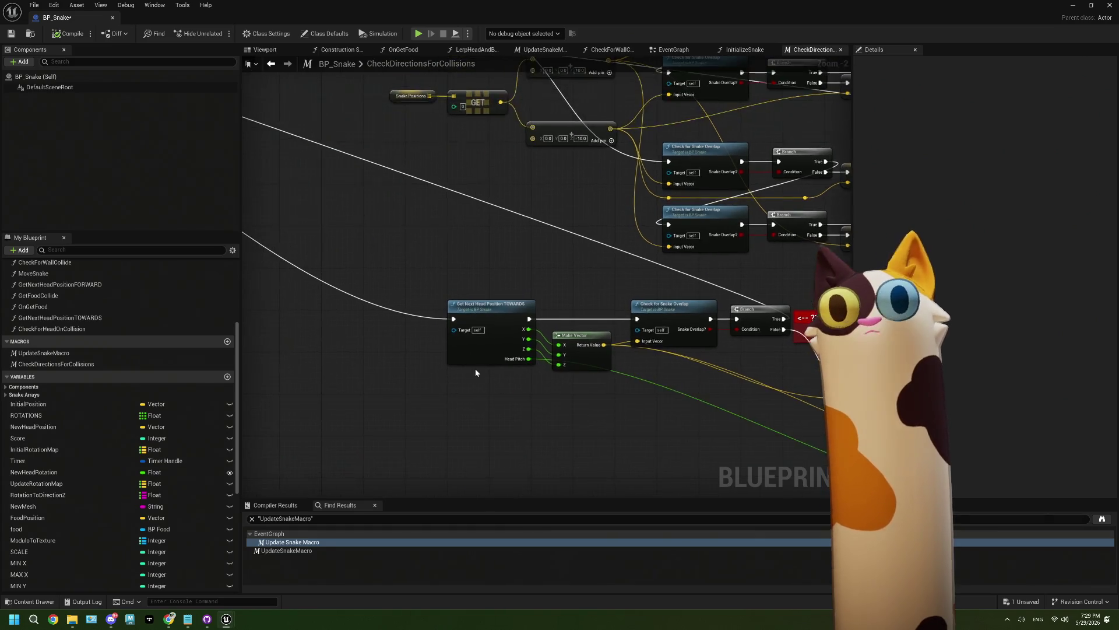
scroll(475, 368, up, 1)
double_click(480, 357)
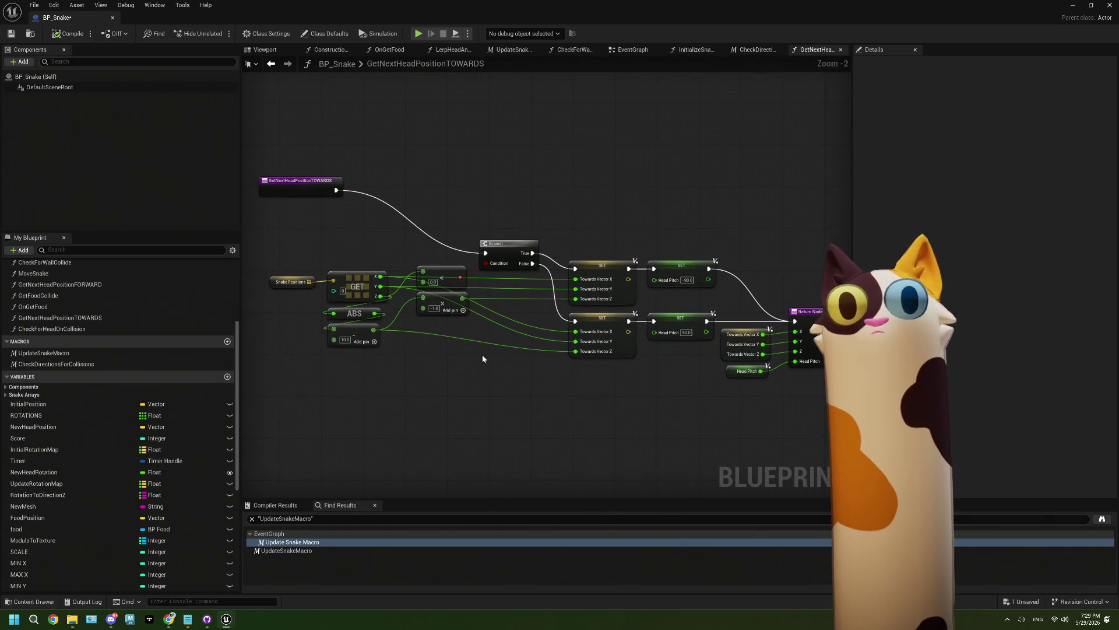
Select the Snake Positions and GET nodes together and shift them down-right
scroll(392, 365, up, 2)
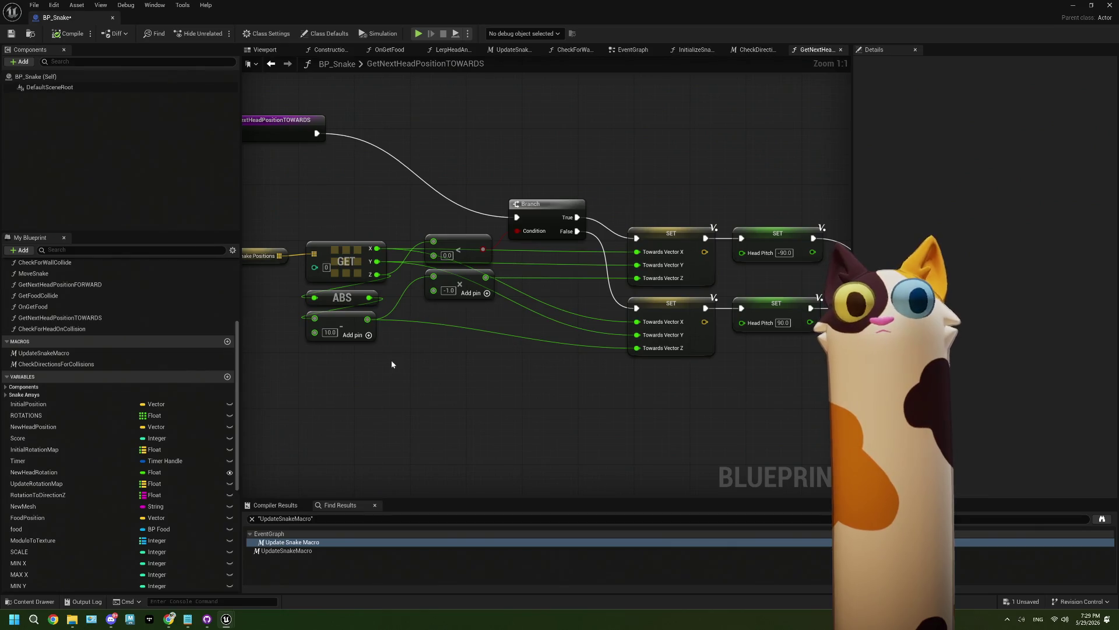
mouse_move(687, 369)
mouse_down()
mouse_move(517, 365)
mouse_move(722, 360)
mouse_up()
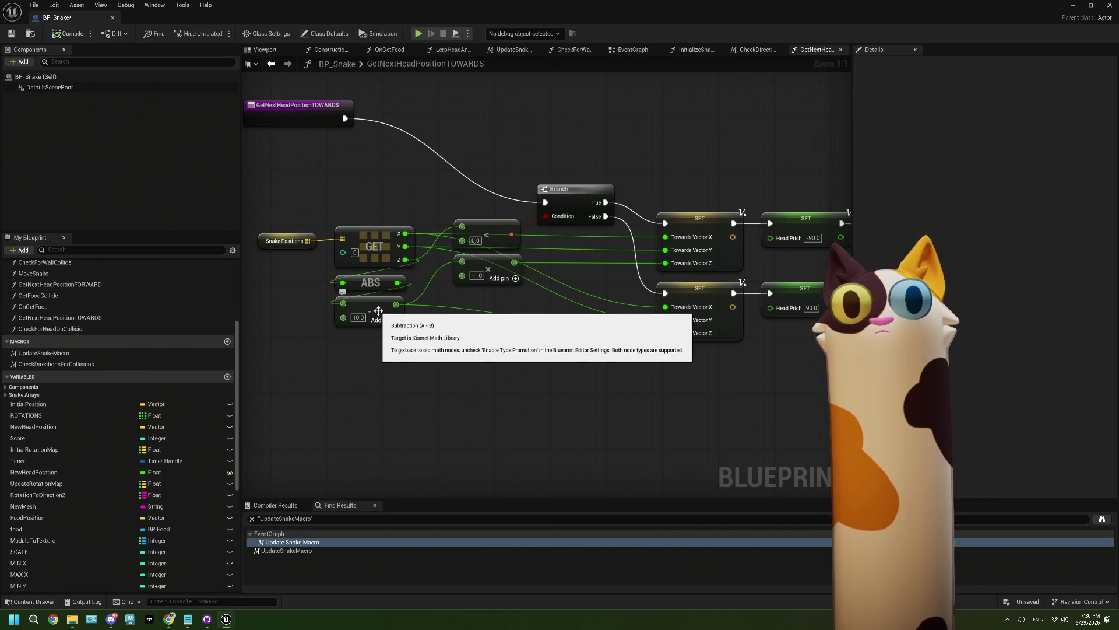
drag(379, 311, 461, 349)
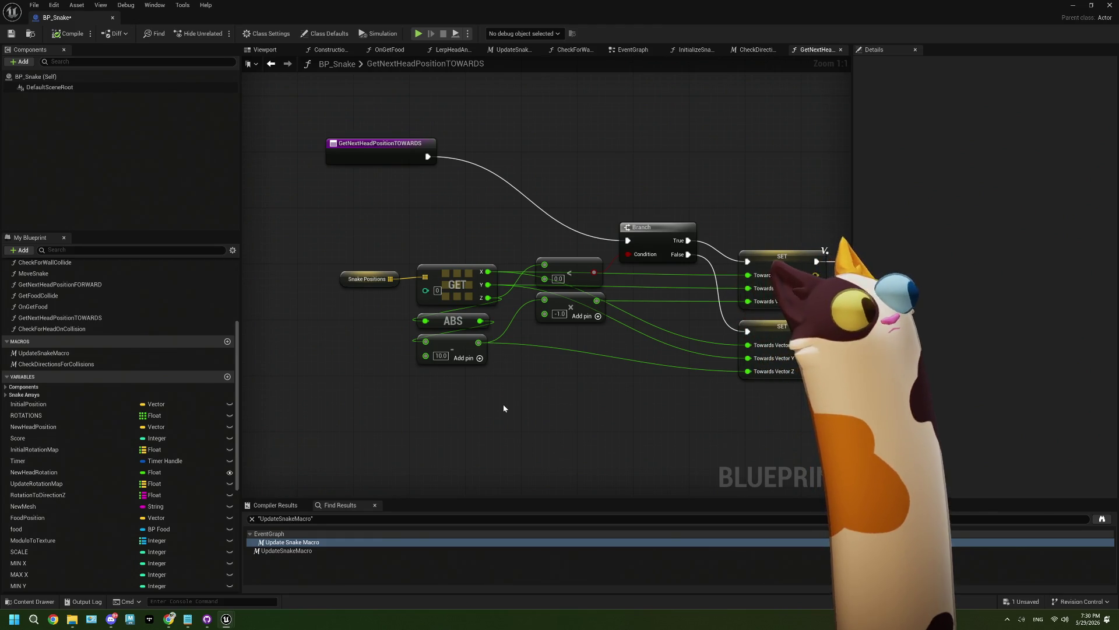
mouse_move(383, 253)
mouse_down()
mouse_move(448, 289)
mouse_move(410, 247)
mouse_up()
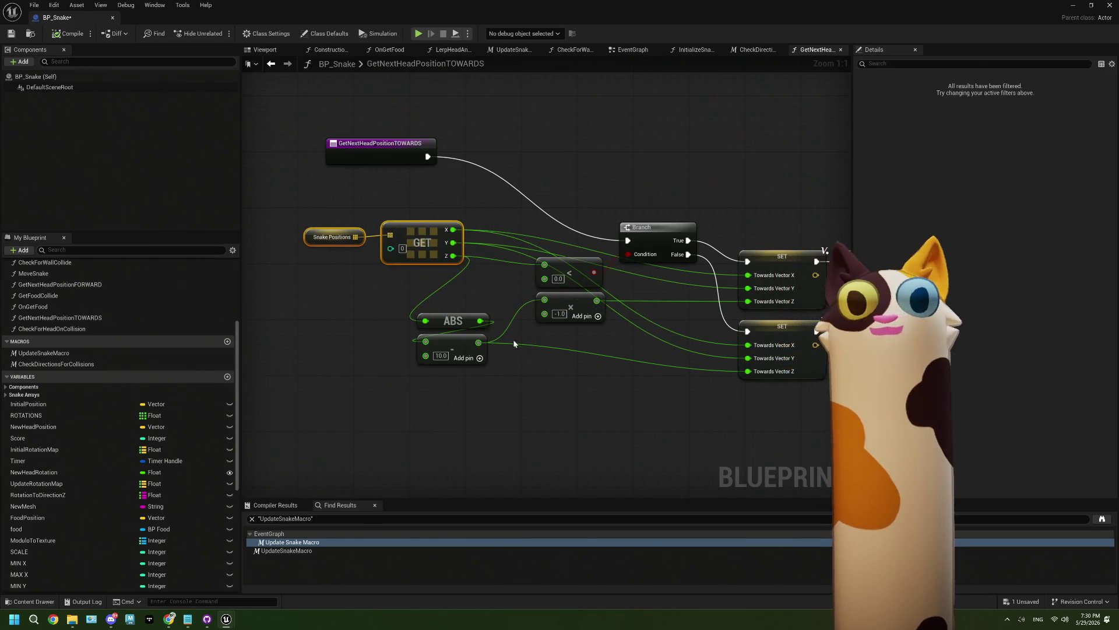
mouse_move(537, 349)
mouse_down()
mouse_move(570, 352)
mouse_move(470, 306)
mouse_up()
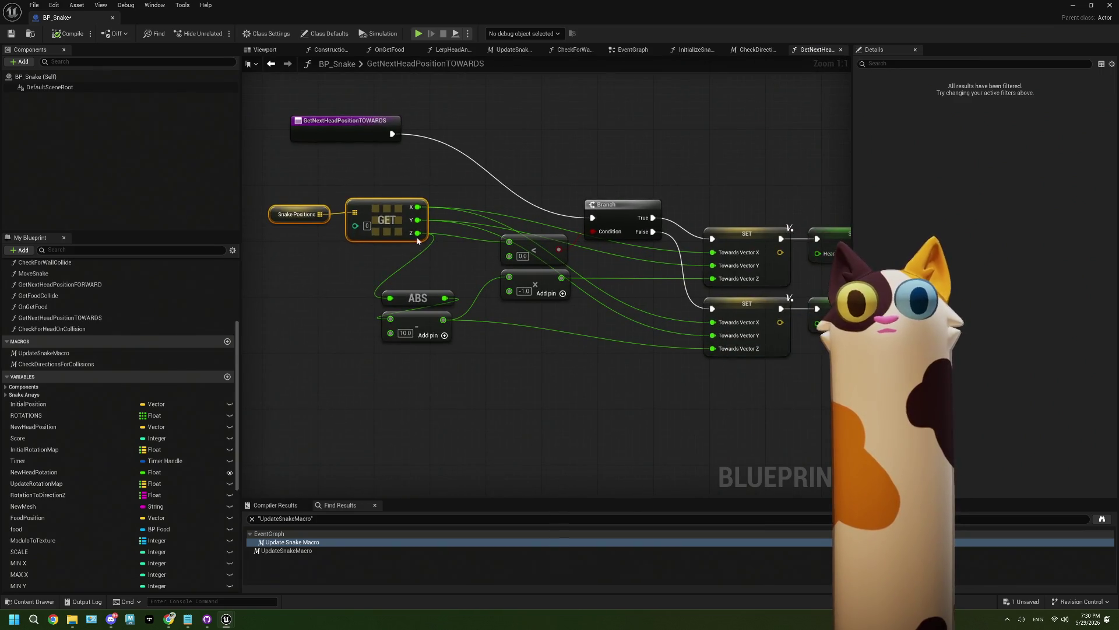
drag(379, 205, 414, 249)
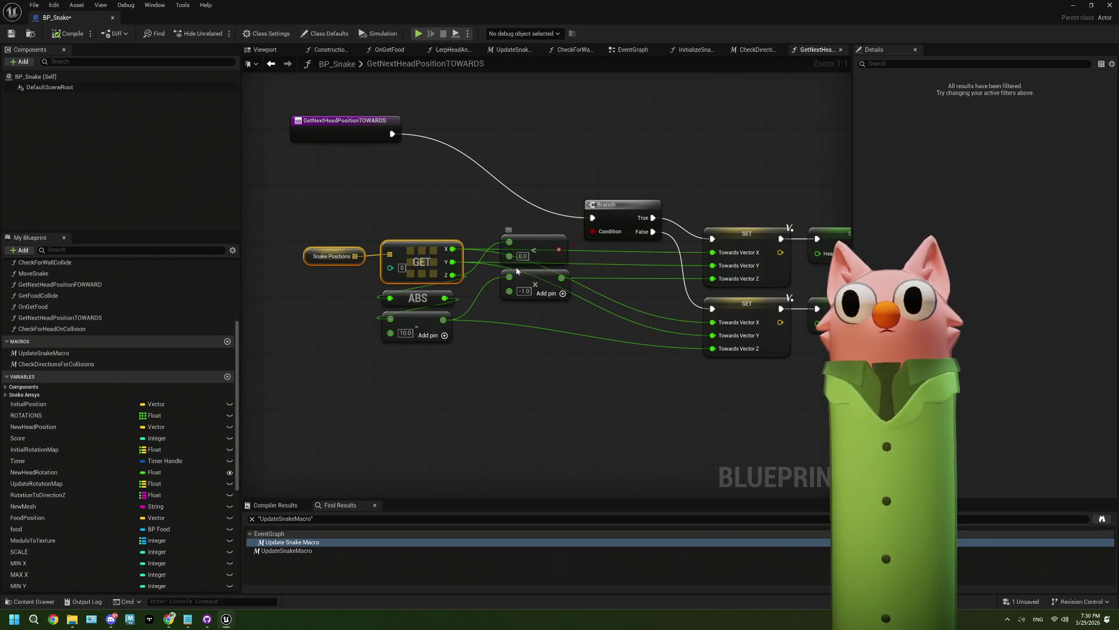
Zoom out over the whole TOWARDS function, then bring up the EventGraph
scroll(519, 255, down, 2)
mouse_move(530, 277)
mouse_down()
mouse_move(440, 277)
mouse_move(507, 277)
mouse_up()
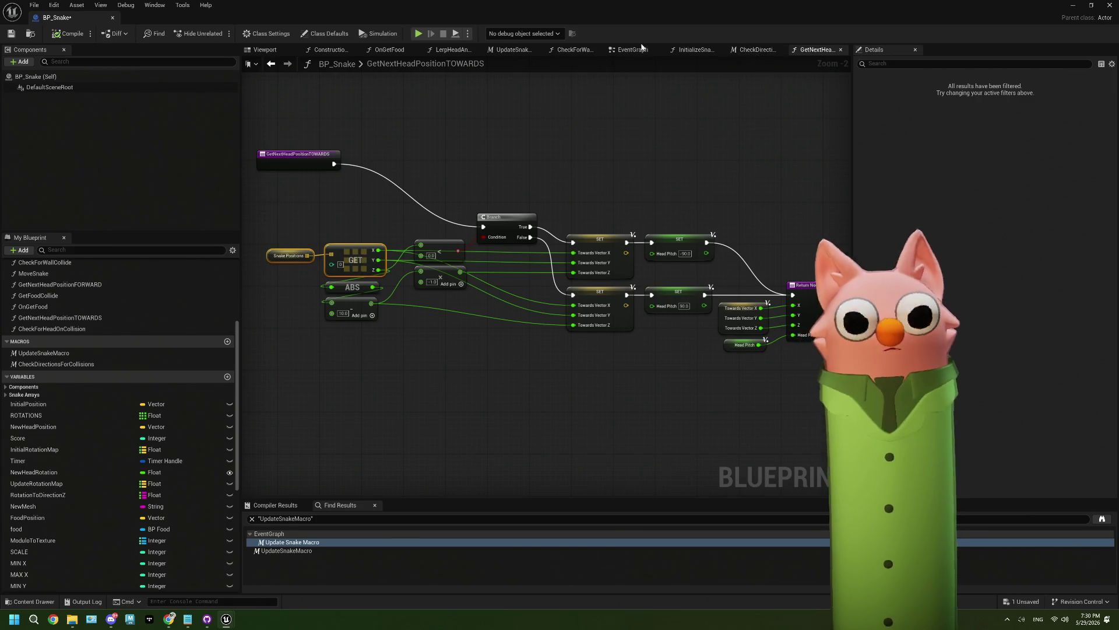
click(632, 50)
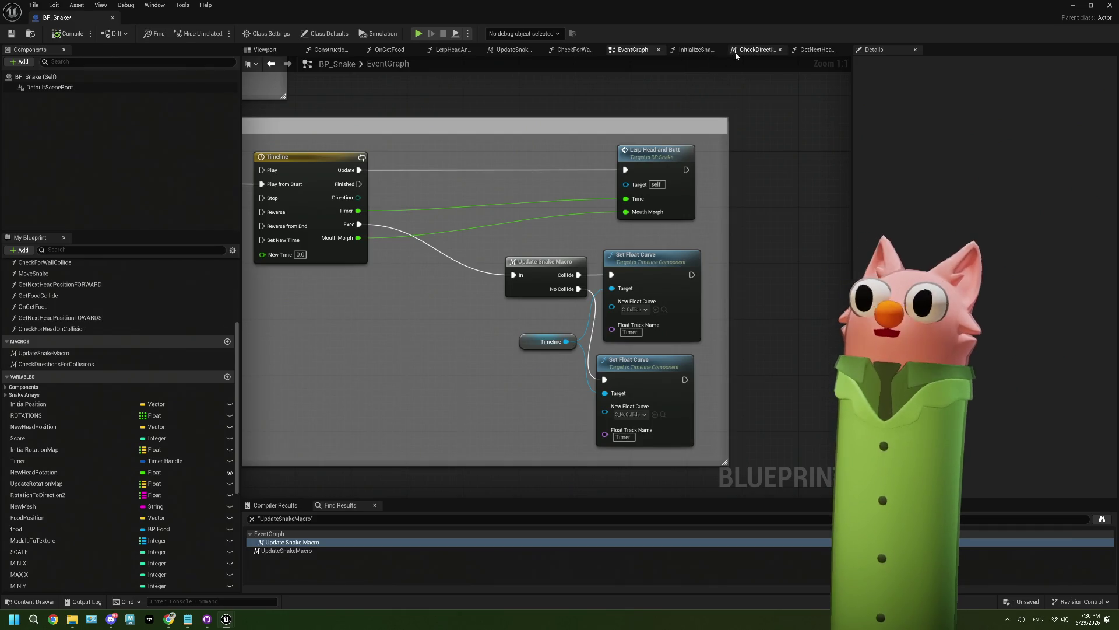
From the CheckDirectionsForCollisions macro, reopen the Get Next Head Position TOWARDS function
click(757, 50)
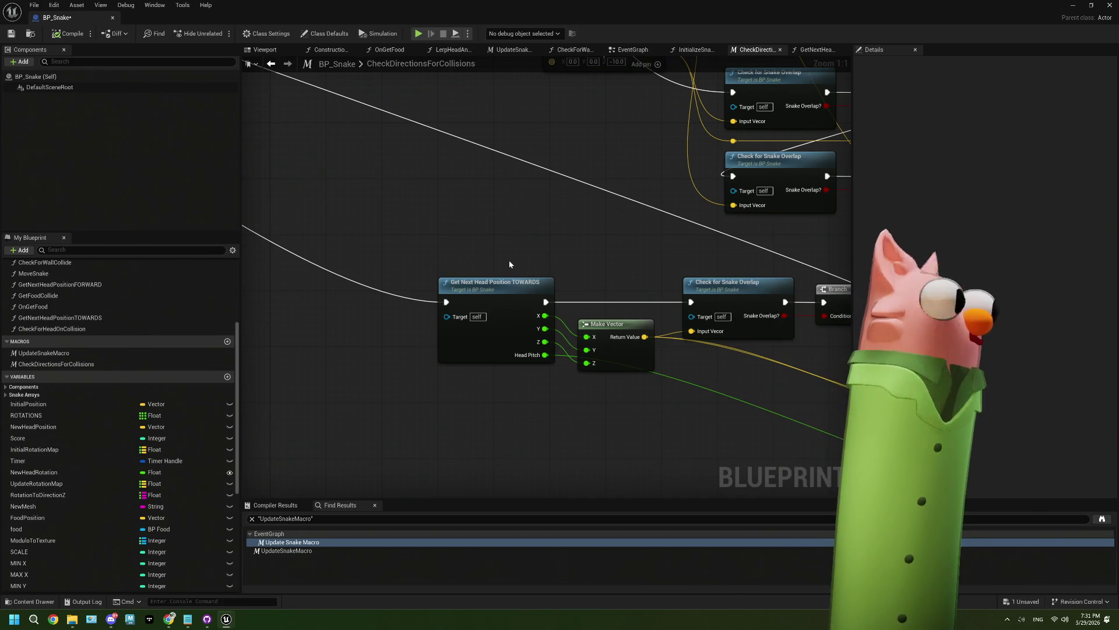
drag(600, 310, 493, 286)
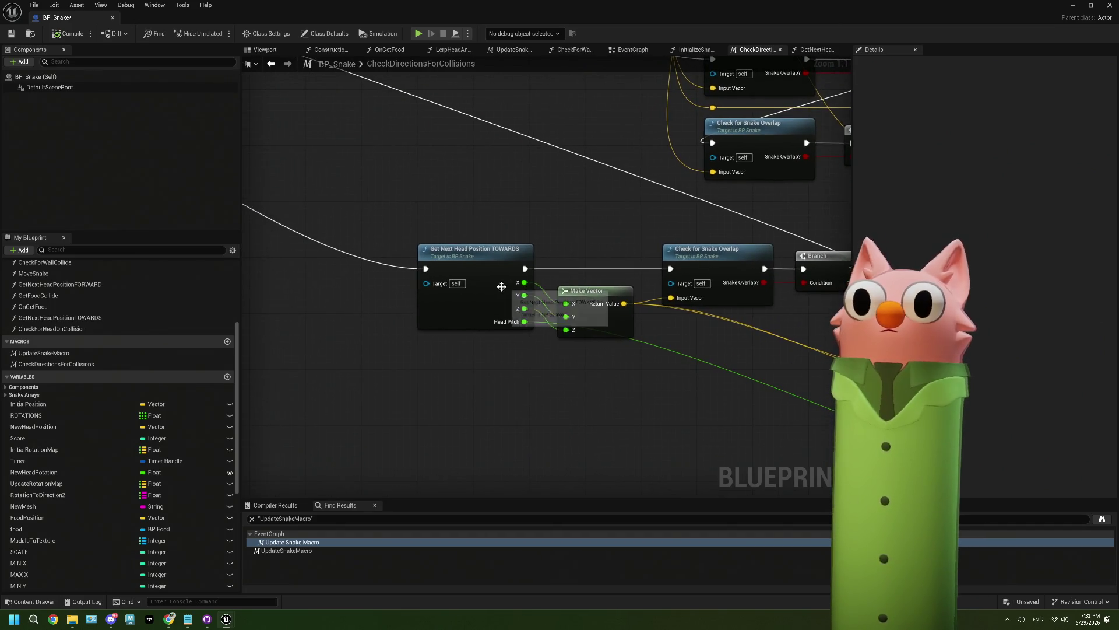
double_click(500, 289)
scroll(500, 289, up, 2)
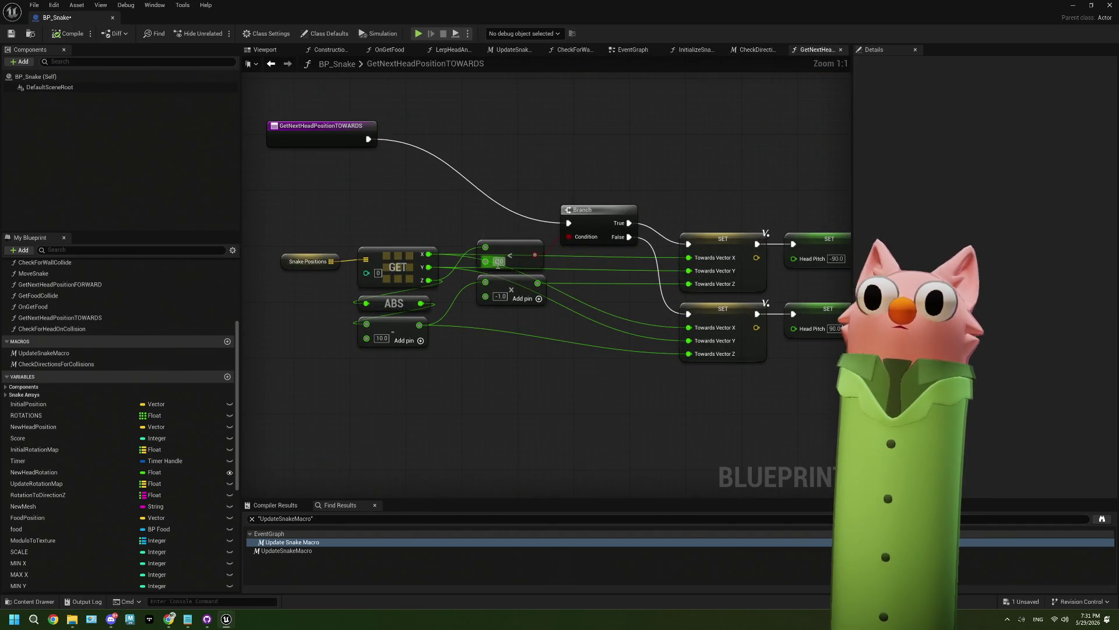
Change the comparison value from 0 to -500 and move the -1.0 multiply node lower
text(-500)
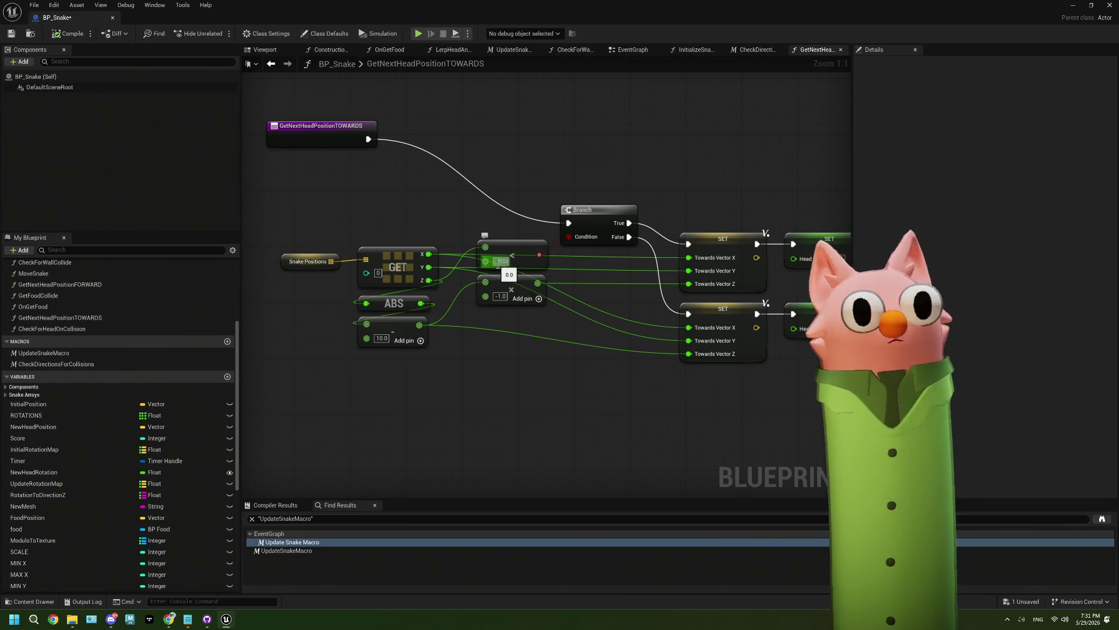
key(Return)
mouse_move(532, 343)
mouse_down()
mouse_move(484, 317)
mouse_move(559, 320)
mouse_move(439, 287)
mouse_move(439, 316)
mouse_move(435, 275)
mouse_move(435, 316)
mouse_up()
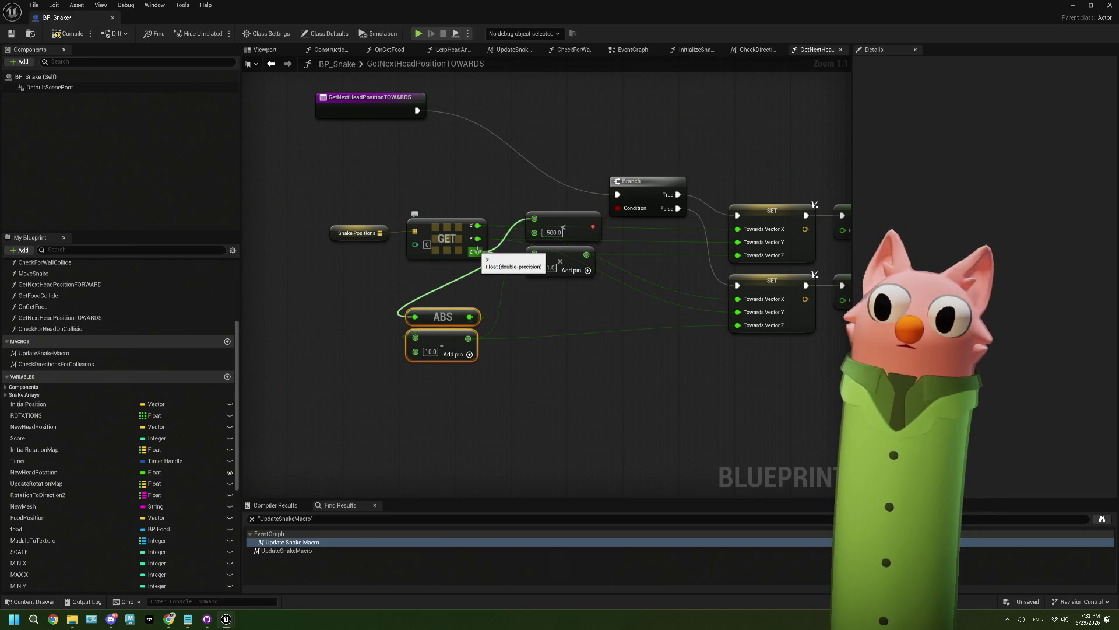
drag(554, 246, 566, 277)
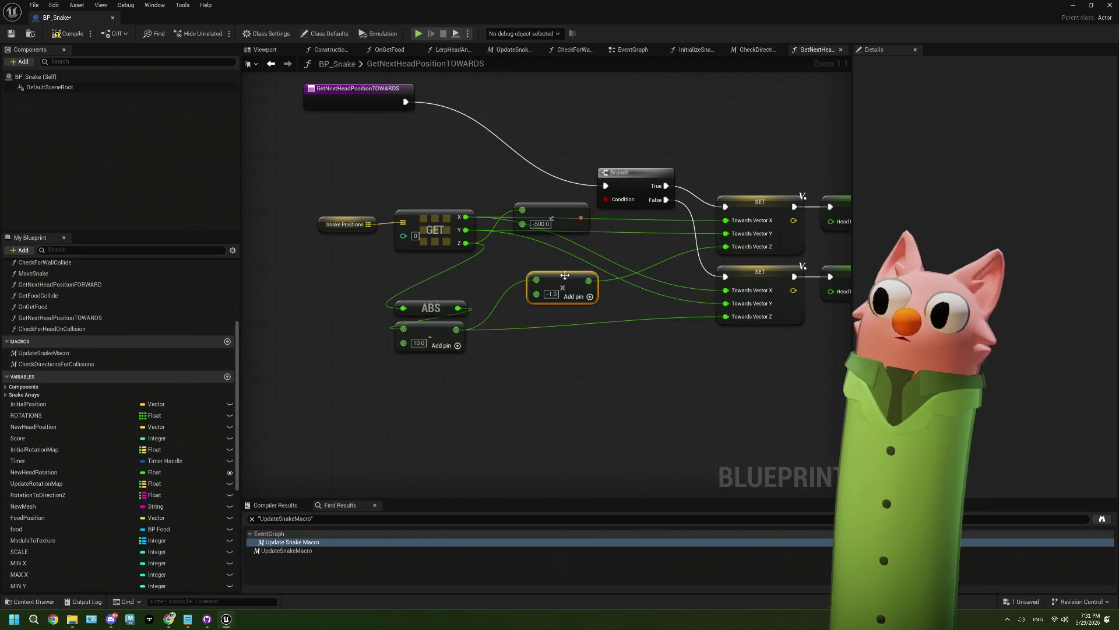
Subtract -500.0 from GET's Z, feed the result into ABS, and save BP_Snake
drag(525, 234, 284, 303)
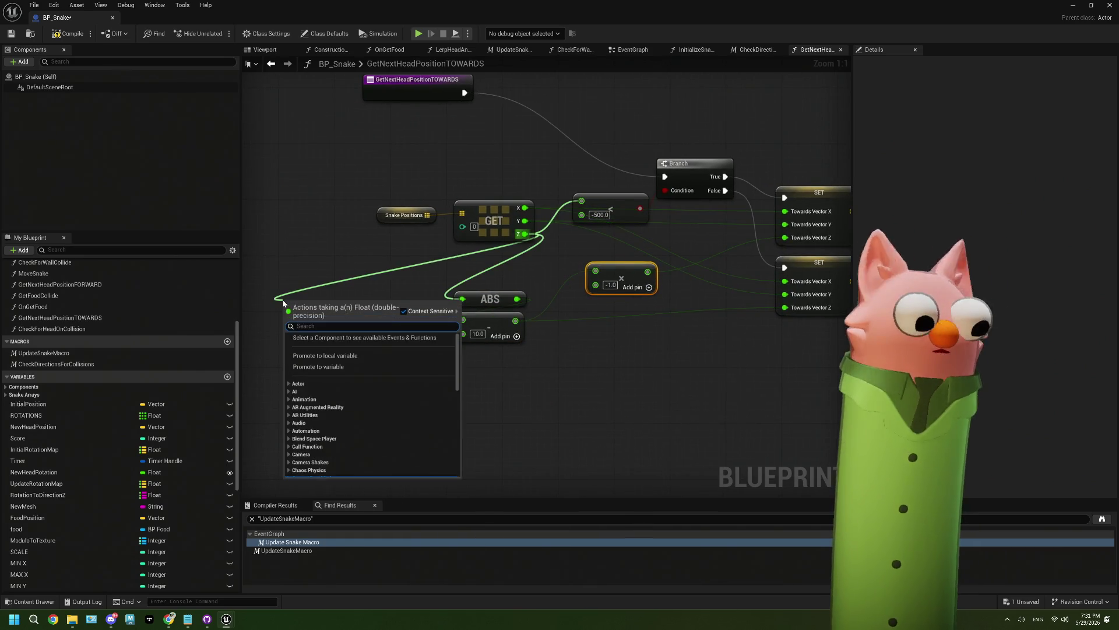
text(sub)
key(Return)
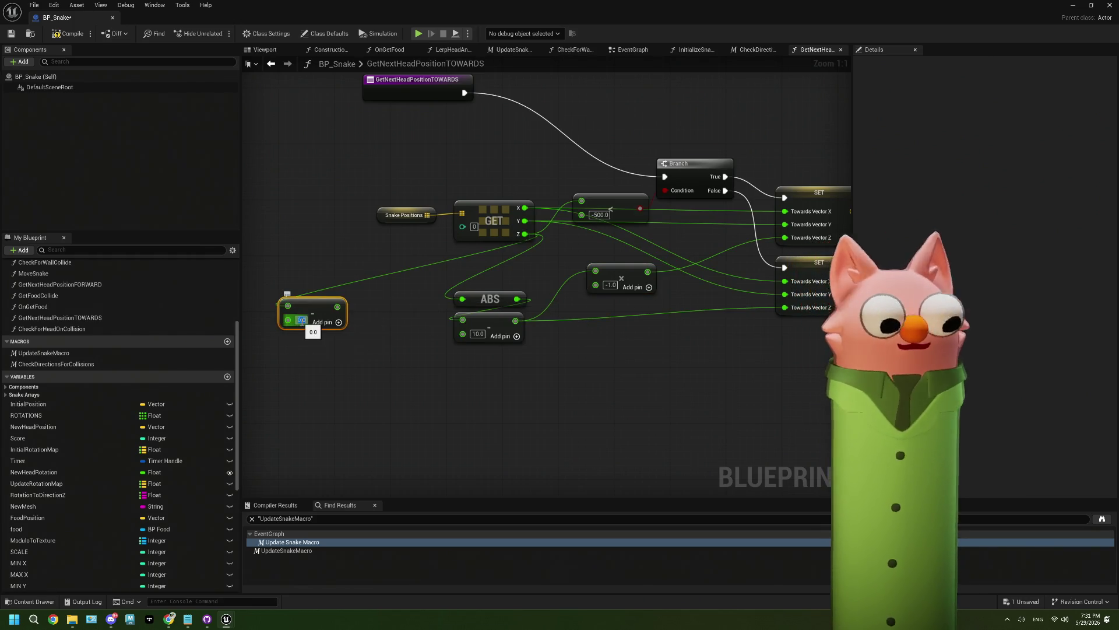
text(500)
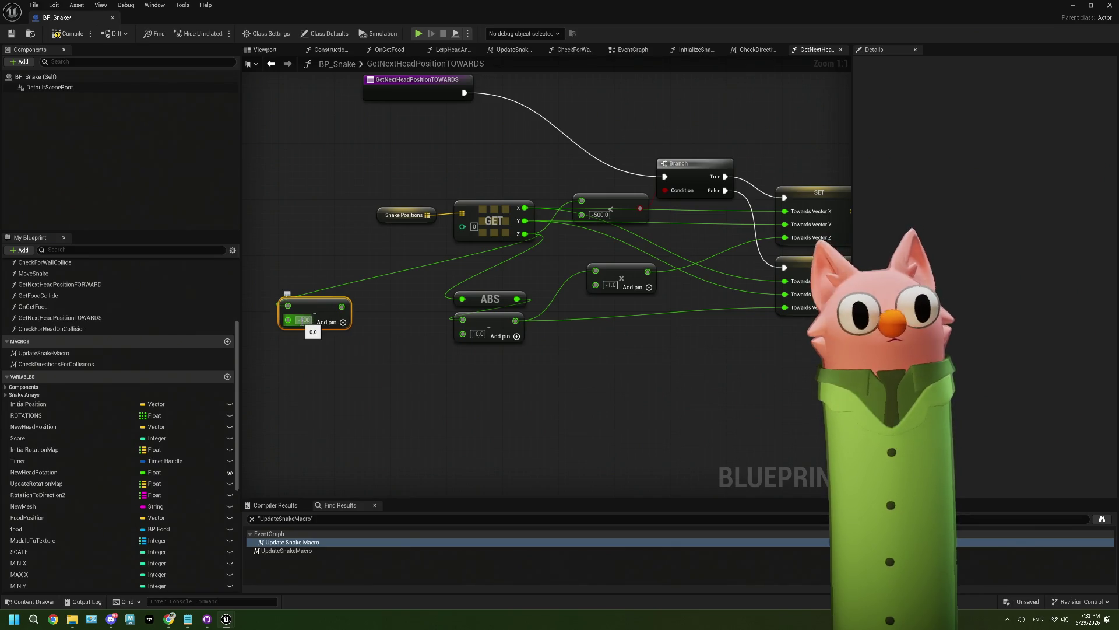
click(323, 407)
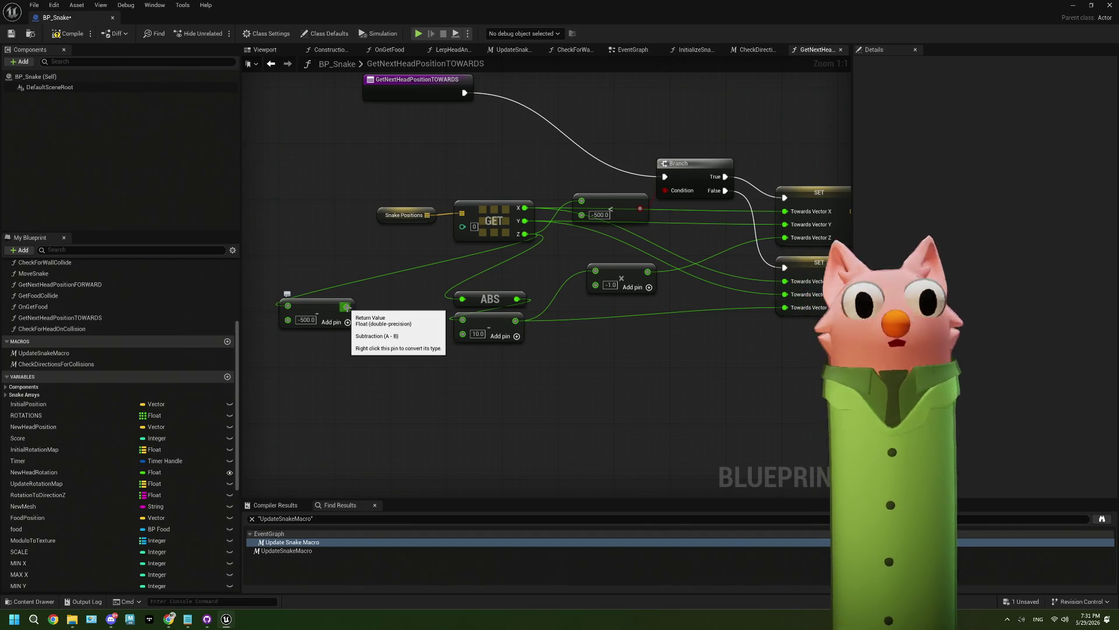
drag(348, 310, 462, 299)
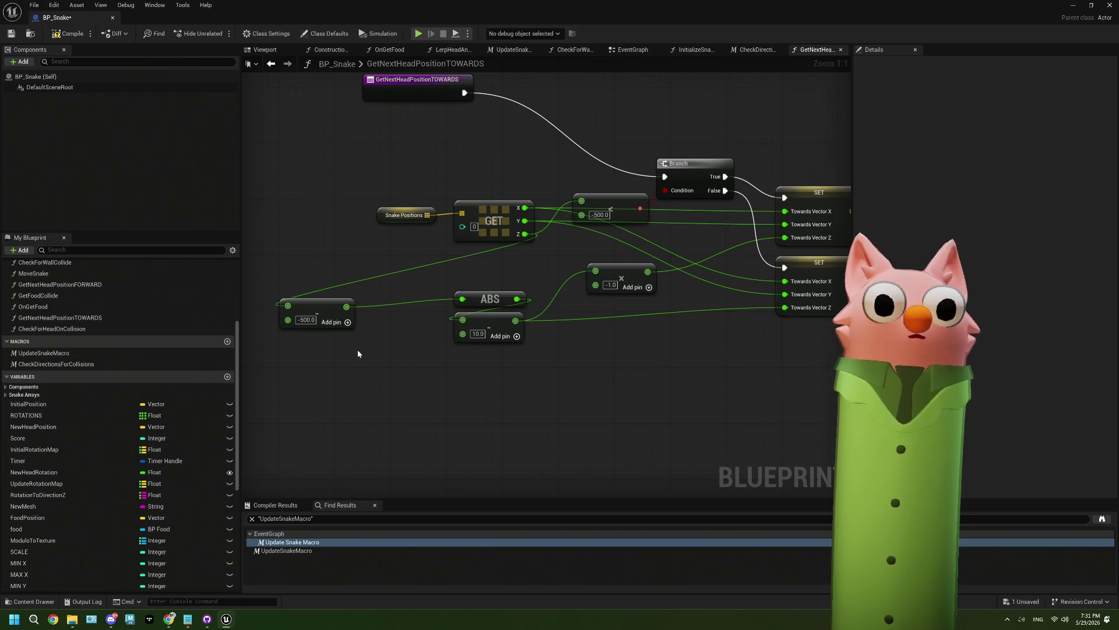
mouse_move(334, 312)
mouse_down()
mouse_move(482, 269)
mouse_move(506, 274)
mouse_up()
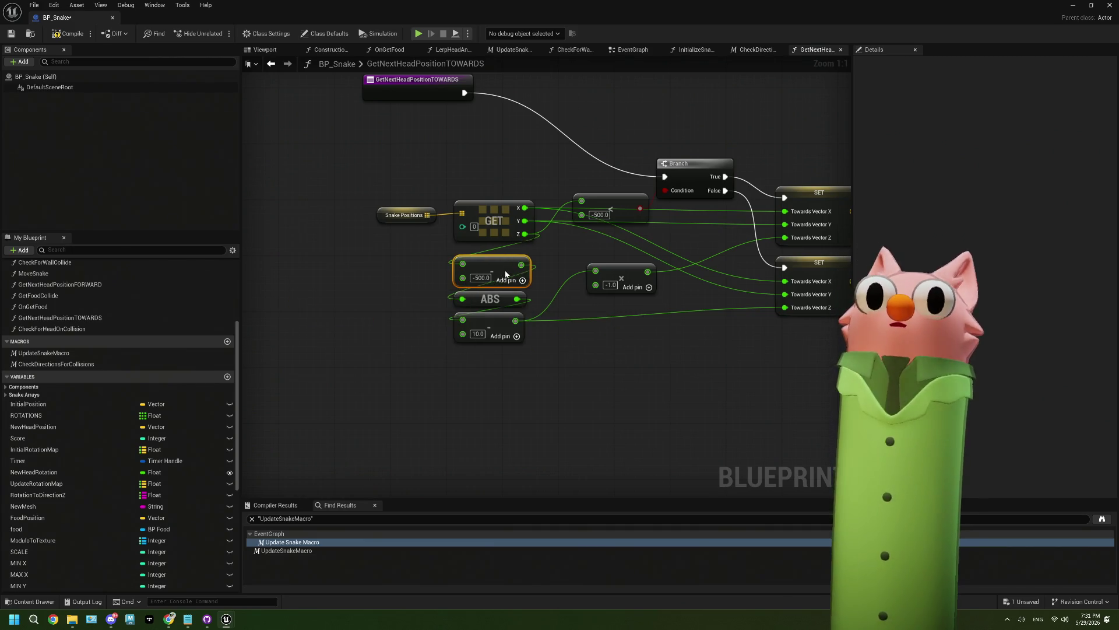
drag(545, 356, 429, 362)
mouse_move(579, 359)
mouse_down()
mouse_move(375, 364)
mouse_move(588, 364)
mouse_up()
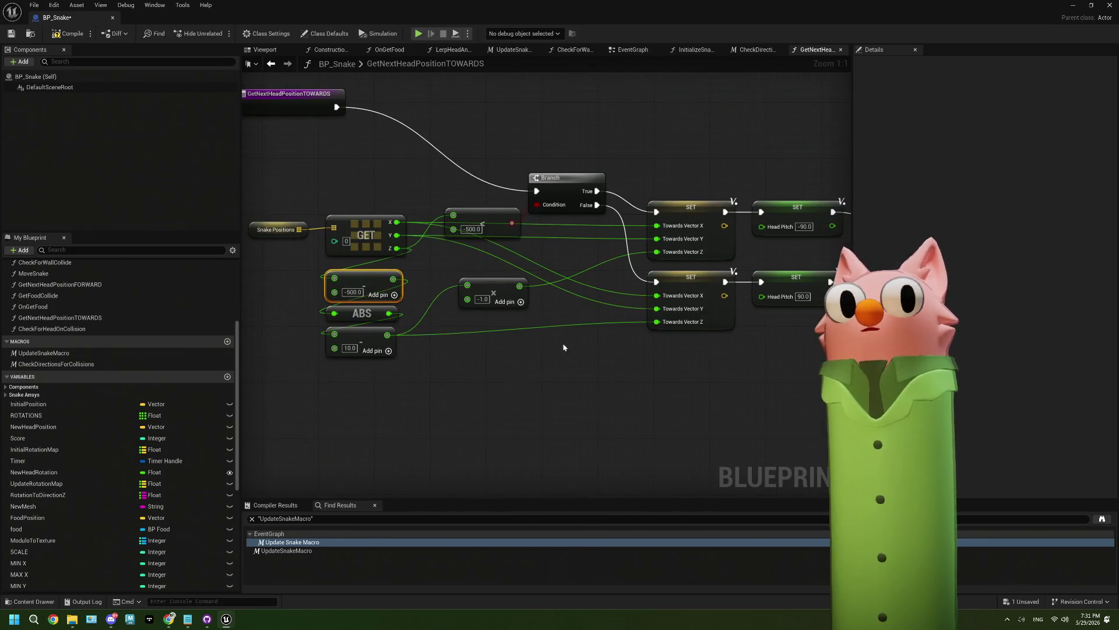
click(11, 35)
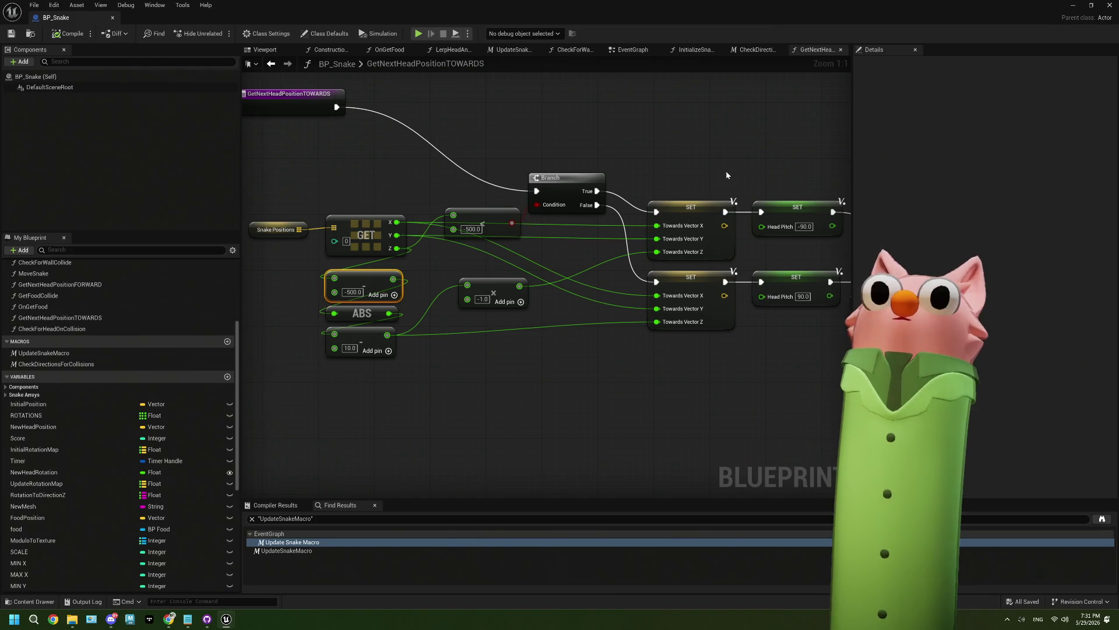
click(752, 49)
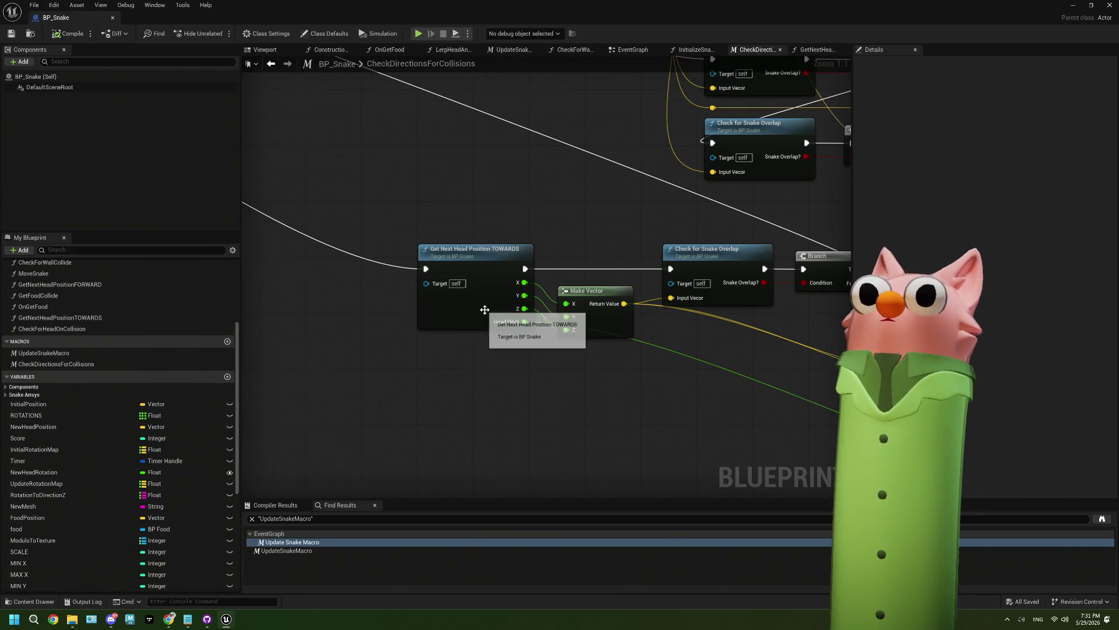
scroll(501, 315, down, 5)
scroll(509, 263, up, 4)
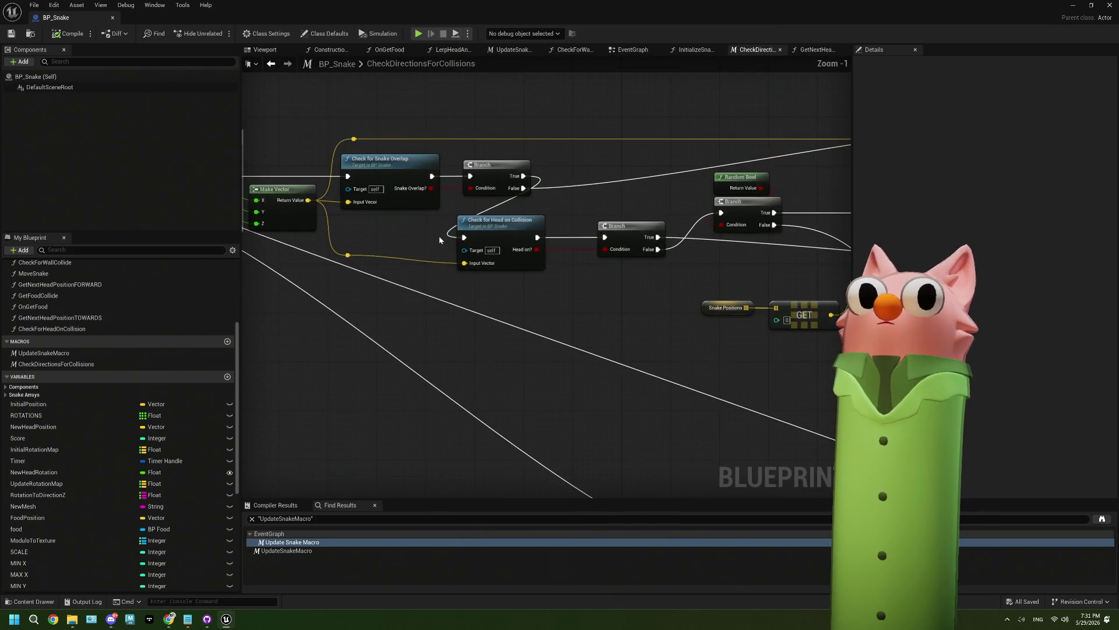
scroll(538, 261, down, 4)
scroll(533, 313, up, 2)
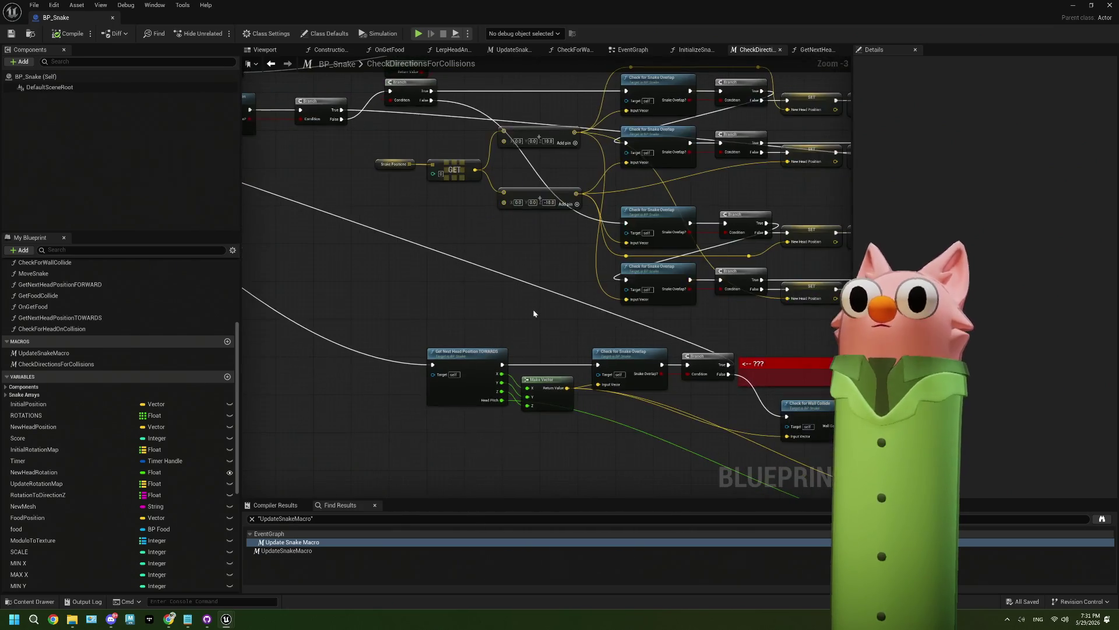
scroll(76, 398, up, 5)
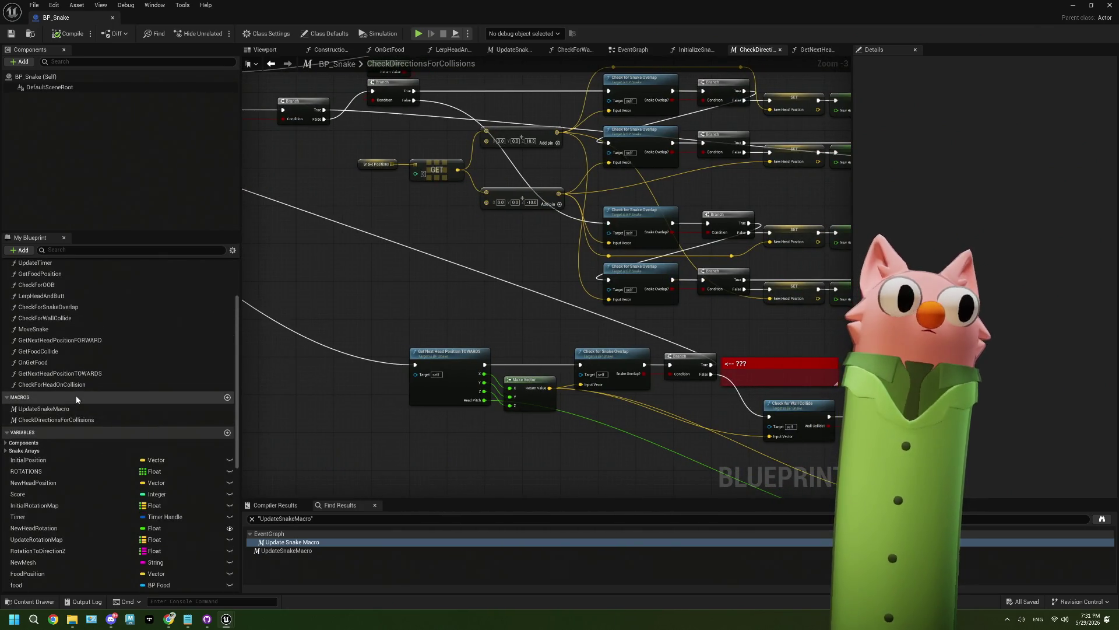
scroll(76, 398, up, 2)
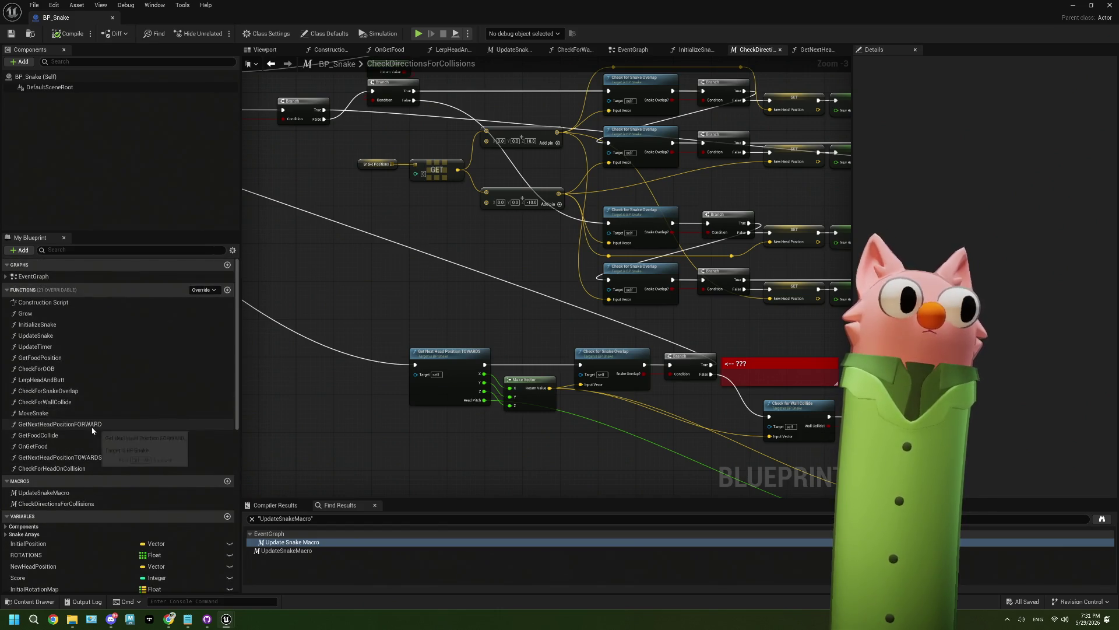
drag(626, 387, 399, 343)
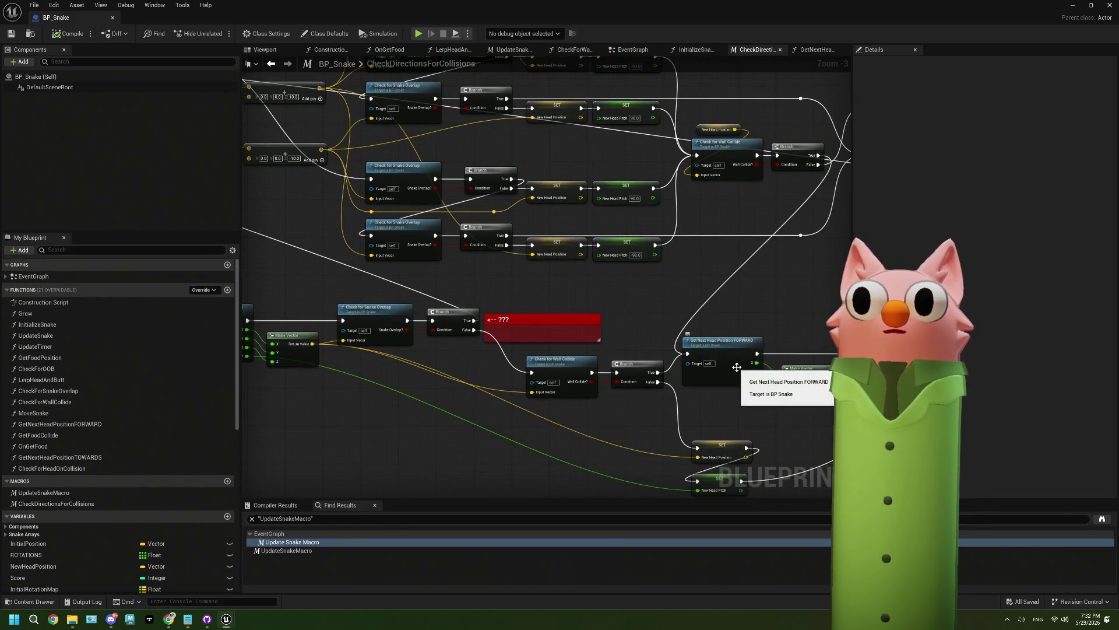
mouse_move(737, 367)
mouse_down()
mouse_move(647, 419)
mouse_move(599, 293)
mouse_up()
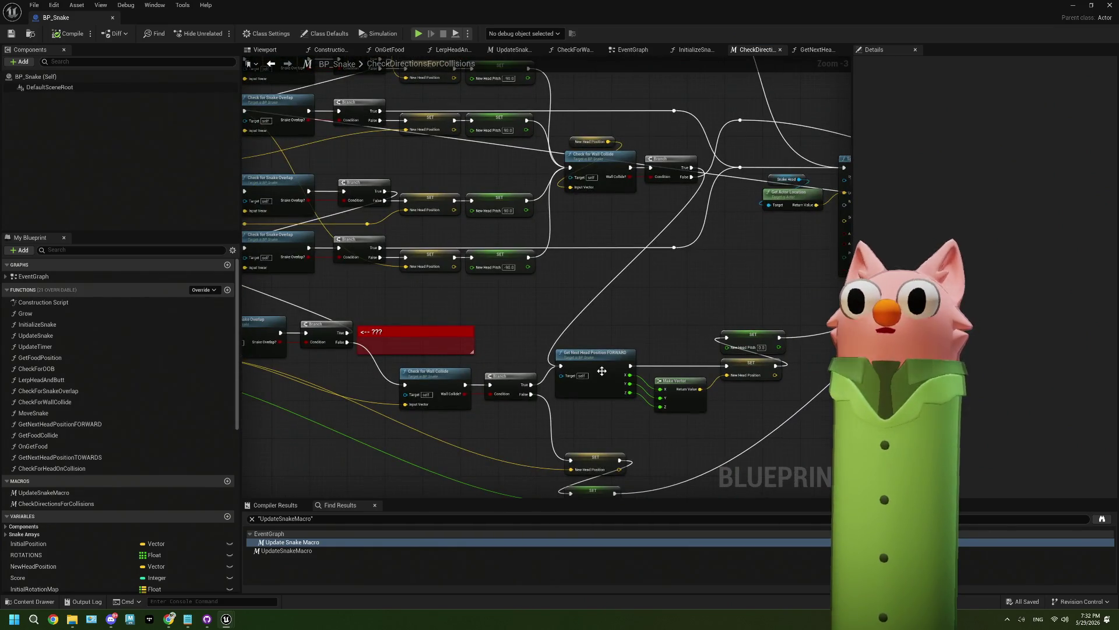
Open the Get Next Head Position FORWARD function and look over its wrap-around logic
double_click(602, 371)
scroll(449, 297, up, 2)
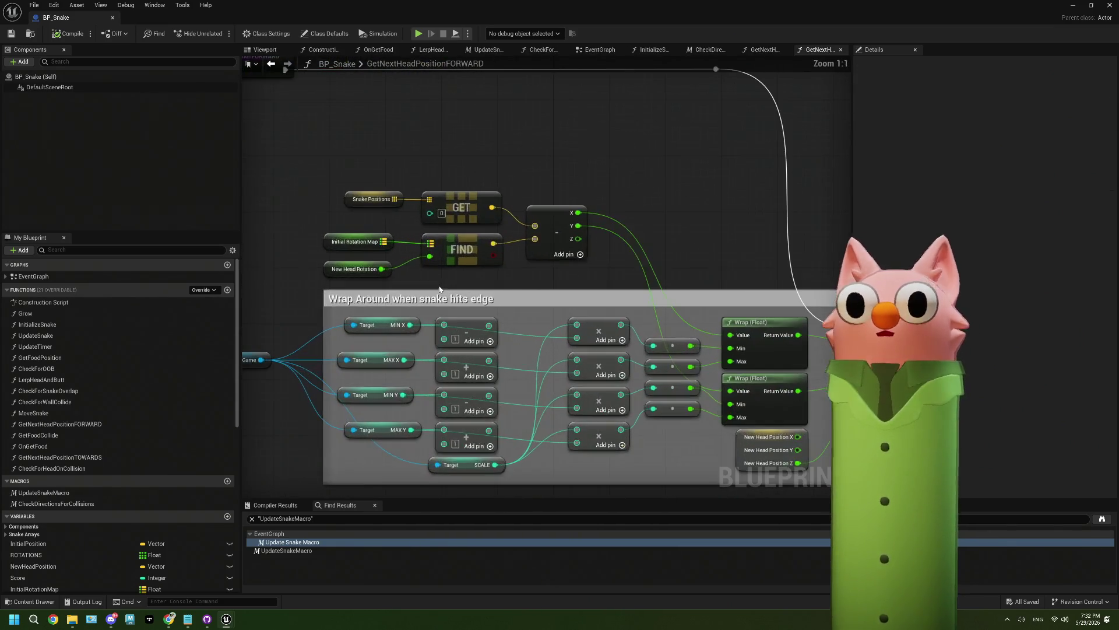
mouse_move(608, 270)
mouse_down()
mouse_move(559, 220)
mouse_move(475, 197)
mouse_up()
mouse_move(674, 417)
mouse_down()
mouse_move(569, 418)
mouse_move(632, 423)
mouse_up()
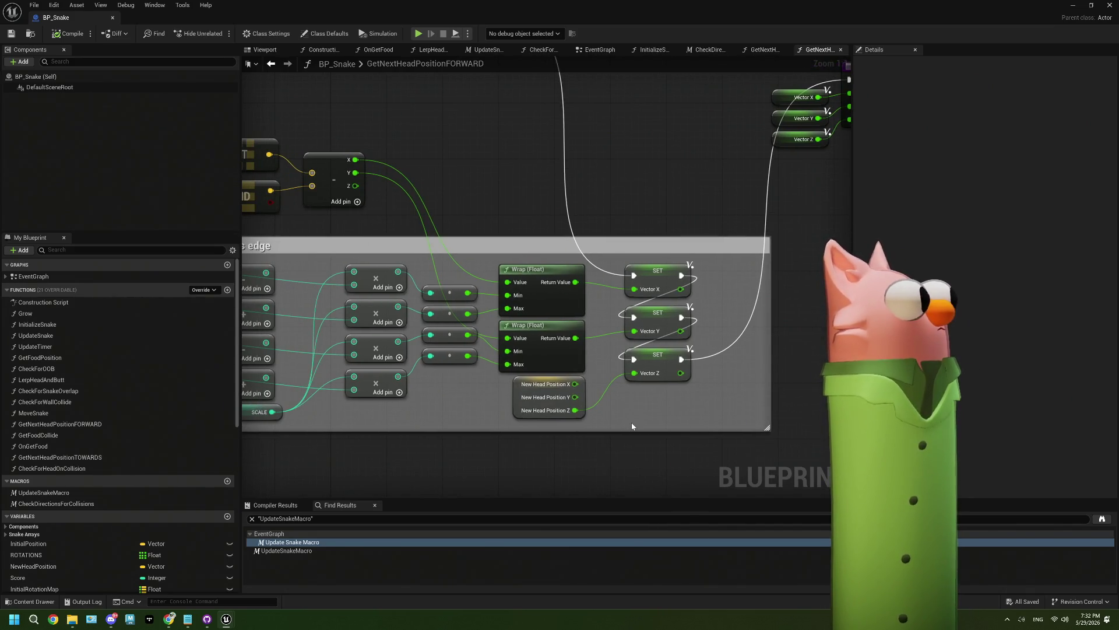
drag(492, 282, 718, 249)
drag(407, 297, 415, 358)
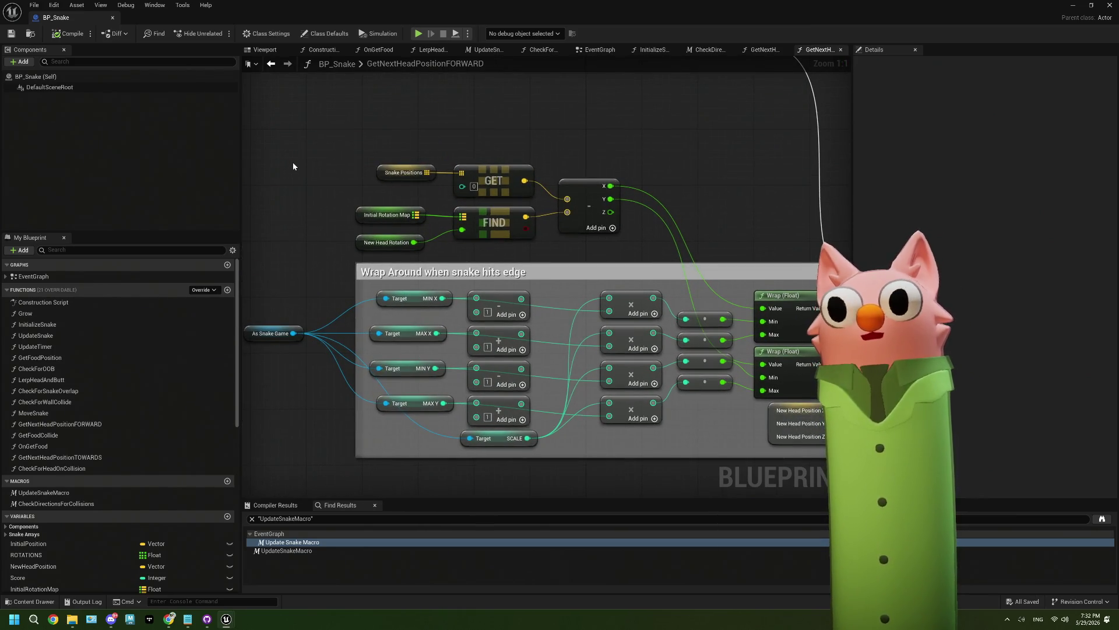
Check the Initial Rotation Map variable, then return to the GetNextHeadPositionTOWARDS graph
click(364, 207)
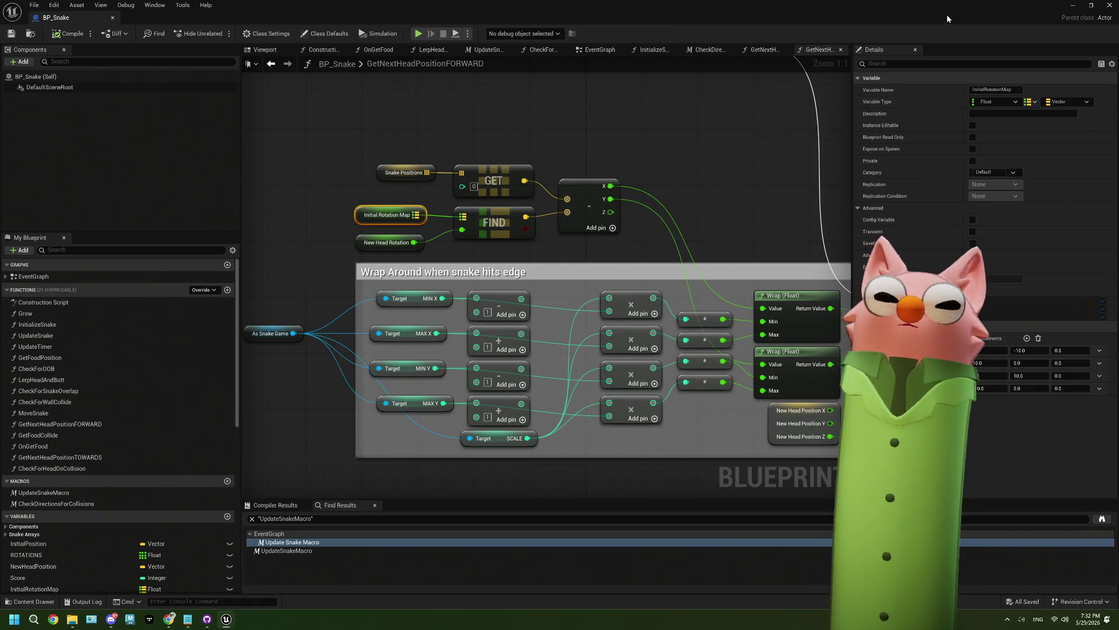
click(696, 51)
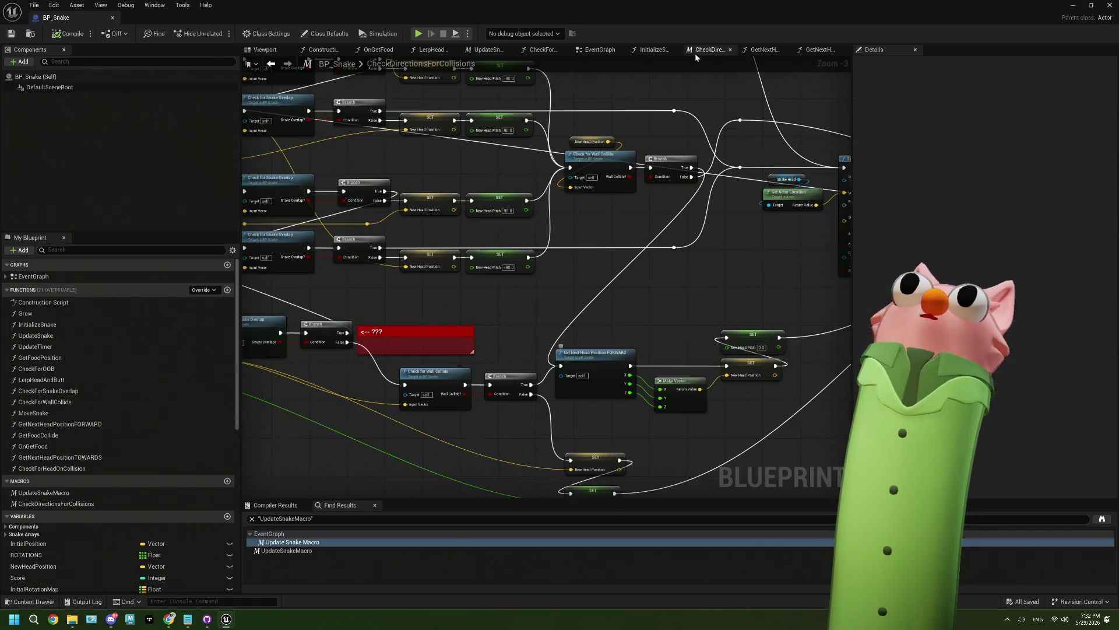
click(762, 49)
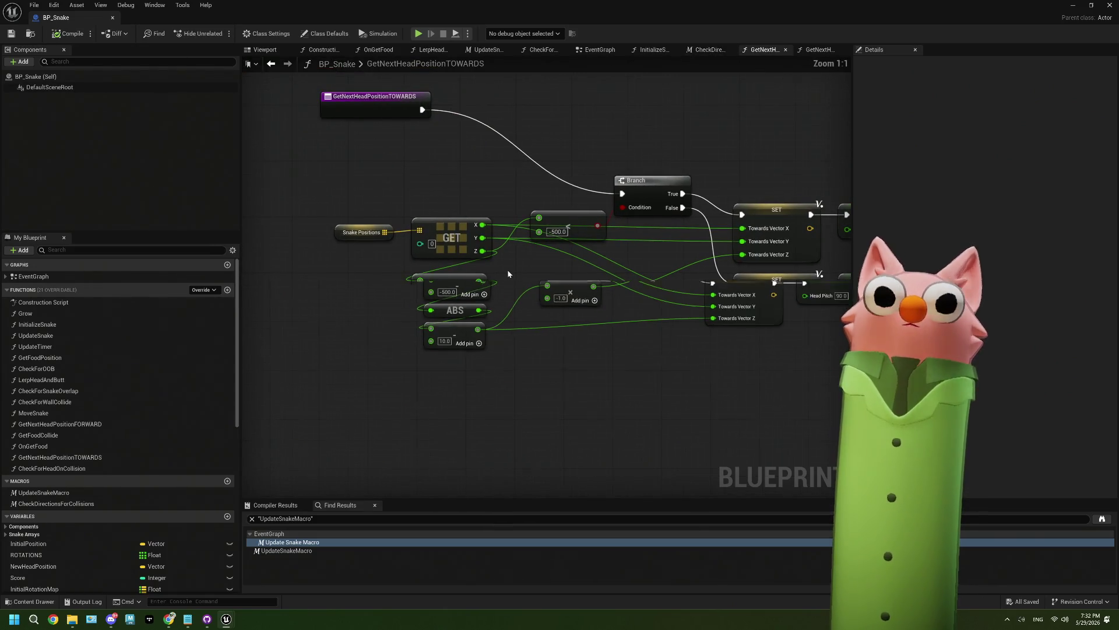
Add a Print String reading 'NextHeadPositionTowards' right after the TOWARDS function entry
drag(523, 264, 480, 269)
mouse_move(410, 254)
mouse_down()
mouse_move(526, 281)
mouse_move(396, 261)
mouse_move(541, 286)
mouse_move(555, 278)
mouse_up()
mouse_move(377, 148)
mouse_down()
mouse_move(434, 156)
mouse_move(457, 141)
mouse_up()
text(pri)
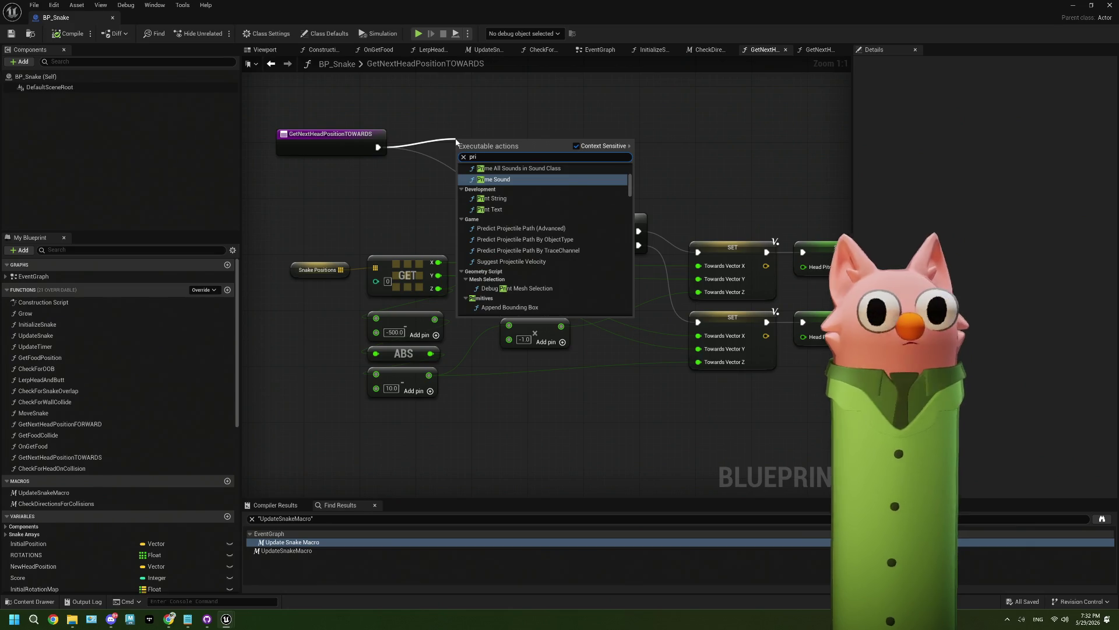
text(nt)
key(Return)
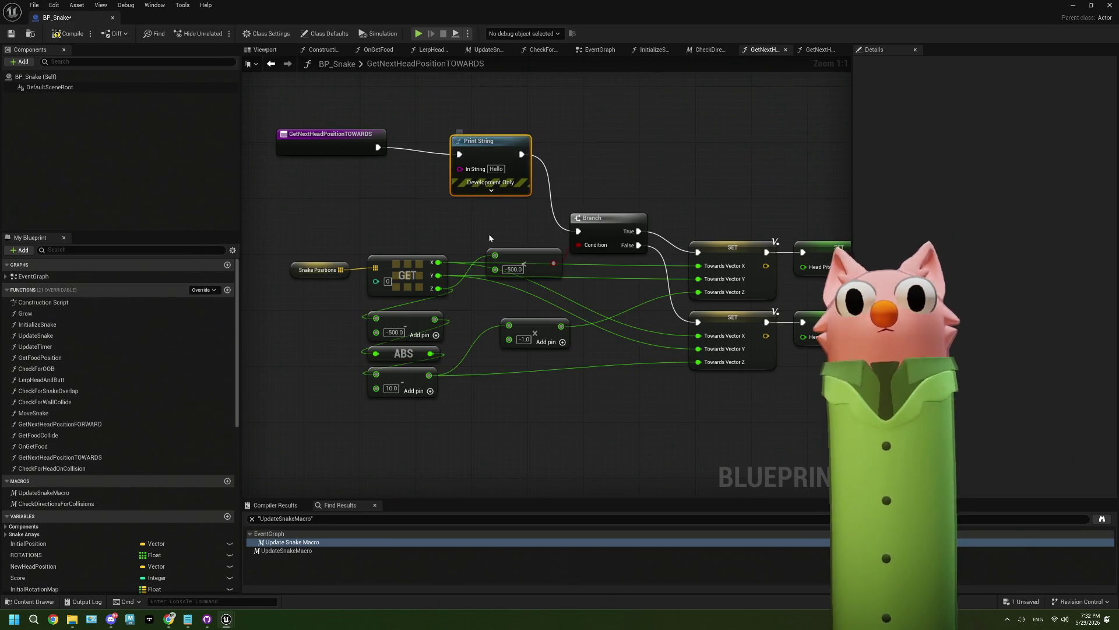
mouse_move(554, 263)
mouse_down()
mouse_move(443, 202)
mouse_move(461, 173)
mouse_up()
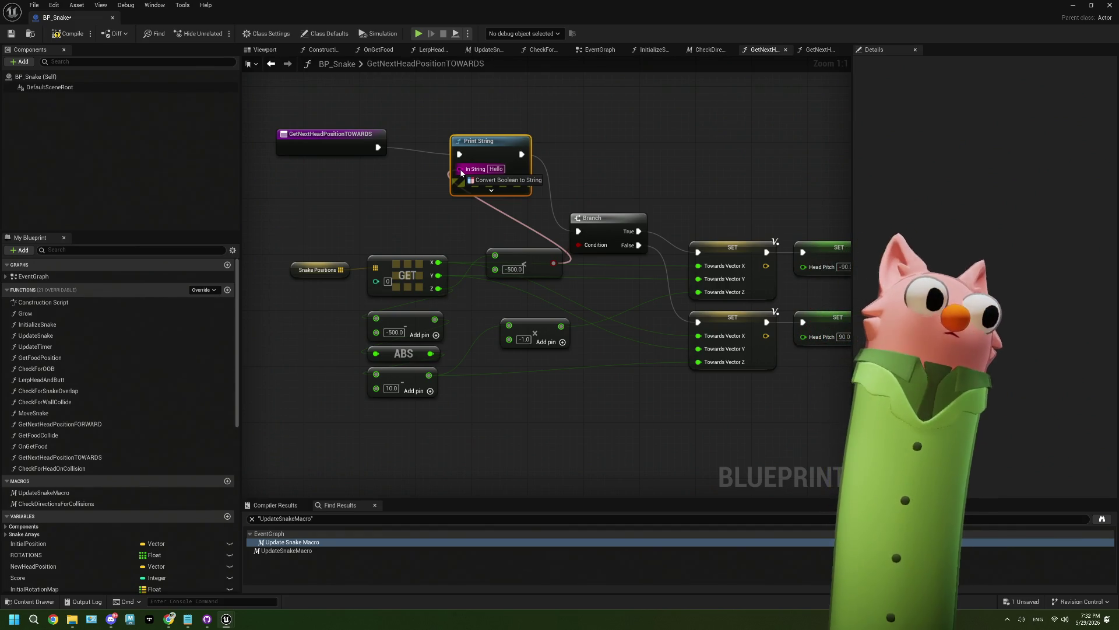
drag(461, 173, 461, 173)
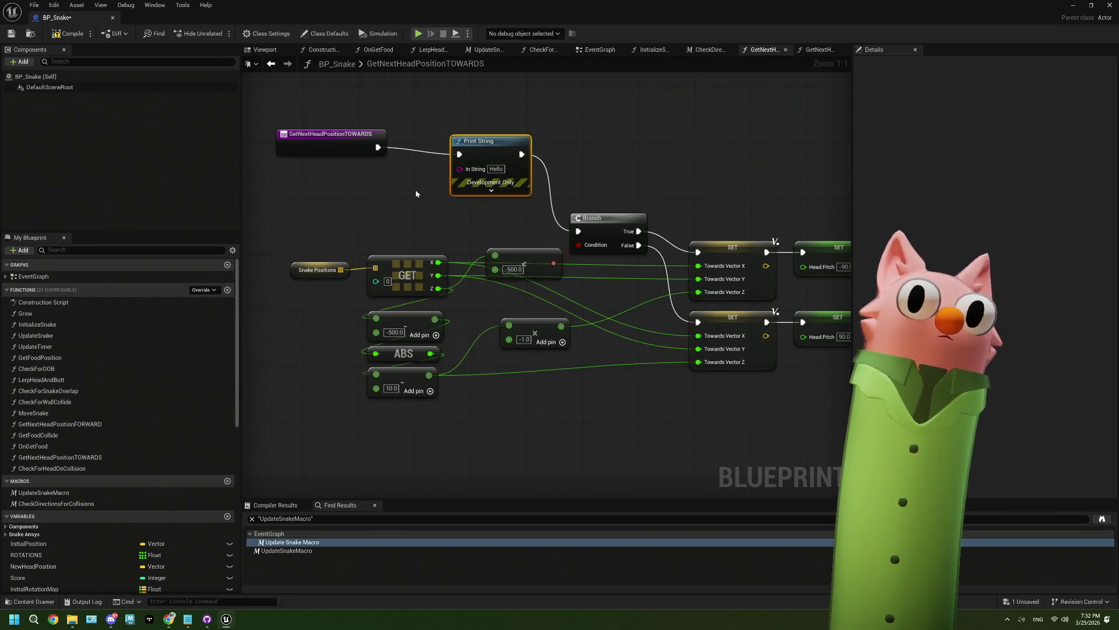
click(497, 169)
text(Ne)
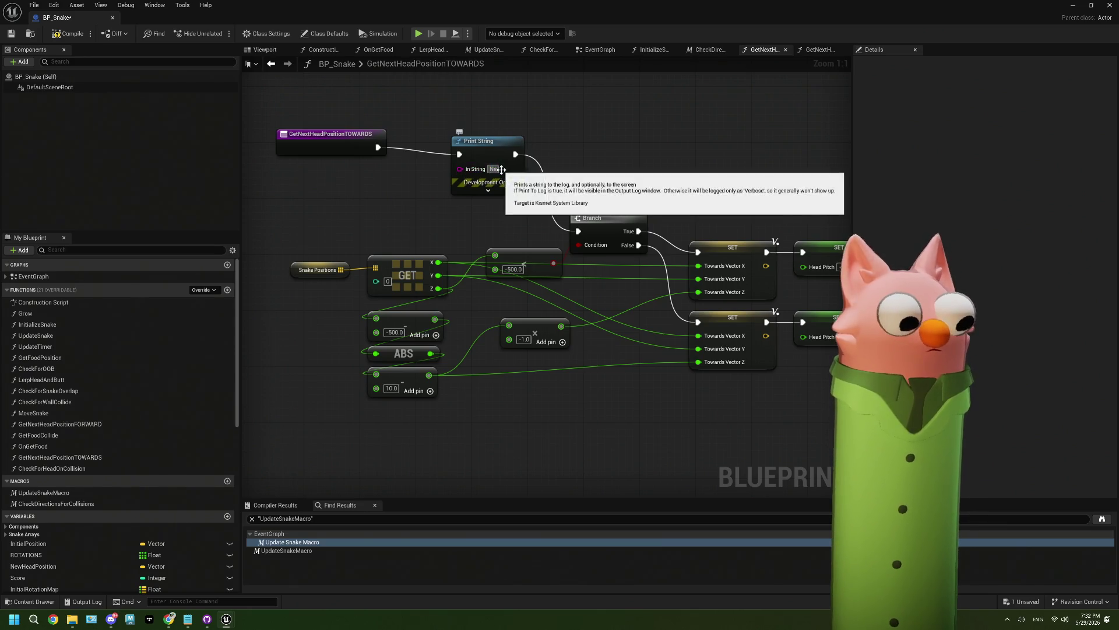
text(xtHeadPo)
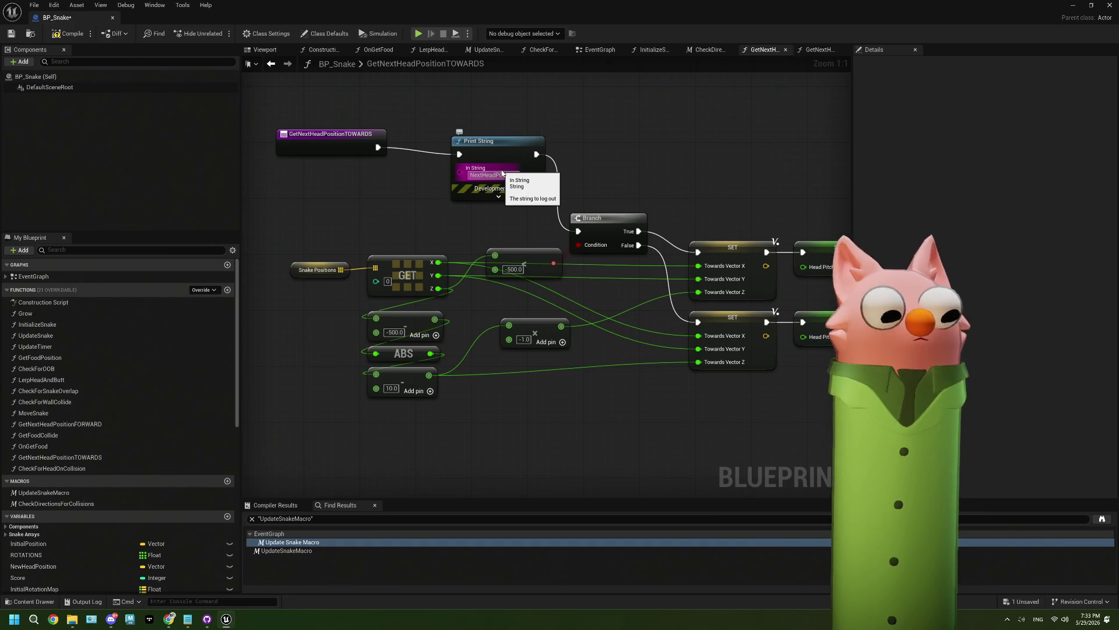
text(sitionTowards)
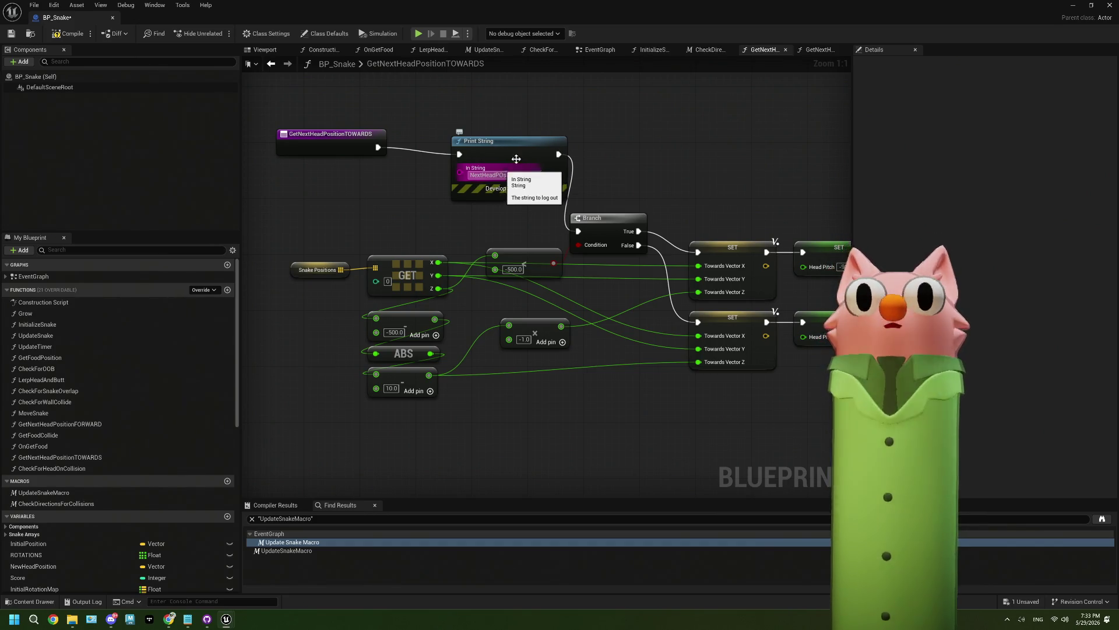
Compile and save BP_Snake, then minimize the editor to reach the level
key(F7)
key(ctrl+s)
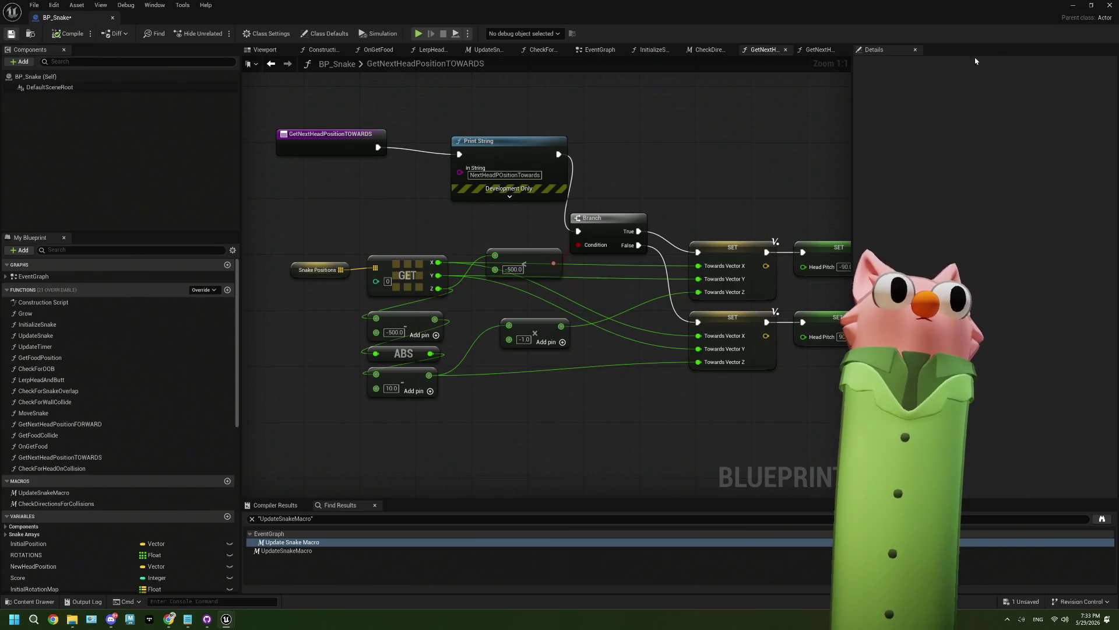
click(1073, 5)
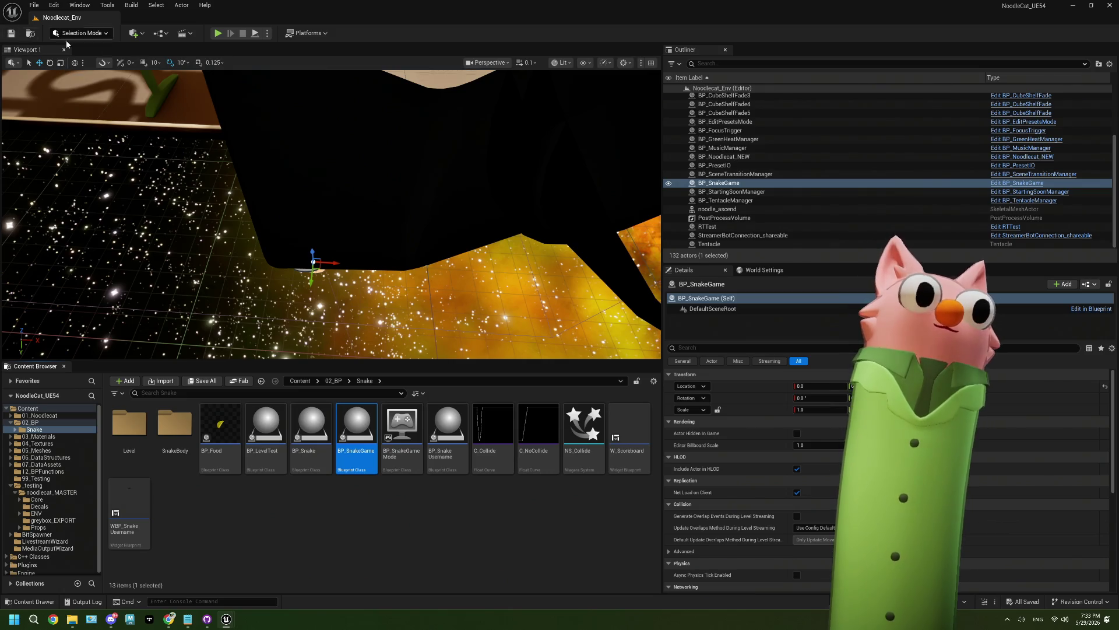
Play-test the level to watch NextHeadPositionTowards print, then stop and open BP_SnakeGame
click(220, 35)
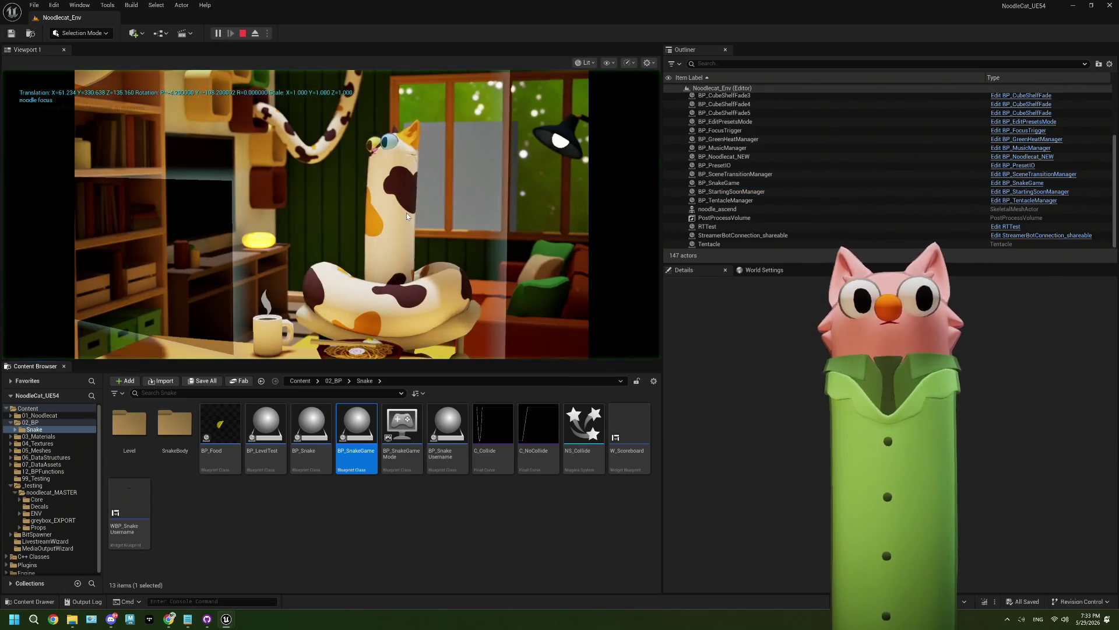
click(407, 212)
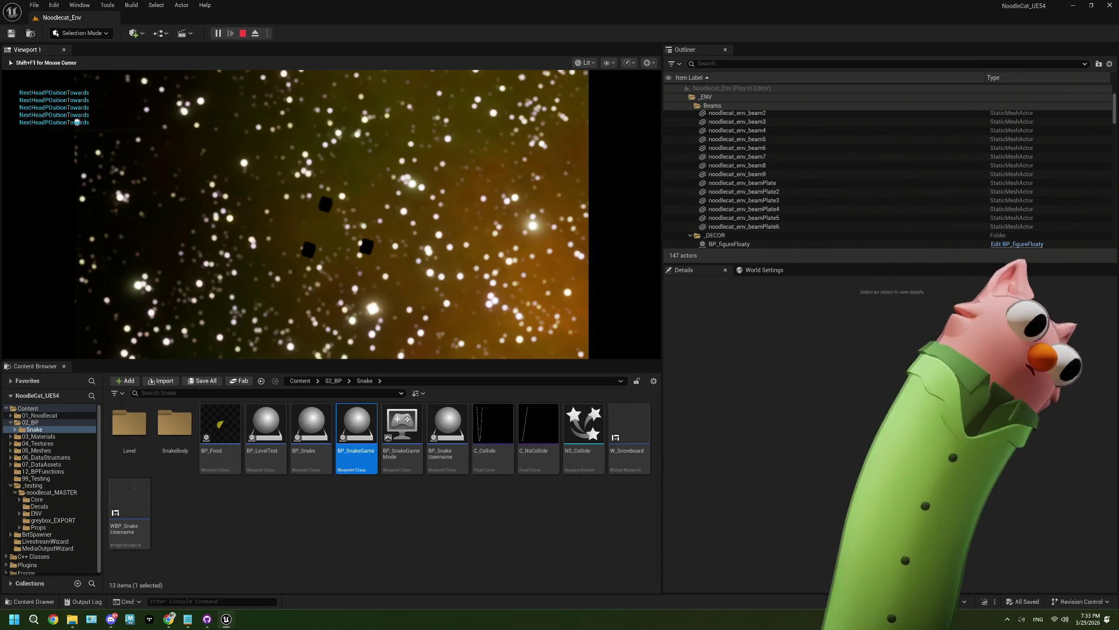
key(Escape)
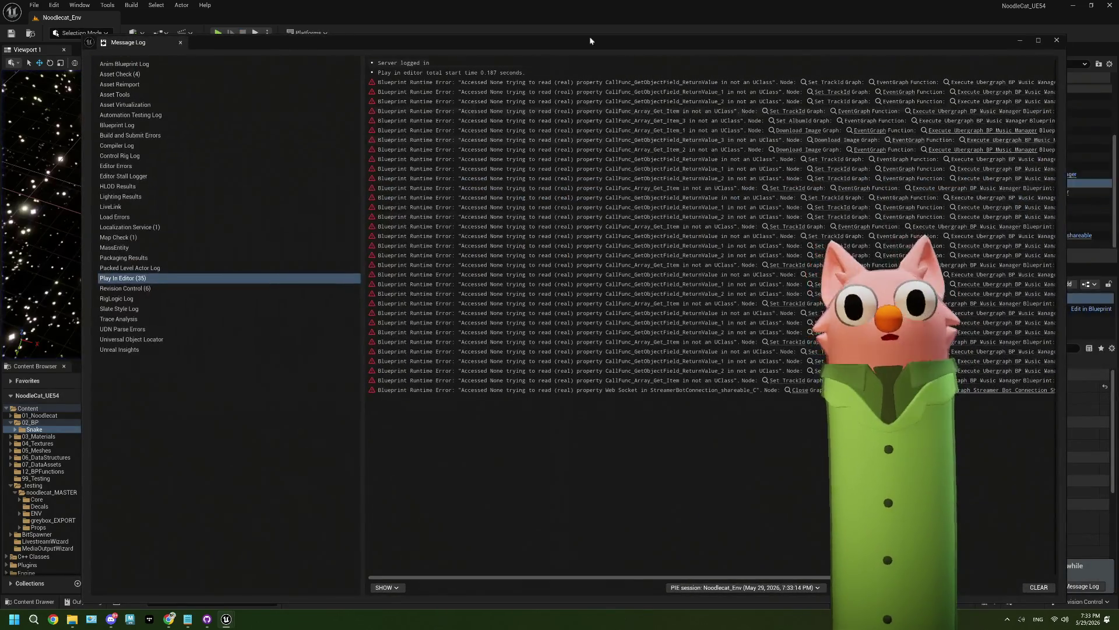
click(1057, 41)
double_click(360, 446)
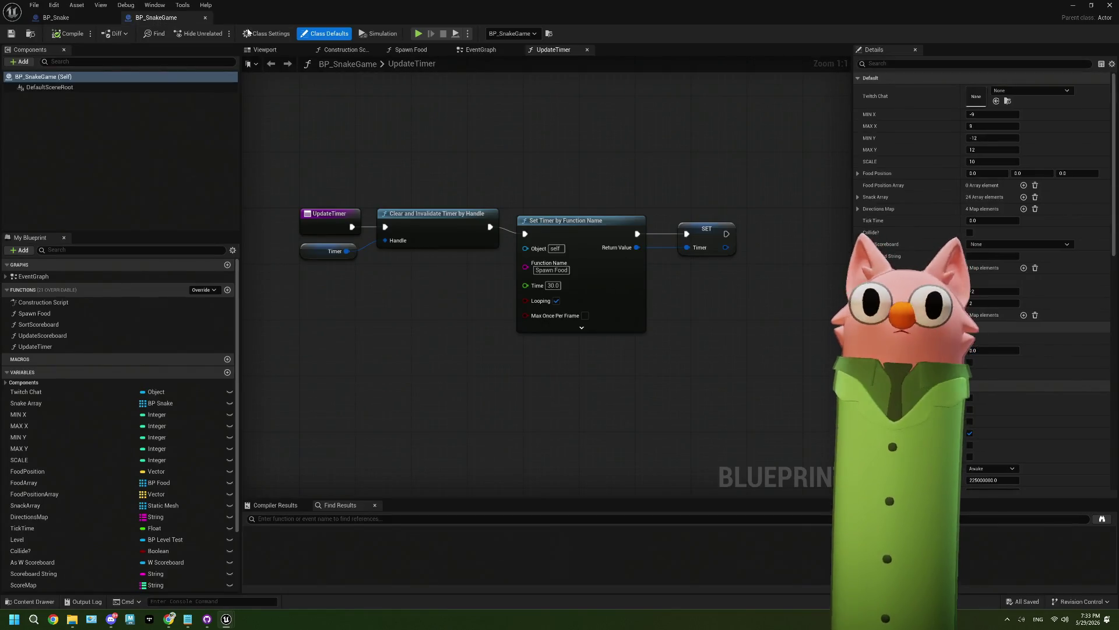
Close BP_SnakeGame, wire the TOWARDS entry directly to Branch, and delete the Print String
click(205, 17)
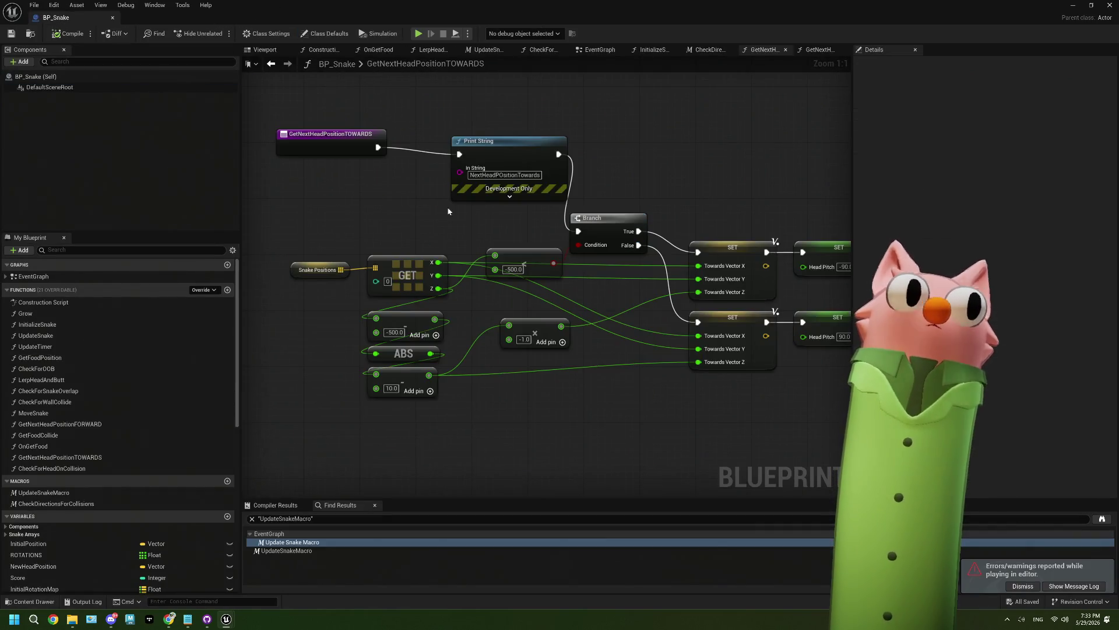
drag(330, 146, 534, 226)
click(468, 153)
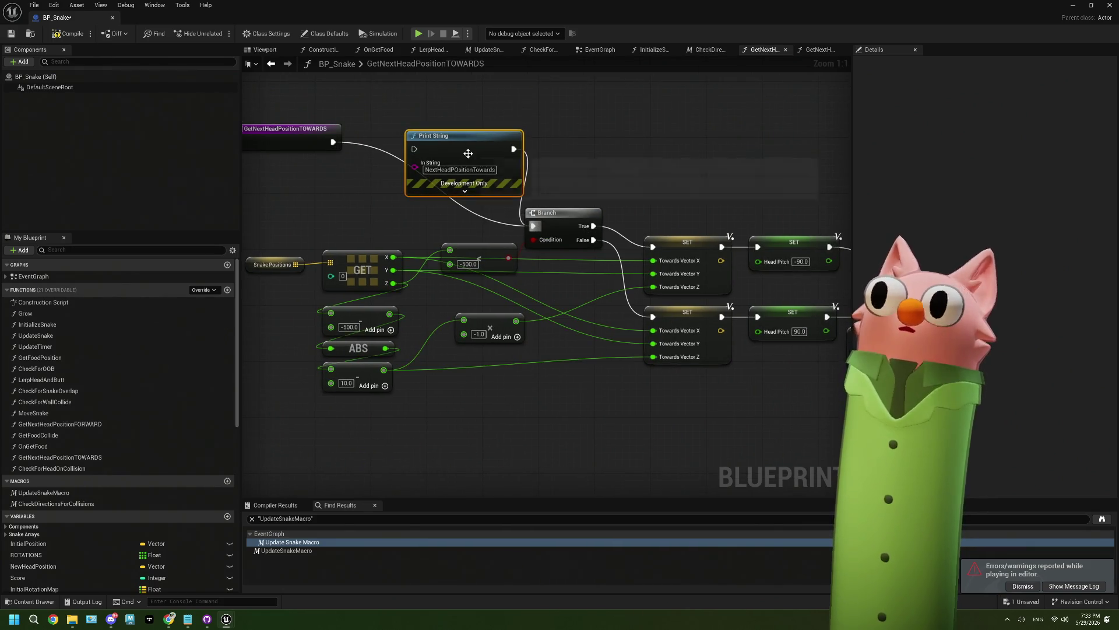
key(Delete)
drag(575, 312, 395, 263)
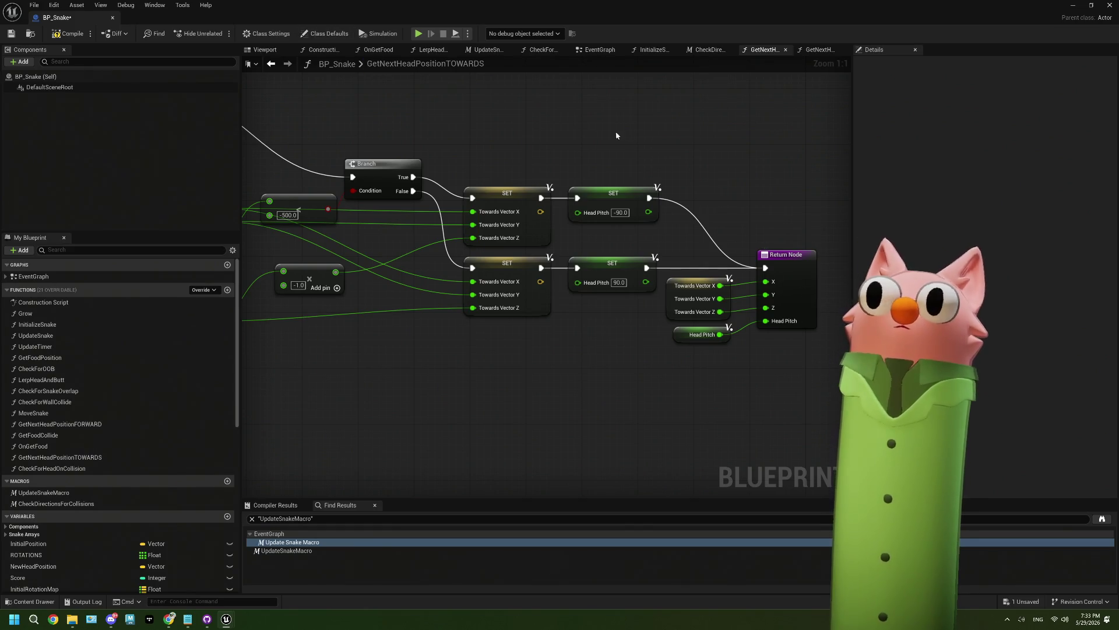
click(790, 270)
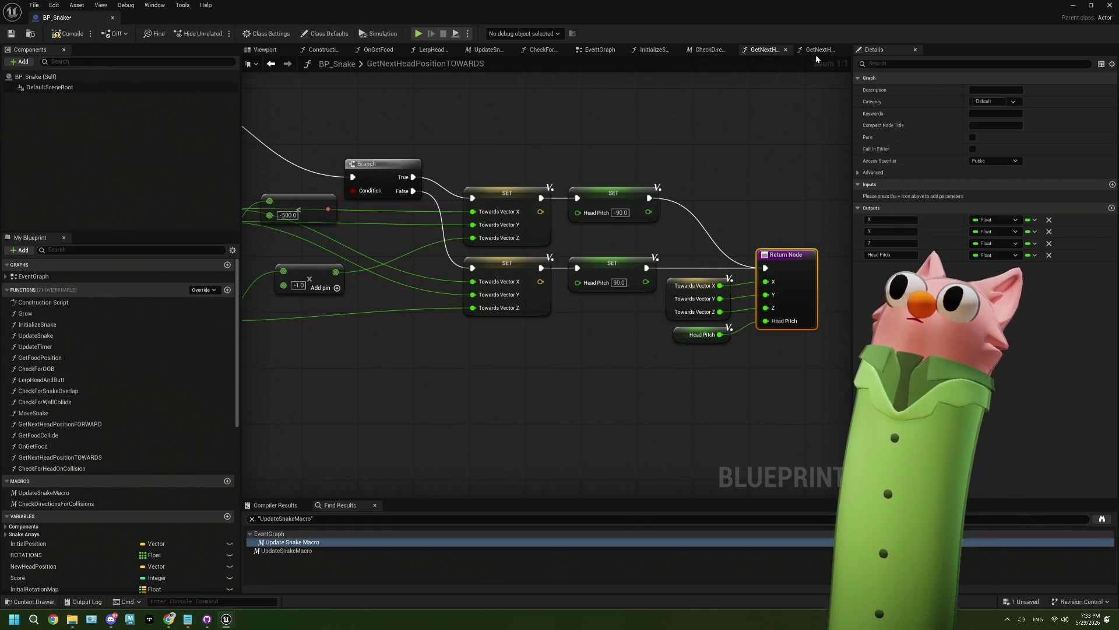
click(708, 49)
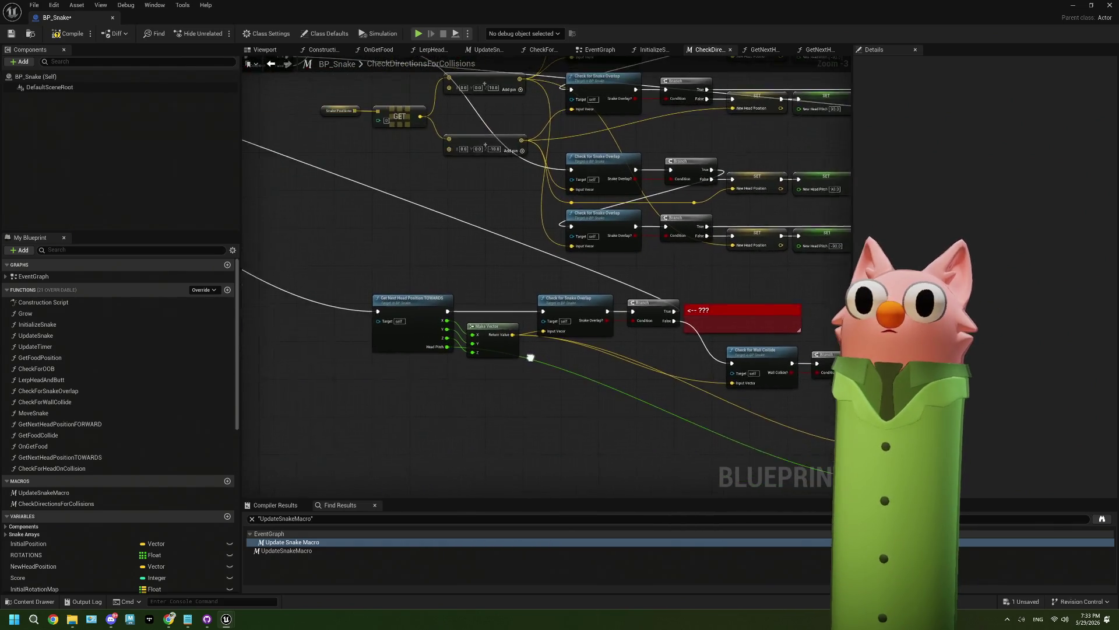
Add a Print String on the Branch False path in CheckDirectionsForCollisions
scroll(467, 366, up, 3)
mouse_move(653, 308)
mouse_down()
mouse_move(561, 324)
mouse_move(573, 339)
mouse_up()
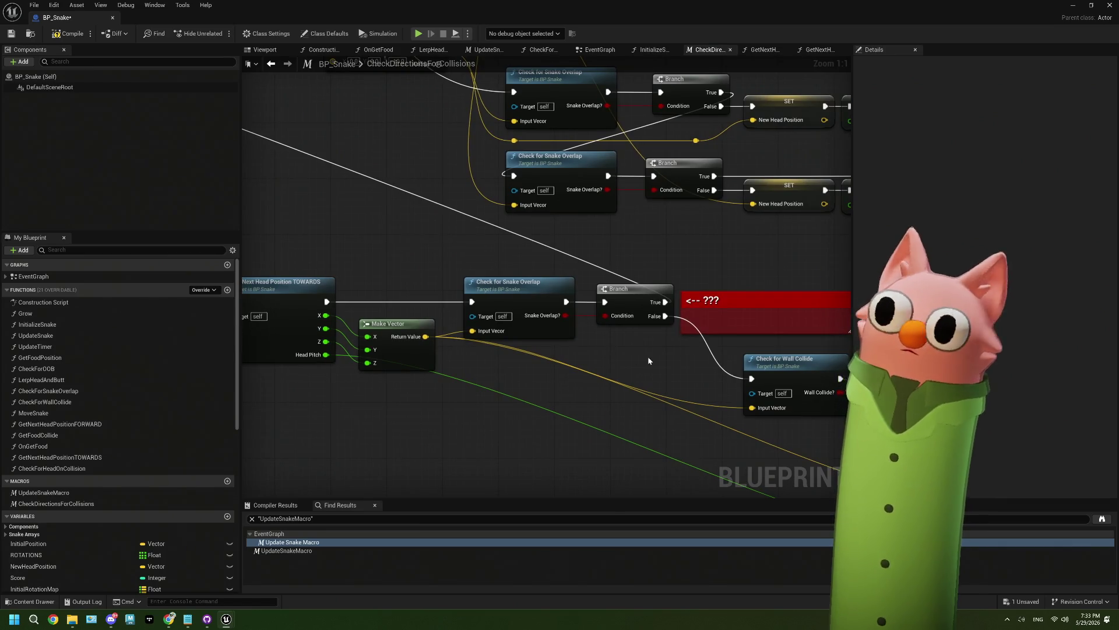
drag(655, 359, 429, 307)
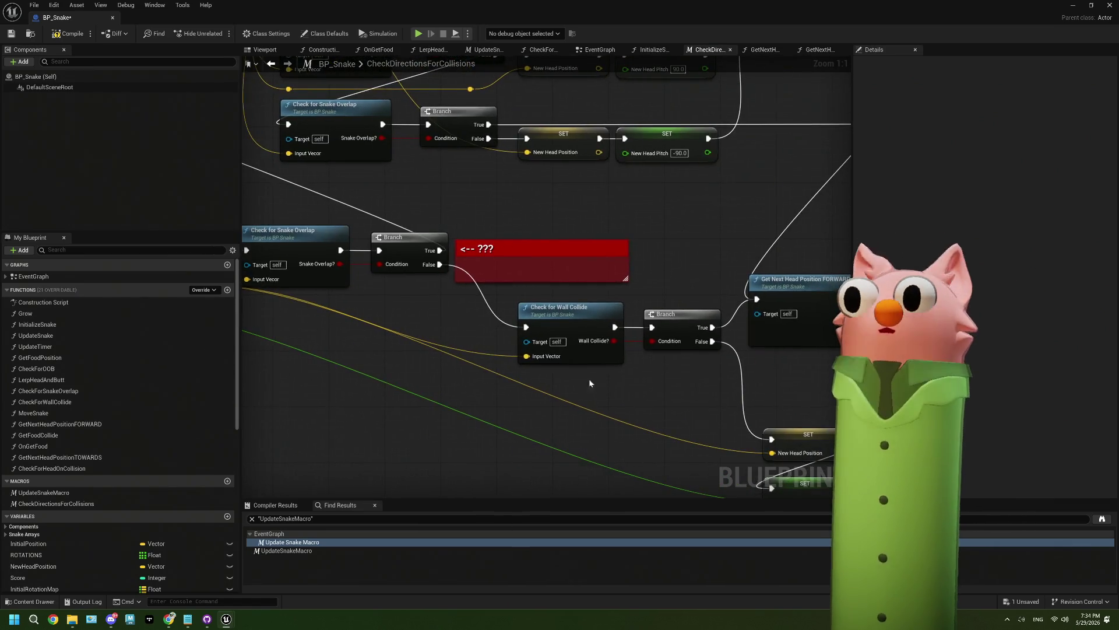
drag(590, 379, 510, 375)
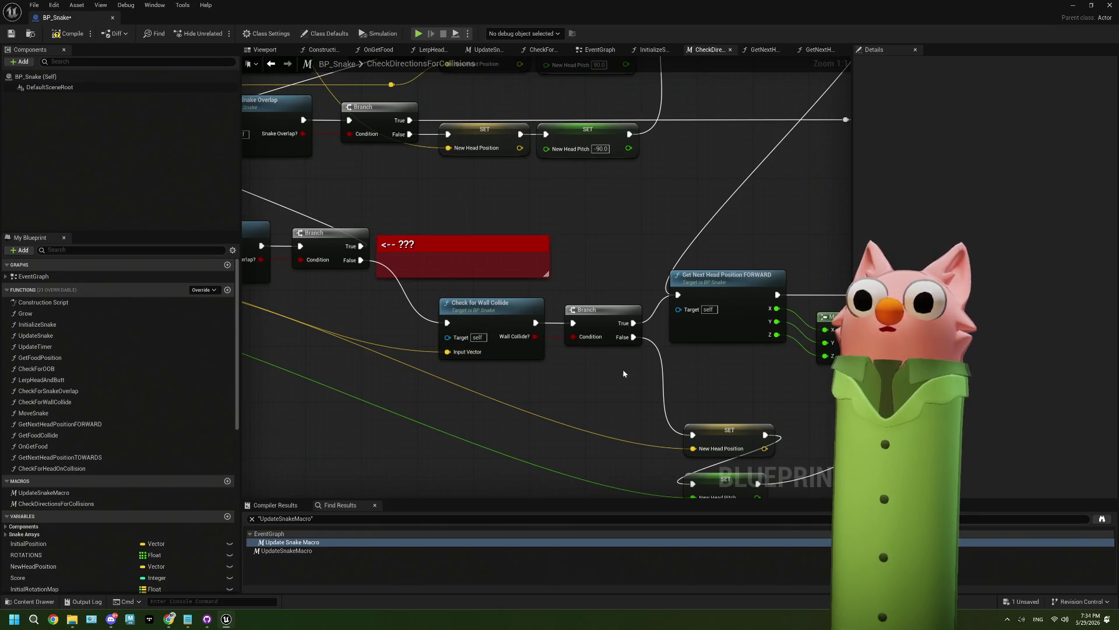
drag(623, 373, 523, 330)
scroll(523, 330, down, 2)
mouse_move(339, 317)
mouse_down()
mouse_move(360, 371)
mouse_move(602, 375)
mouse_move(474, 365)
mouse_move(484, 358)
mouse_up()
scroll(507, 291, up, 3)
mouse_move(552, 265)
mouse_down()
mouse_move(416, 362)
mouse_move(508, 330)
mouse_move(724, 370)
mouse_move(791, 363)
mouse_up()
text(print)
key(Return)
Print the Make Vector result, save BP_Snake, and return to the Noodlecat_Env level
mouse_move(324, 242)
mouse_down()
mouse_move(762, 362)
mouse_move(771, 382)
mouse_up()
drag(693, 412, 494, 380)
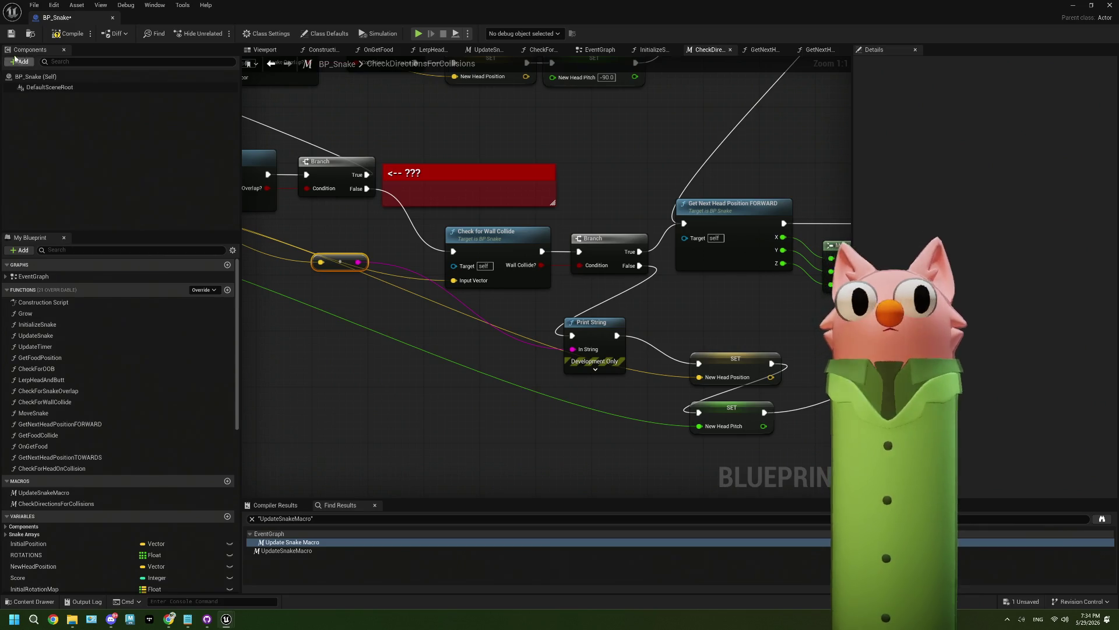
click(11, 34)
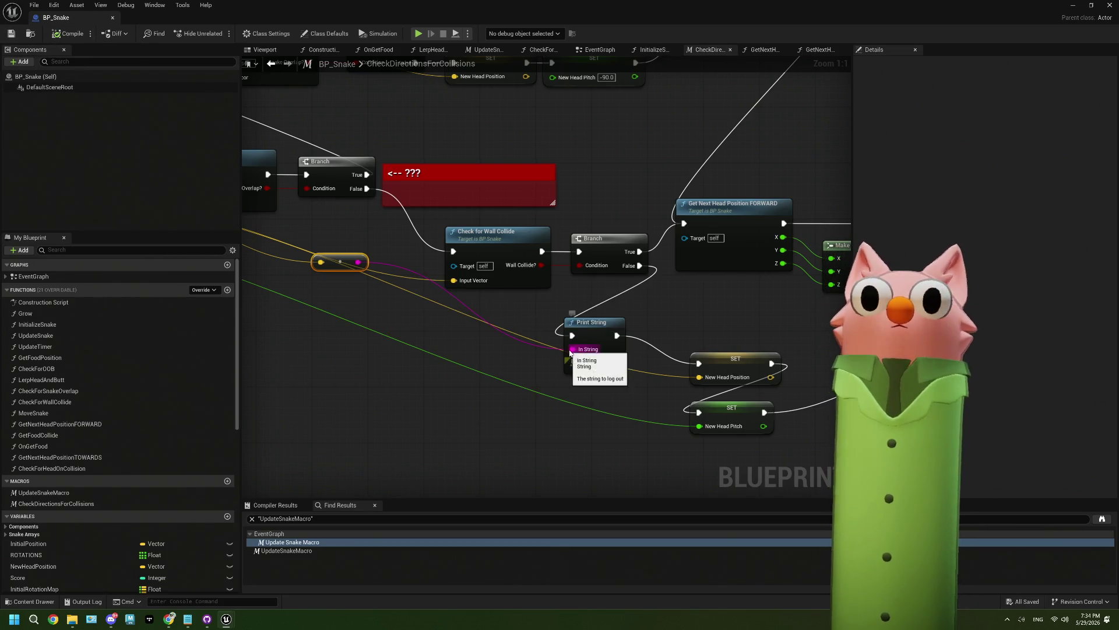
mouse_move(758, 342)
mouse_down()
mouse_move(720, 342)
mouse_move(774, 341)
mouse_up()
mouse_move(449, 229)
mouse_down()
mouse_move(501, 288)
mouse_move(506, 240)
mouse_move(415, 172)
mouse_up()
mouse_move(429, 262)
mouse_down()
mouse_move(562, 288)
mouse_move(419, 235)
mouse_up()
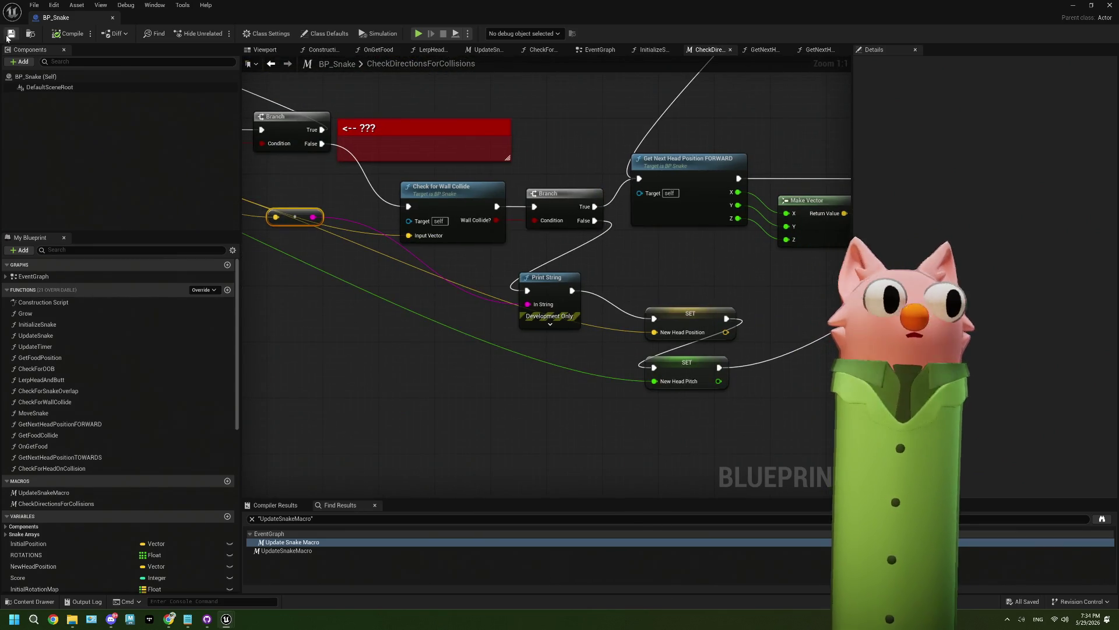
click(1072, 5)
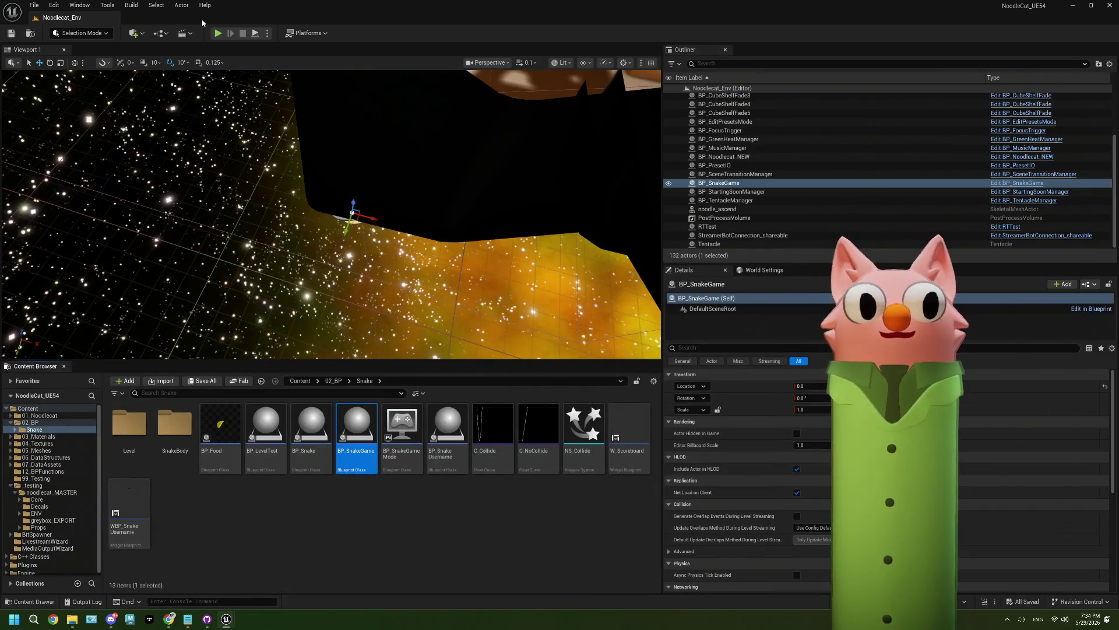
Play-test Noodlecat_Env to watch wall-check vectors print, then stop, close the log, and open BP_SnakeGame
click(218, 34)
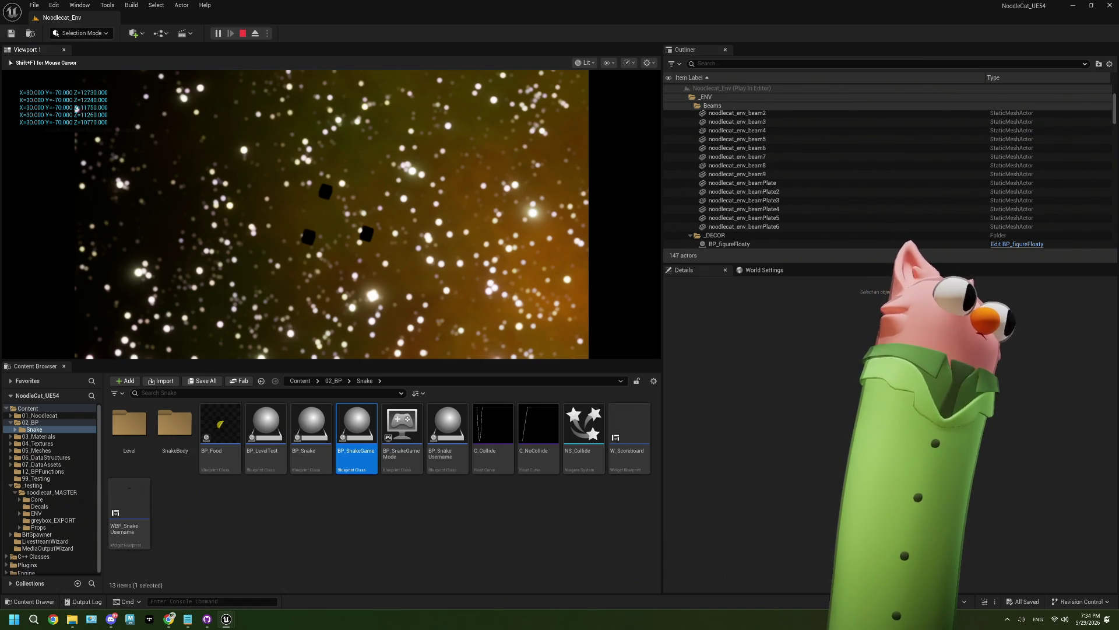
key(Escape)
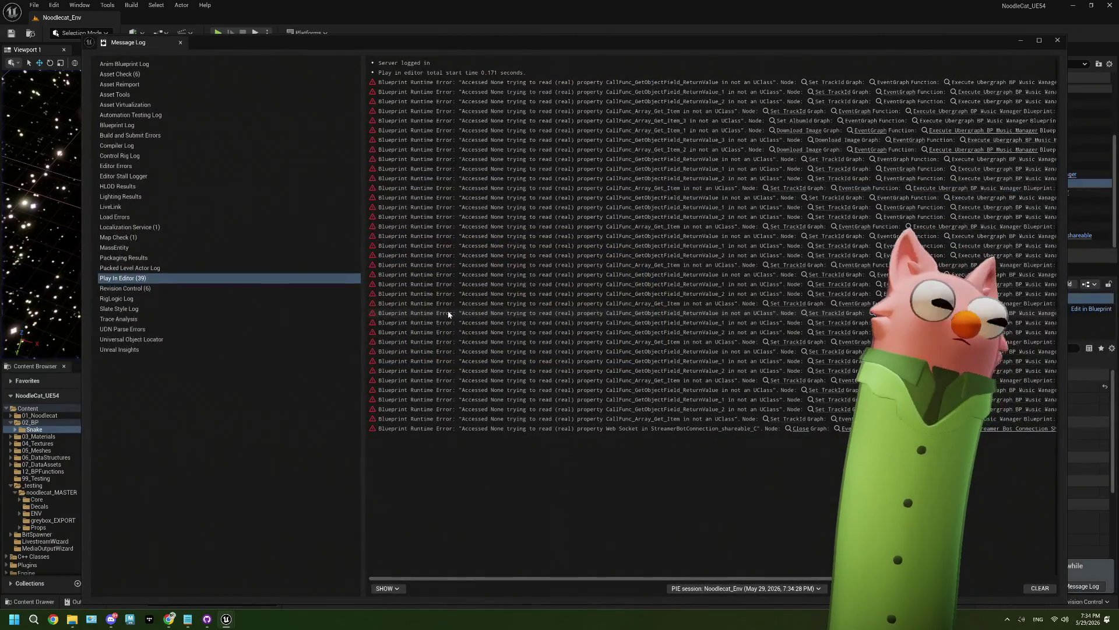
click(1058, 39)
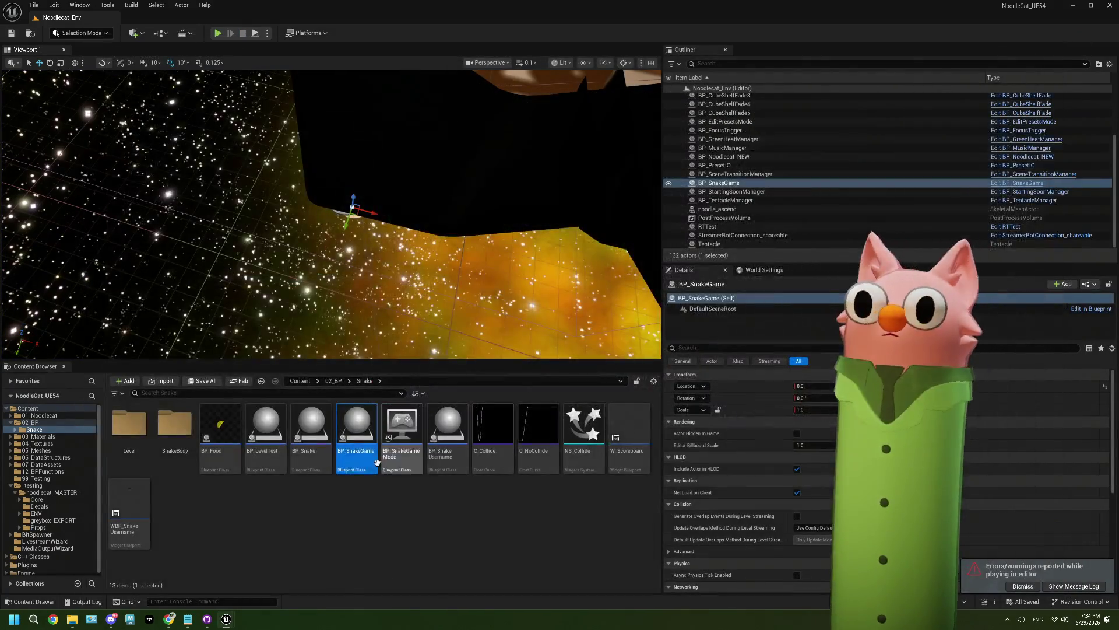
double_click(376, 462)
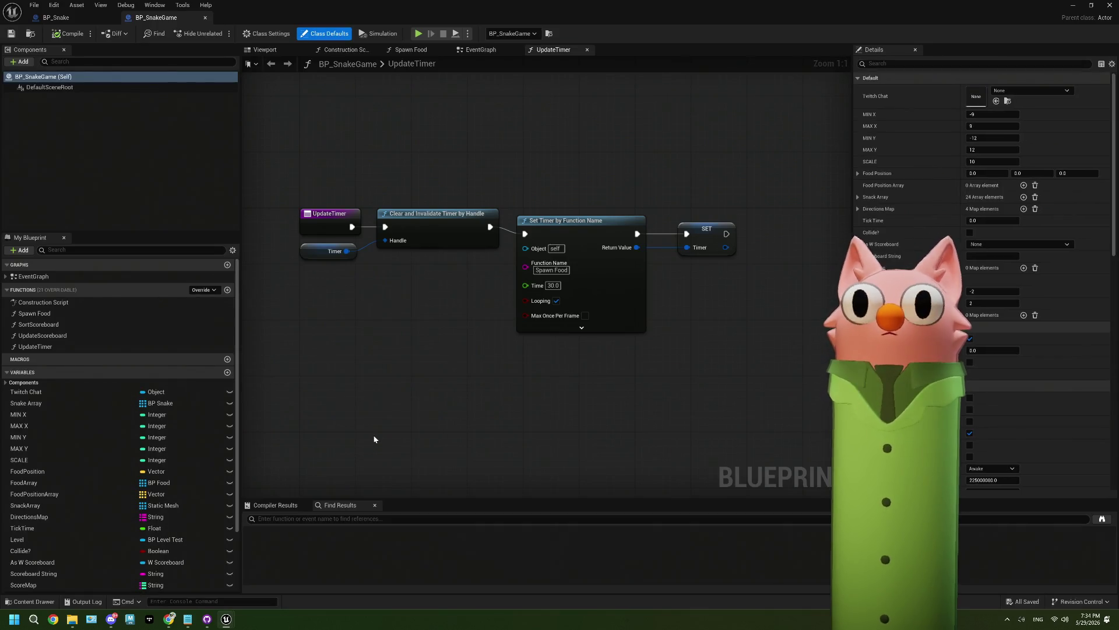
Return to BP_Snake, open the GetNextHeadPositionTOWARDS function graph, and frame its GET, ABS and entry nodes
click(107, 21)
mouse_move(418, 328)
mouse_down()
mouse_move(602, 342)
mouse_move(773, 397)
mouse_up()
double_click(380, 260)
mouse_move(402, 271)
mouse_down()
mouse_move(569, 315)
mouse_move(532, 309)
mouse_up()
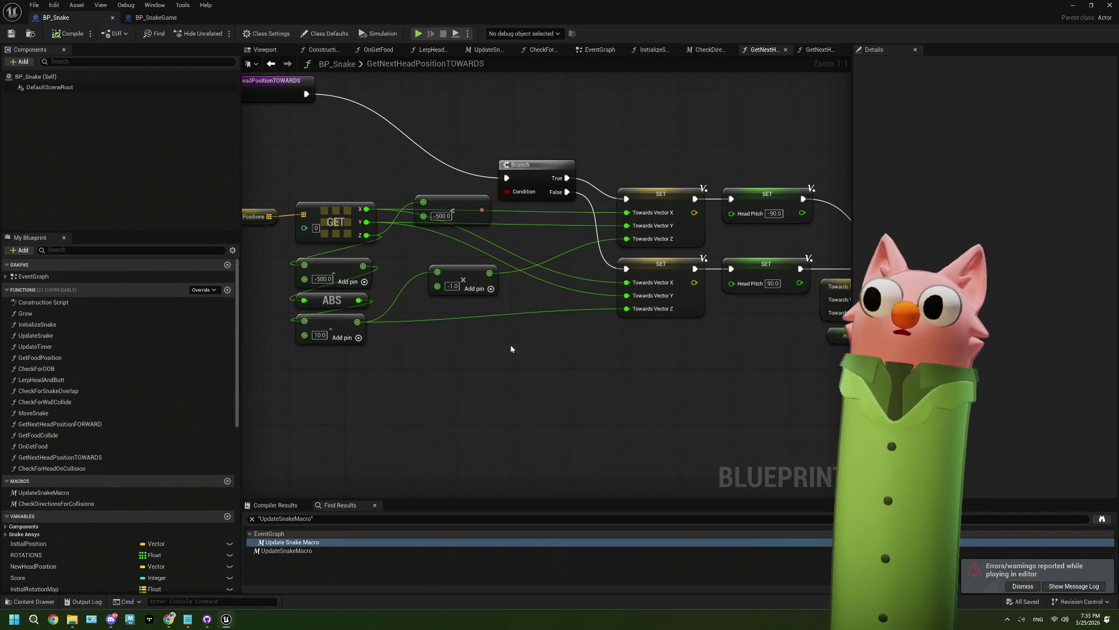
drag(513, 349, 557, 341)
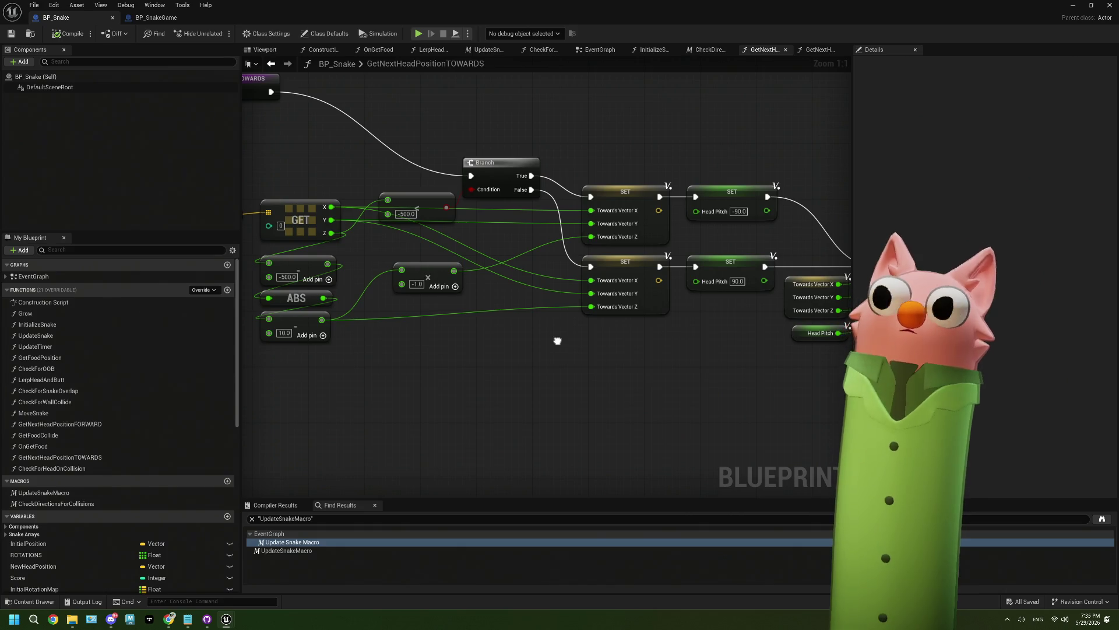
drag(557, 344, 544, 343)
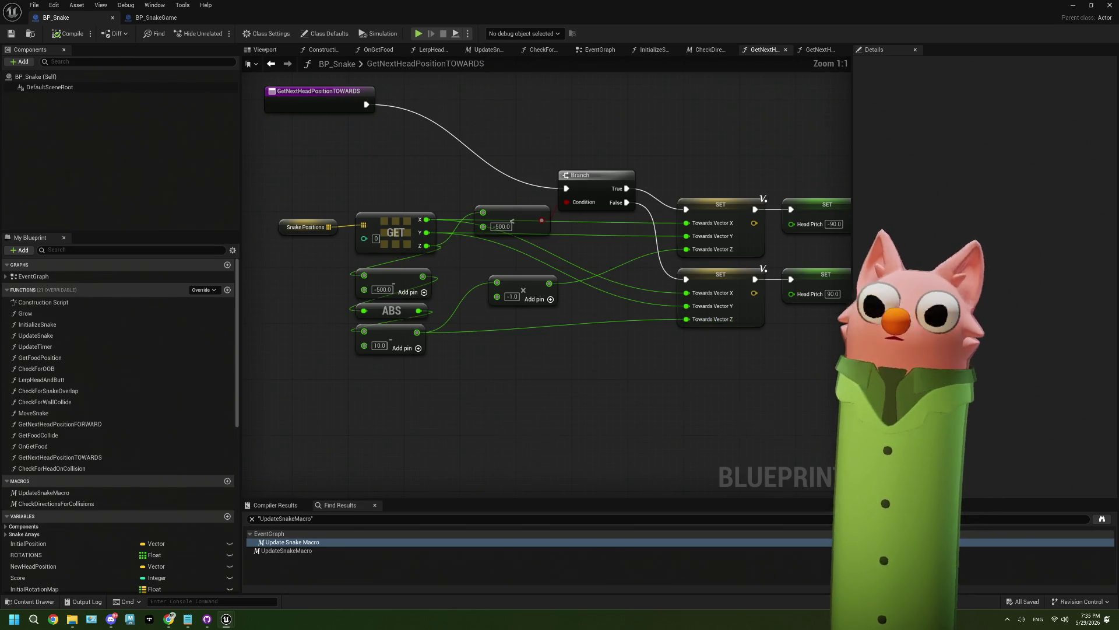
Delete the -500 subtraction node and wire GET's Z output straight into ABS
drag(467, 271, 519, 313)
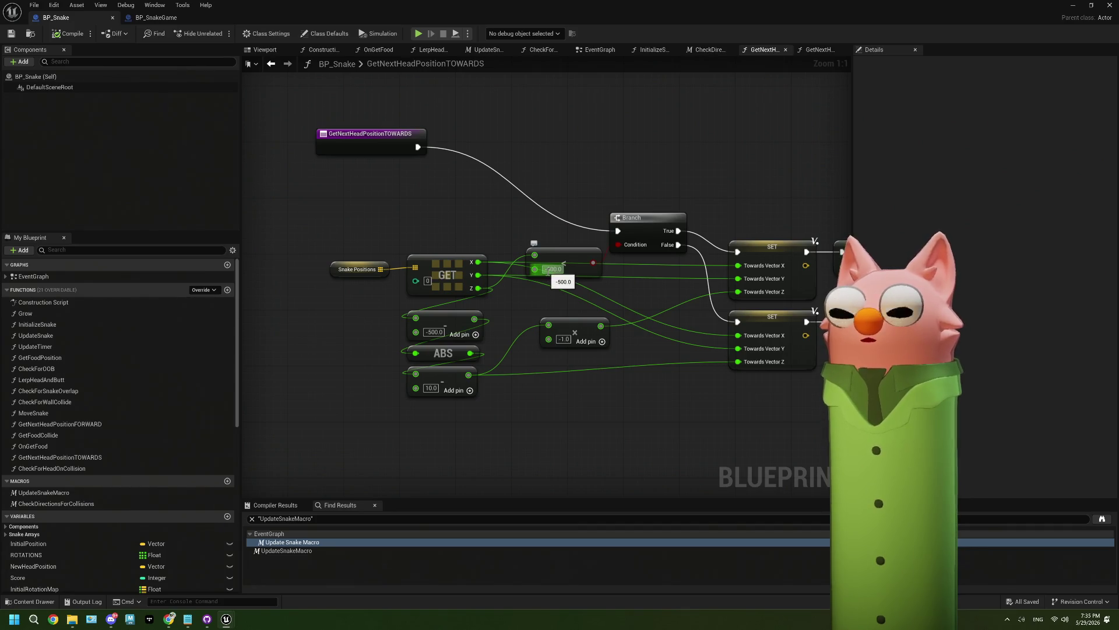
drag(548, 270, 494, 271)
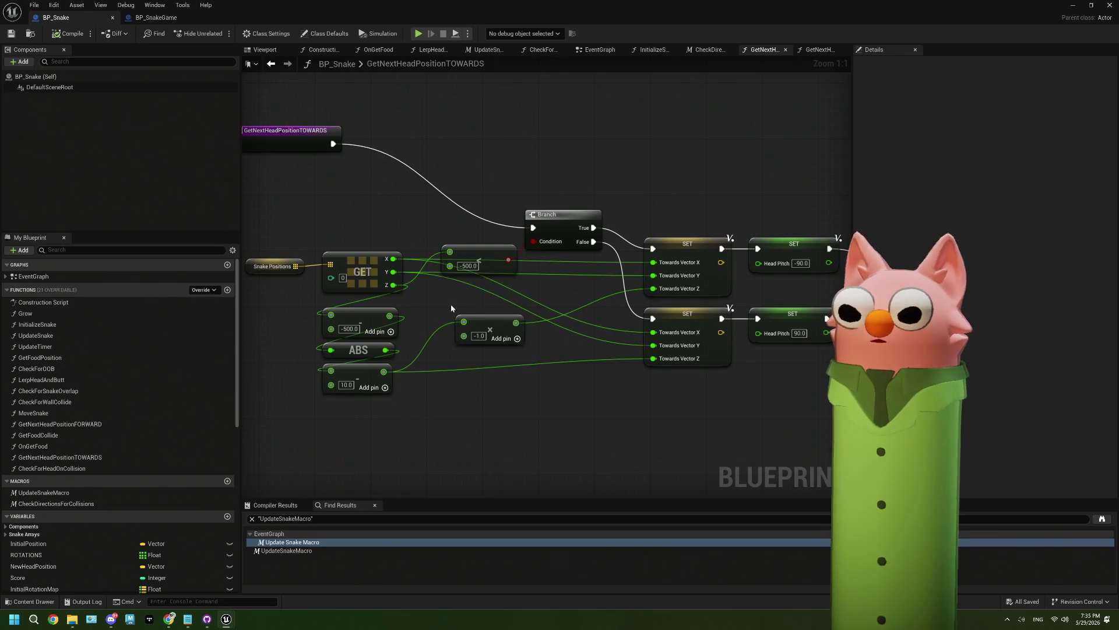
drag(452, 307, 522, 296)
mouse_move(509, 245)
mouse_down()
mouse_move(486, 207)
mouse_move(505, 262)
mouse_up()
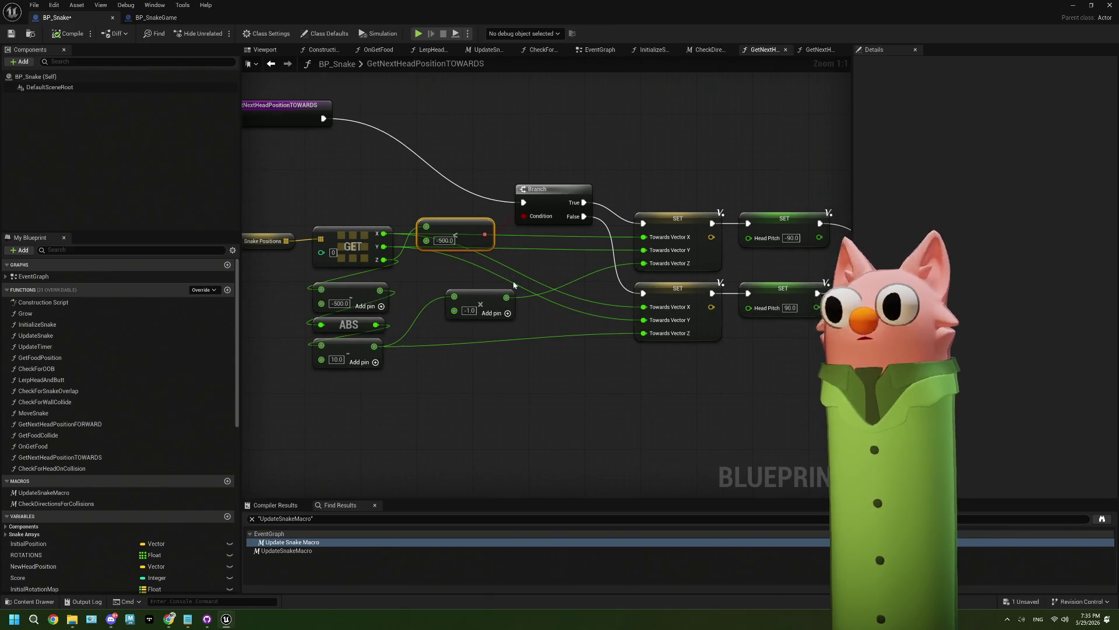
click(378, 301)
key(Delete)
mouse_move(384, 259)
mouse_down()
mouse_move(321, 325)
mouse_move(352, 366)
mouse_move(365, 325)
mouse_up()
Compile and save BP_Snake, then go back to the level editor
click(417, 370)
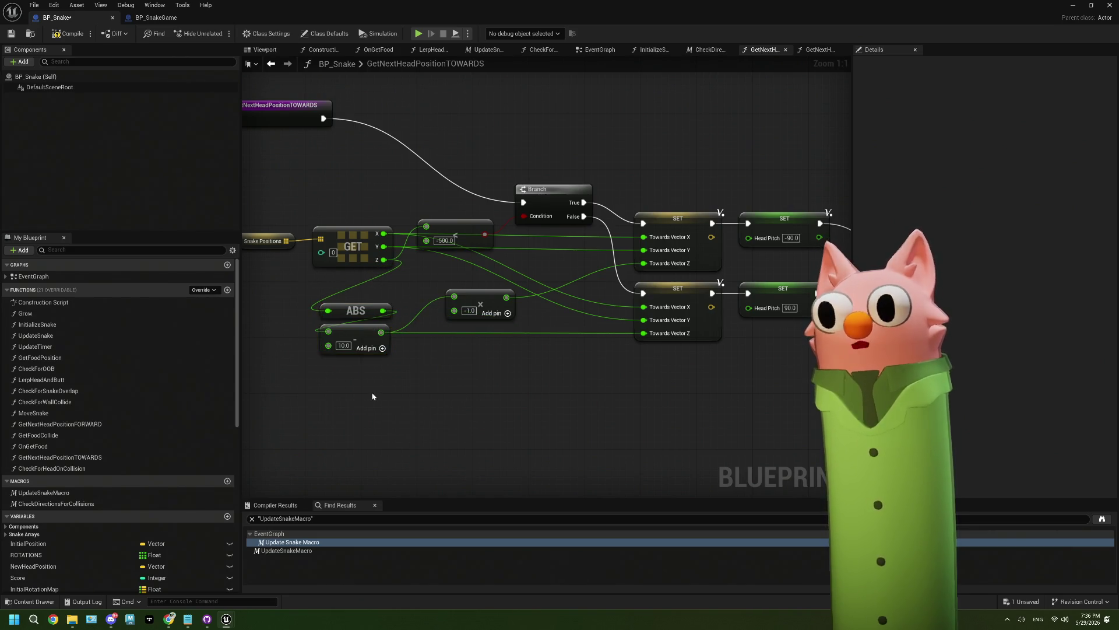
click(67, 33)
click(10, 33)
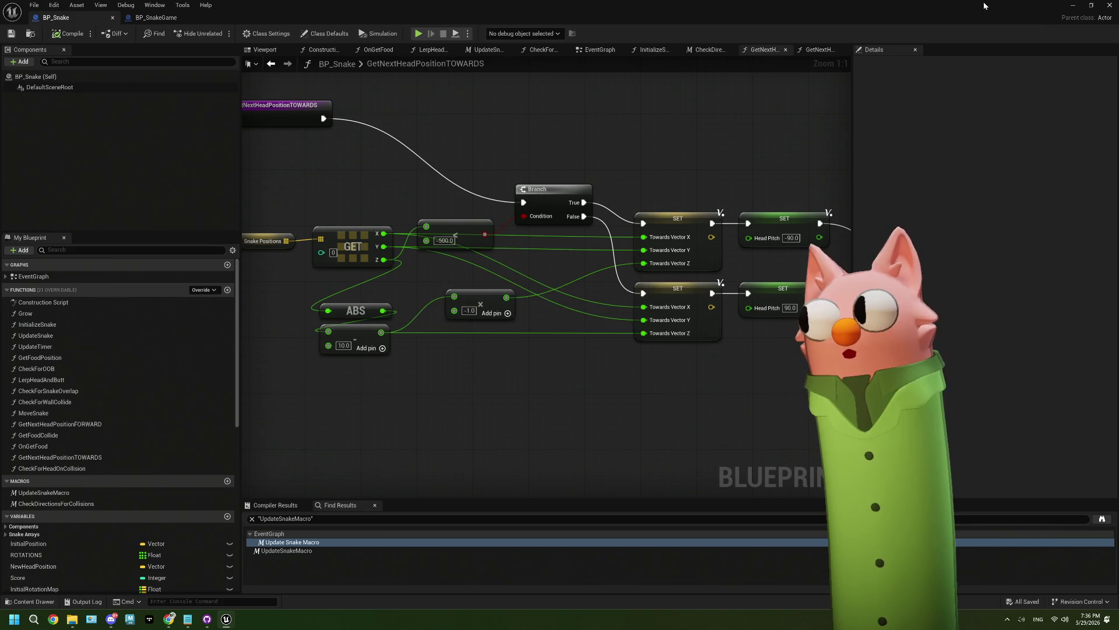
click(1091, 11)
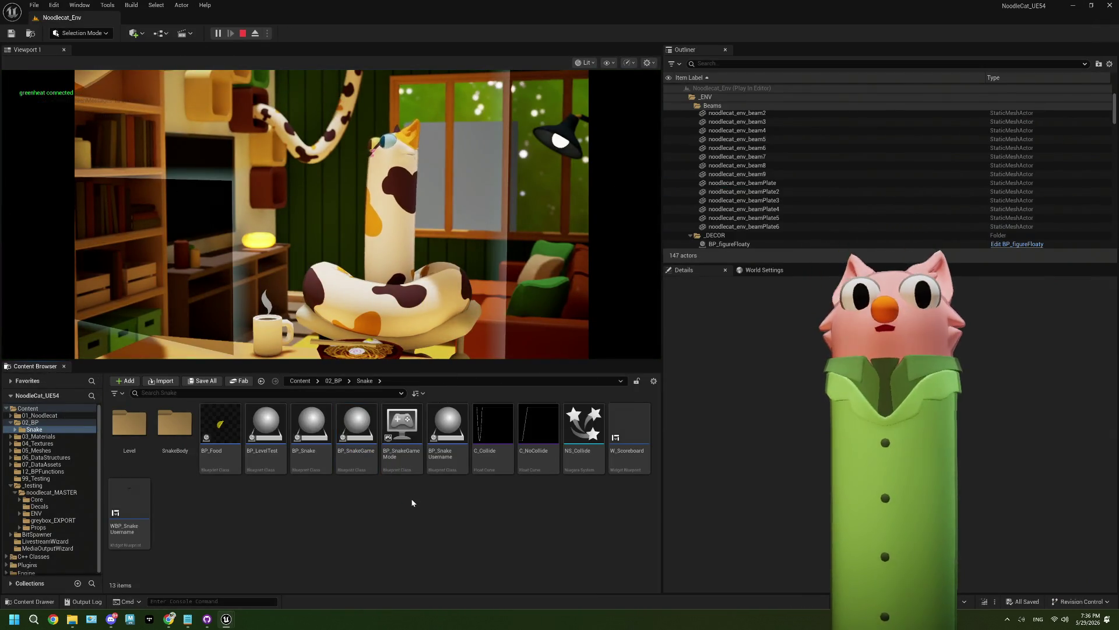
Run the play test in Noodlecat_Env, stop it, then reopen BP_Snake from the Content Browser
click(350, 263)
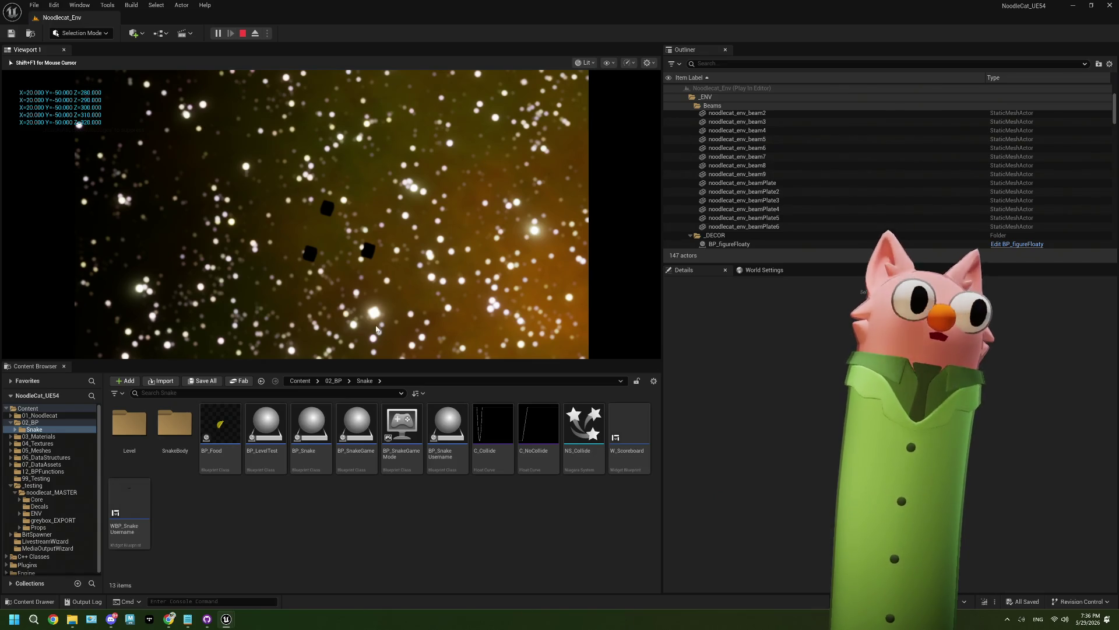
key(Escape)
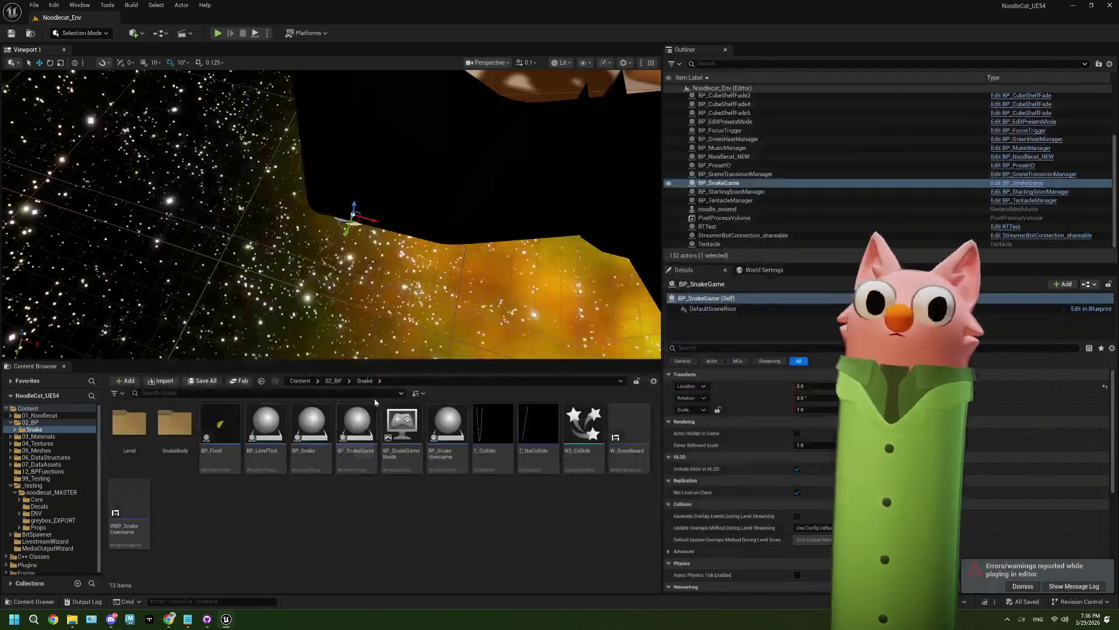
double_click(303, 429)
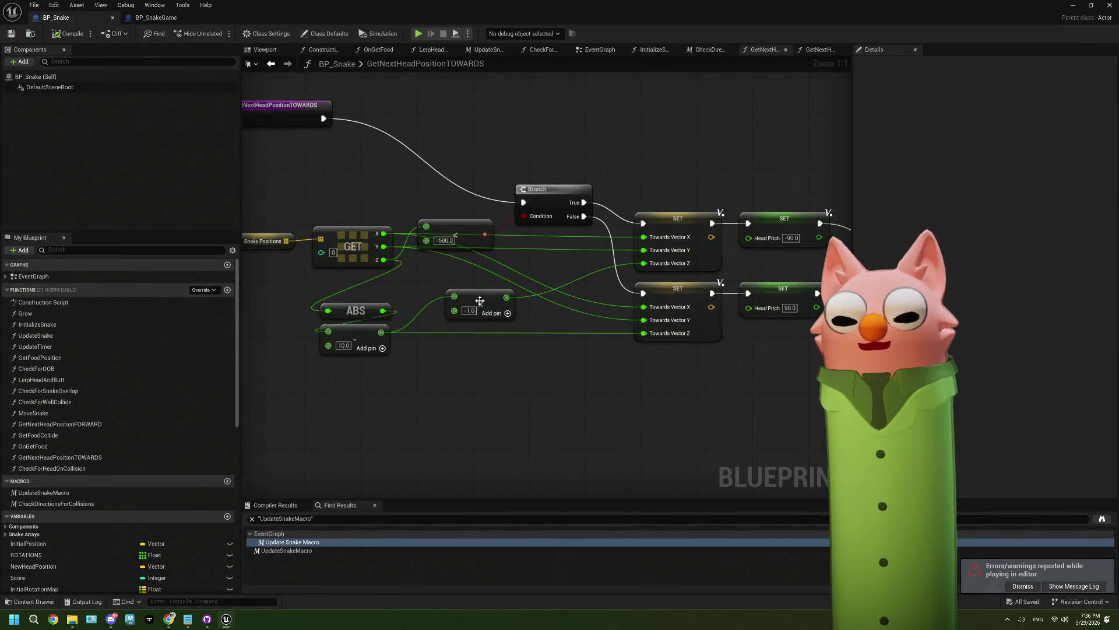
drag(328, 155, 346, 167)
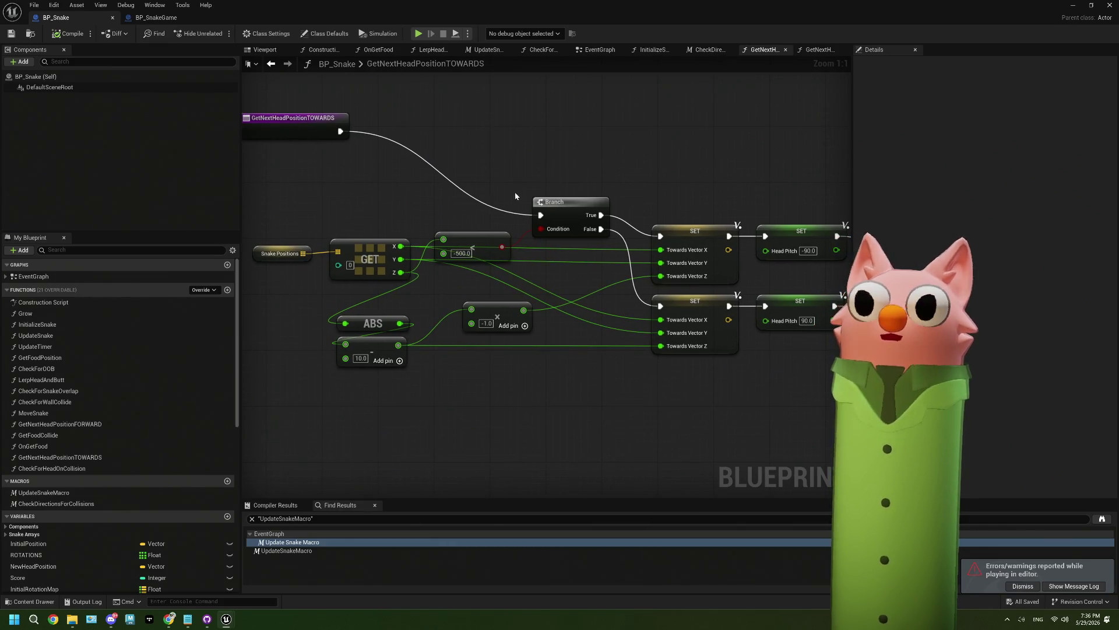
In CheckDirectionsForCollisions, change the == node's comparison value from 0 to -500
click(703, 51)
scroll(487, 241, down, 3)
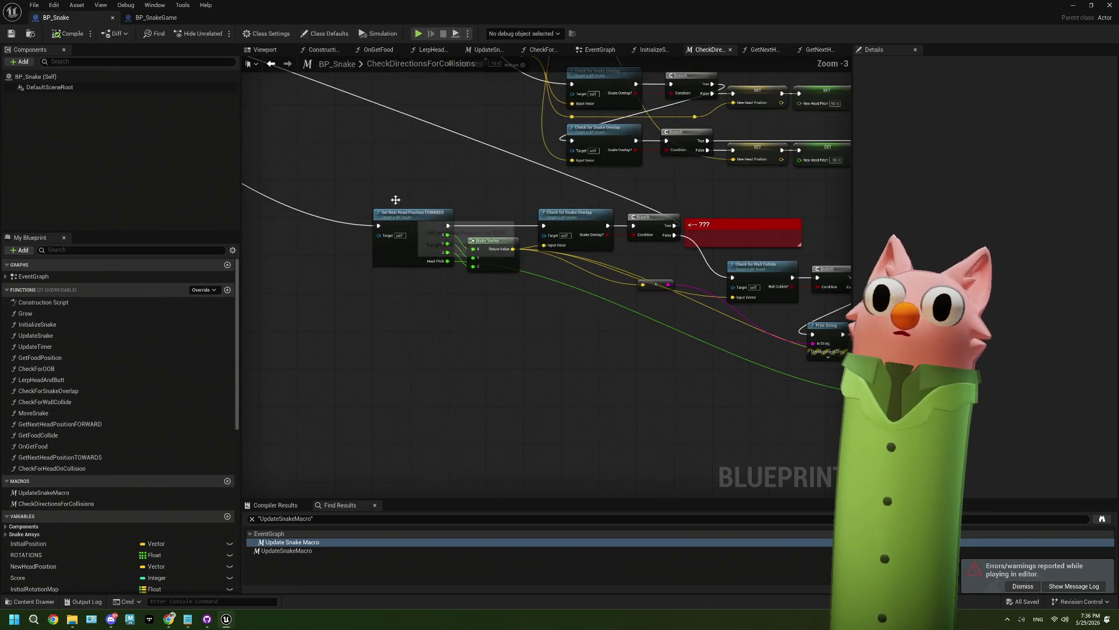
scroll(488, 242, up, 3)
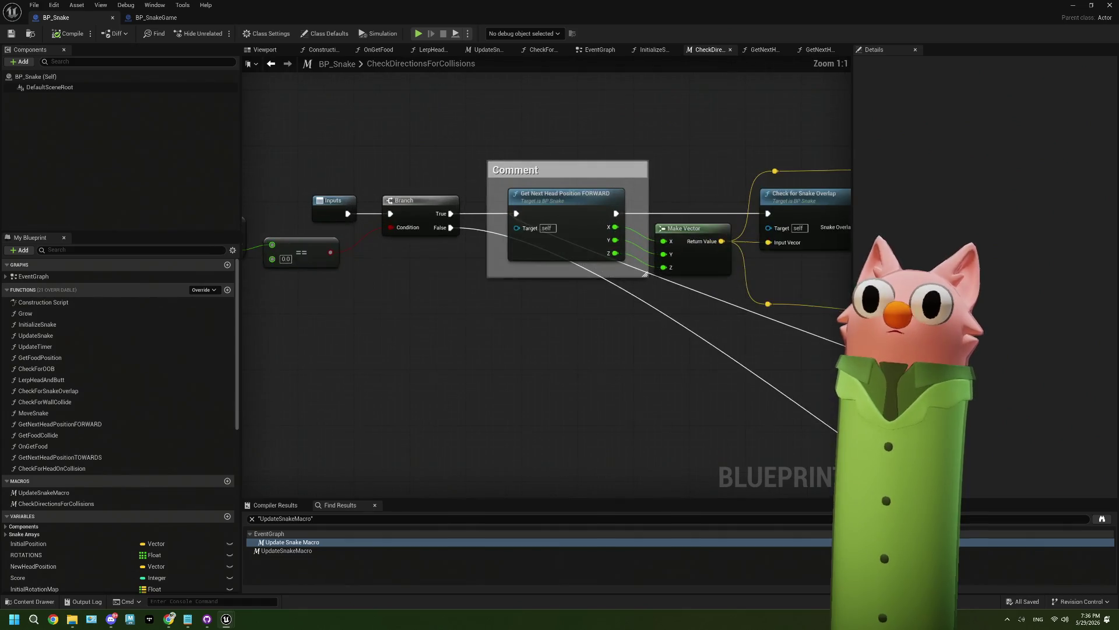
click(412, 262)
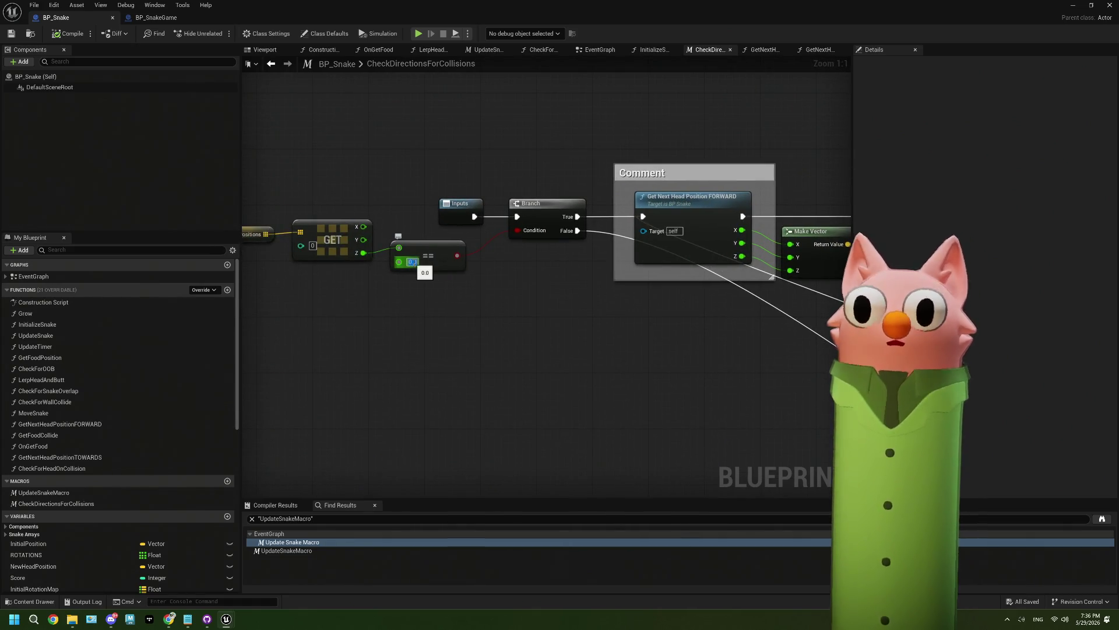
text(-500)
key(Return)
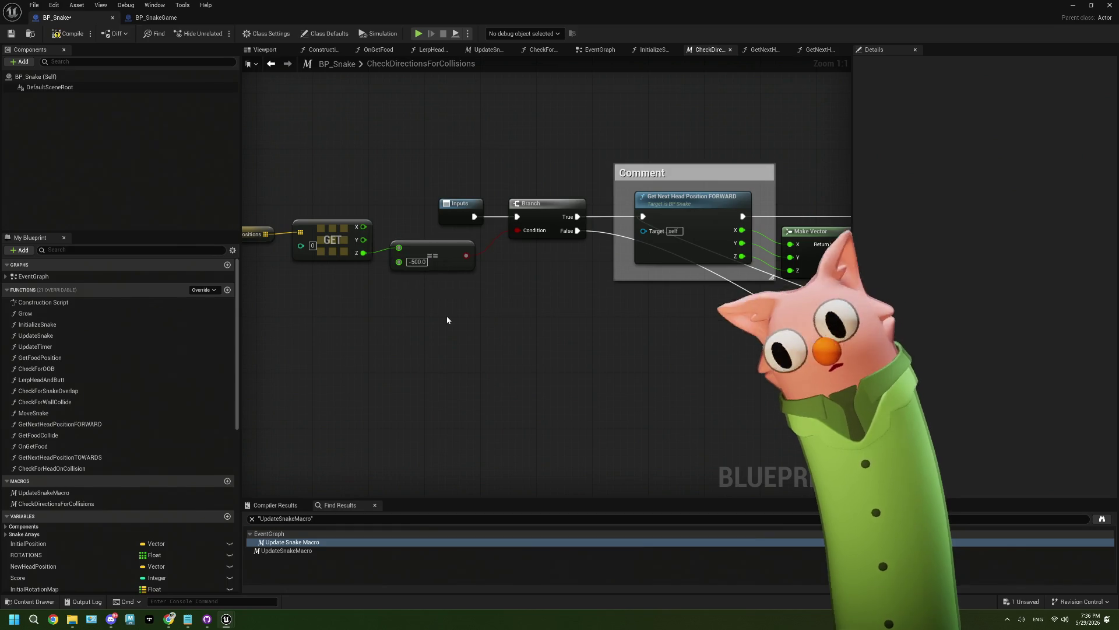
Compile and save BP_Snake and bring the level editor to the front
click(57, 36)
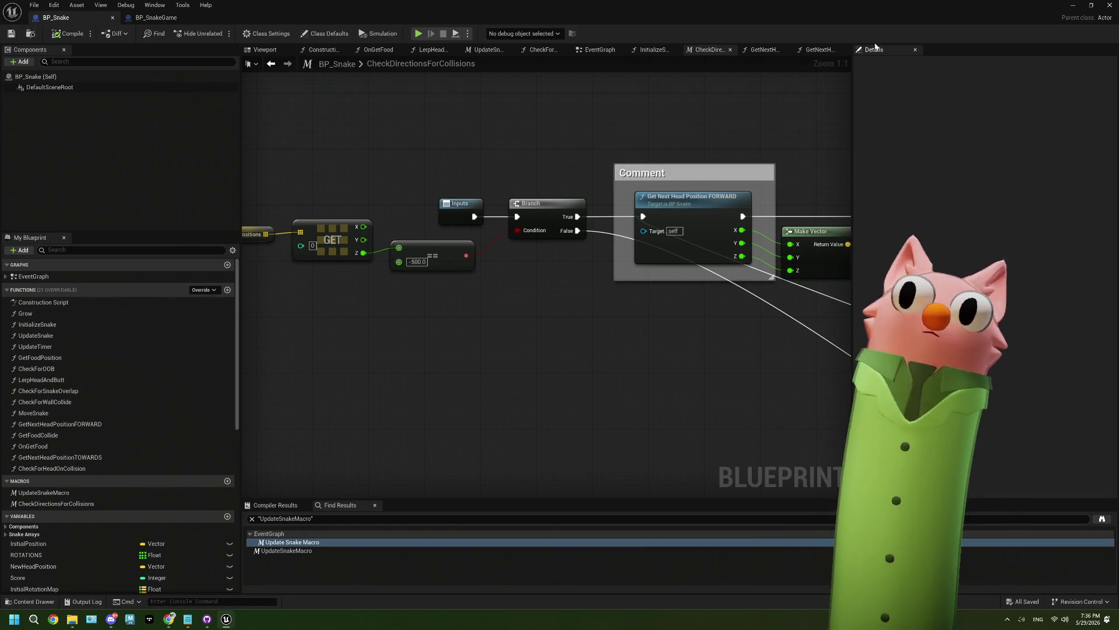
double_click(982, 4)
click(983, 4)
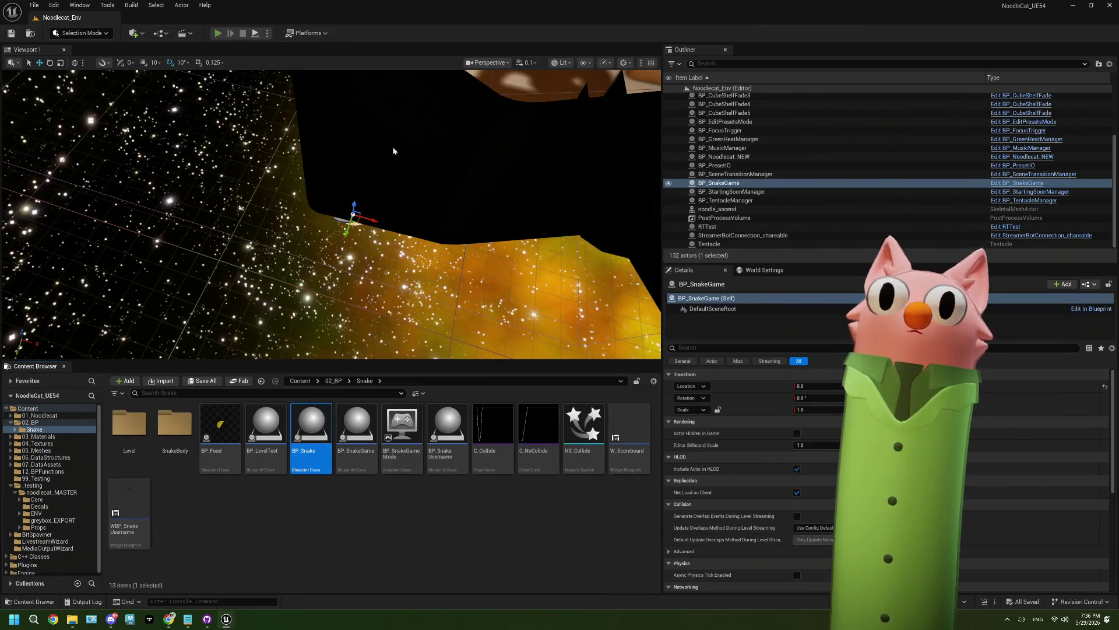
Play the level, steer the snake downward, stop the session, and bring BP_Snake back
key(alt+p)
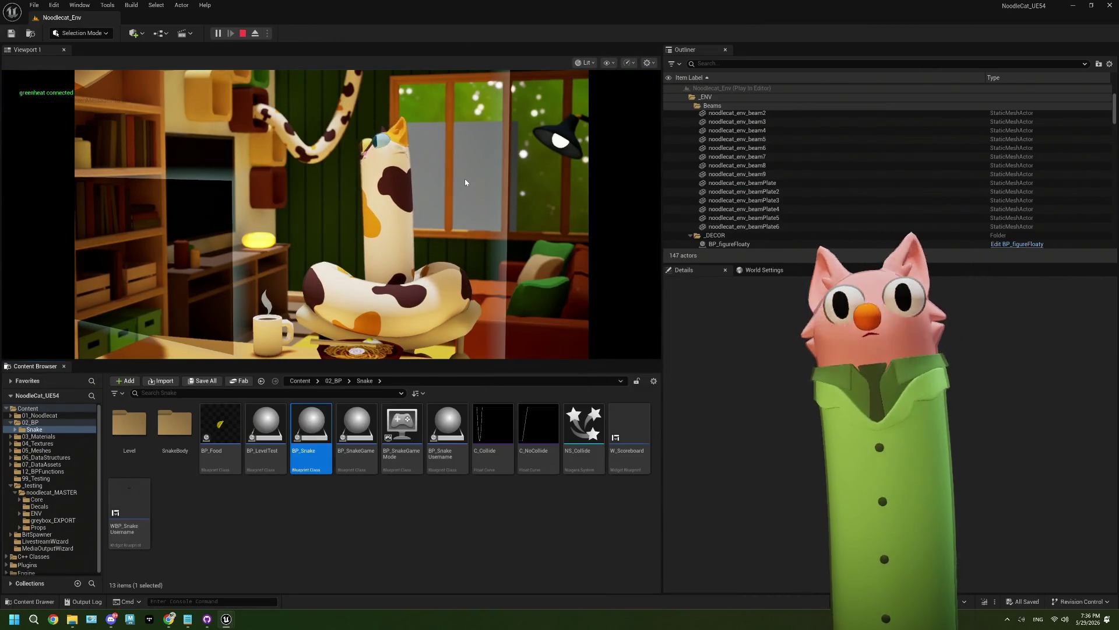
click(464, 181)
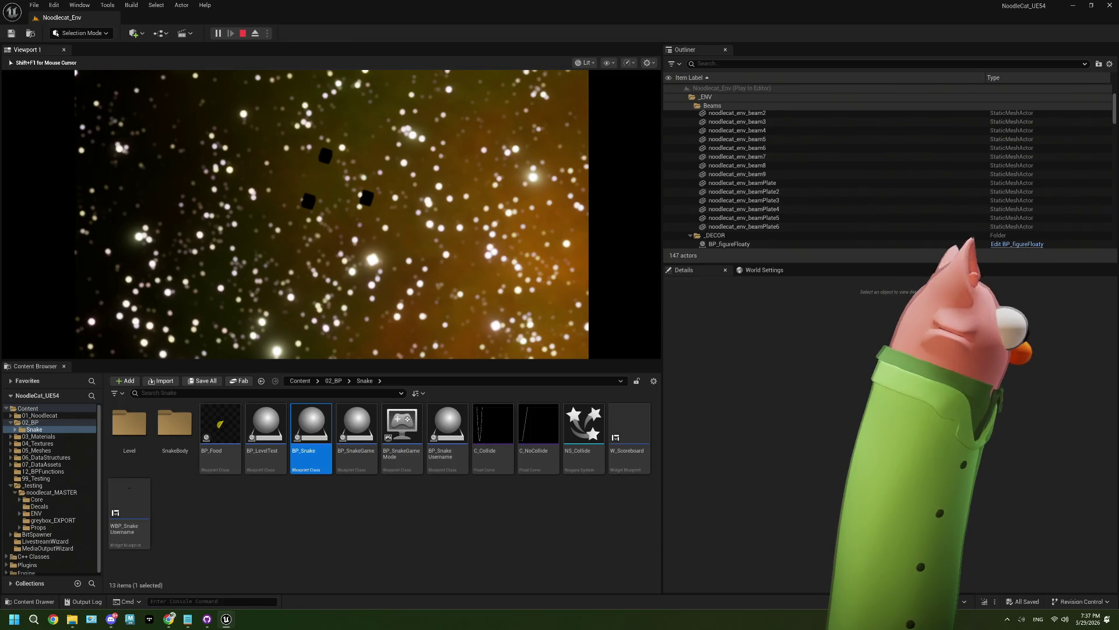
key(Down)
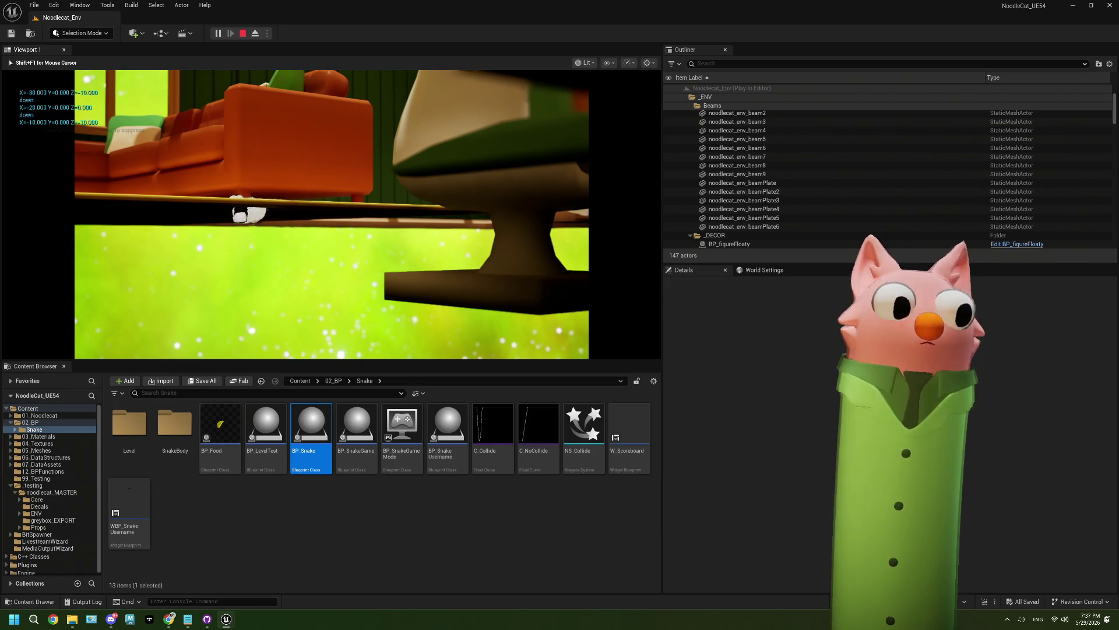
key(Escape)
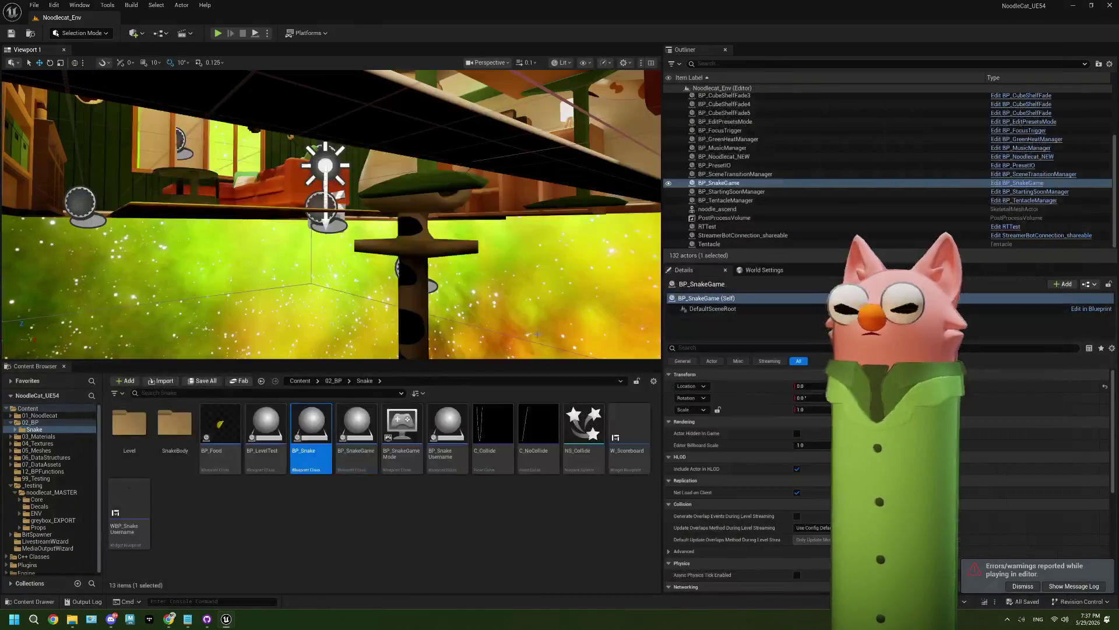
double_click(324, 425)
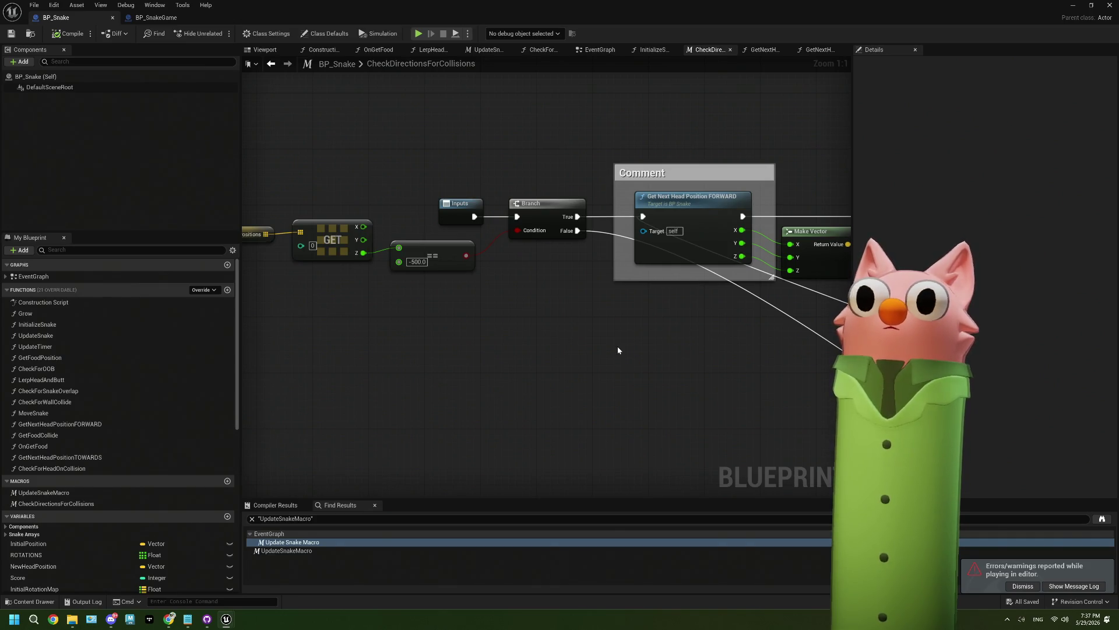
mouse_move(632, 349)
mouse_down()
mouse_move(553, 343)
mouse_move(671, 363)
mouse_move(545, 349)
mouse_up()
scroll(547, 352, down, 2)
drag(668, 358, 513, 330)
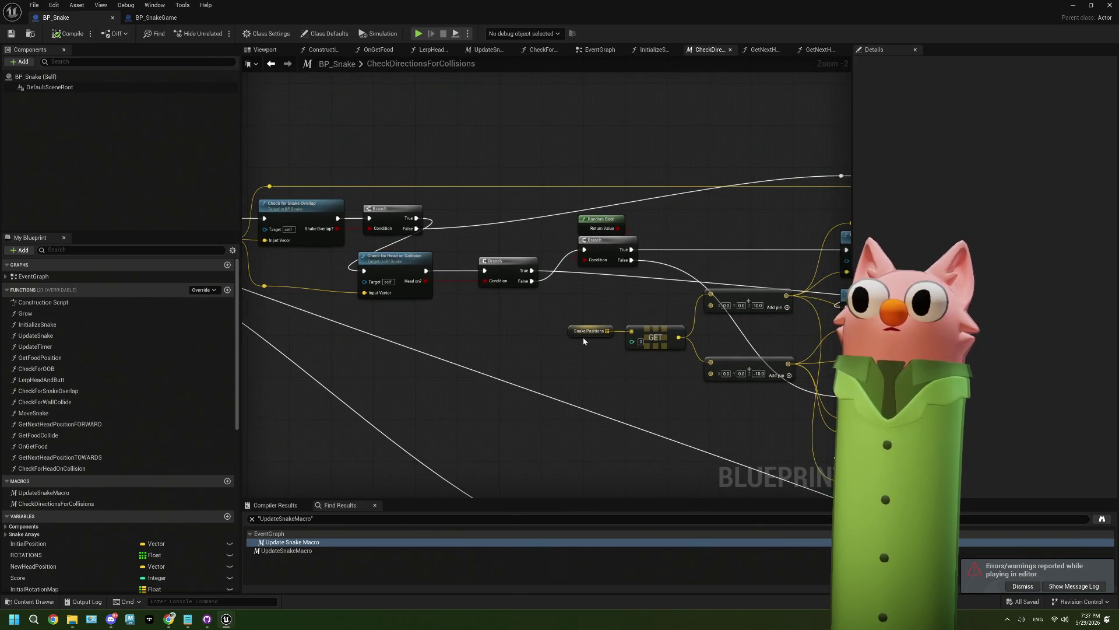
drag(660, 374, 610, 366)
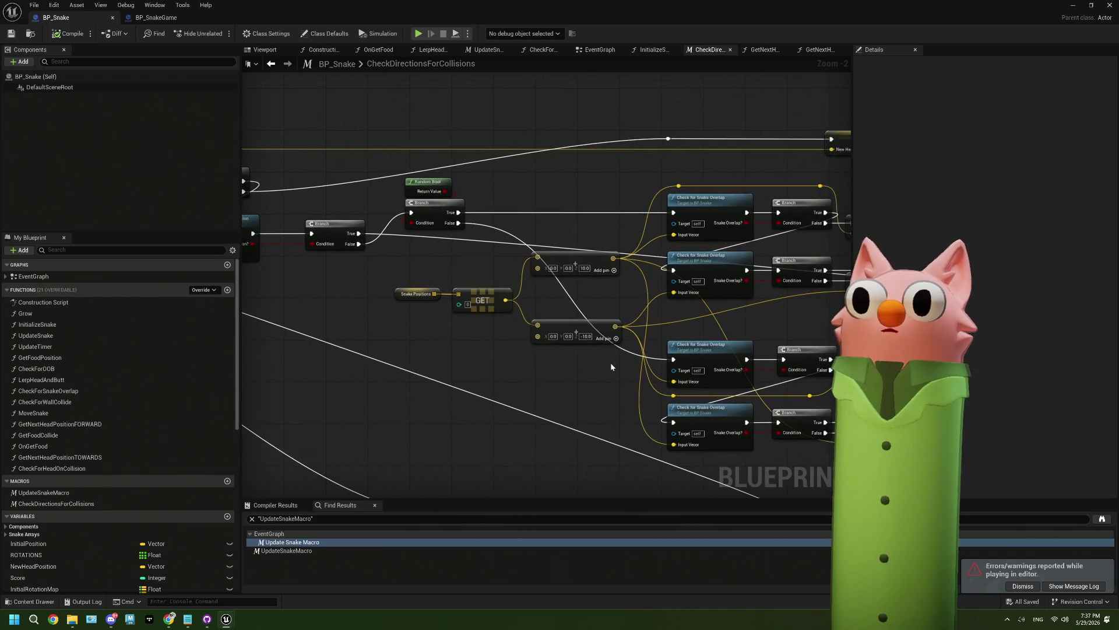
scroll(611, 366, up, 2)
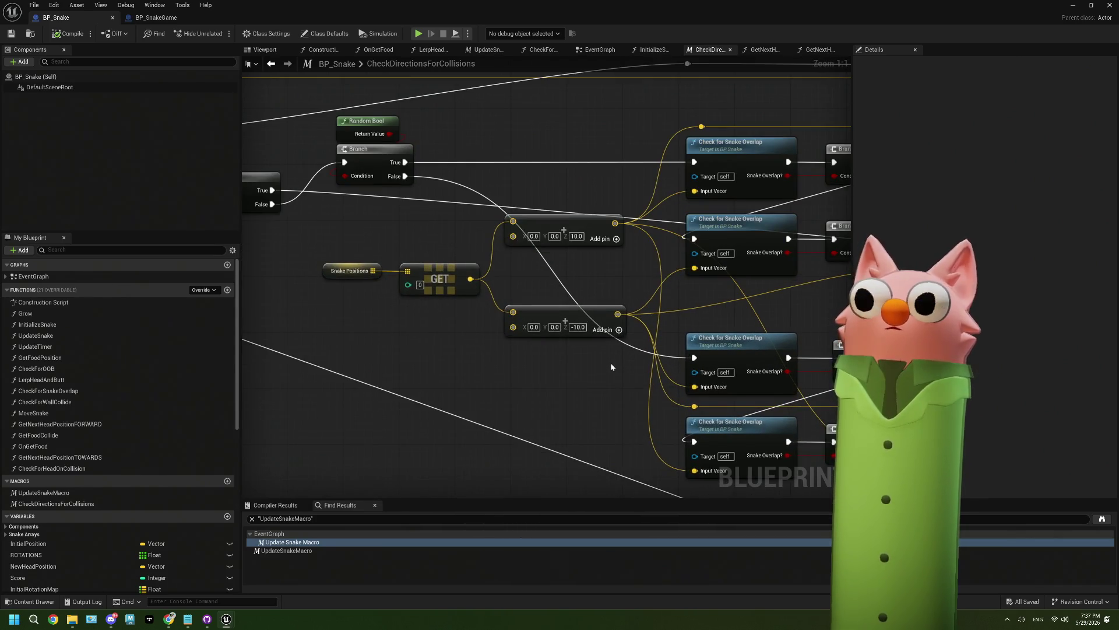
scroll(631, 350, down, 1)
scroll(631, 350, down, 3)
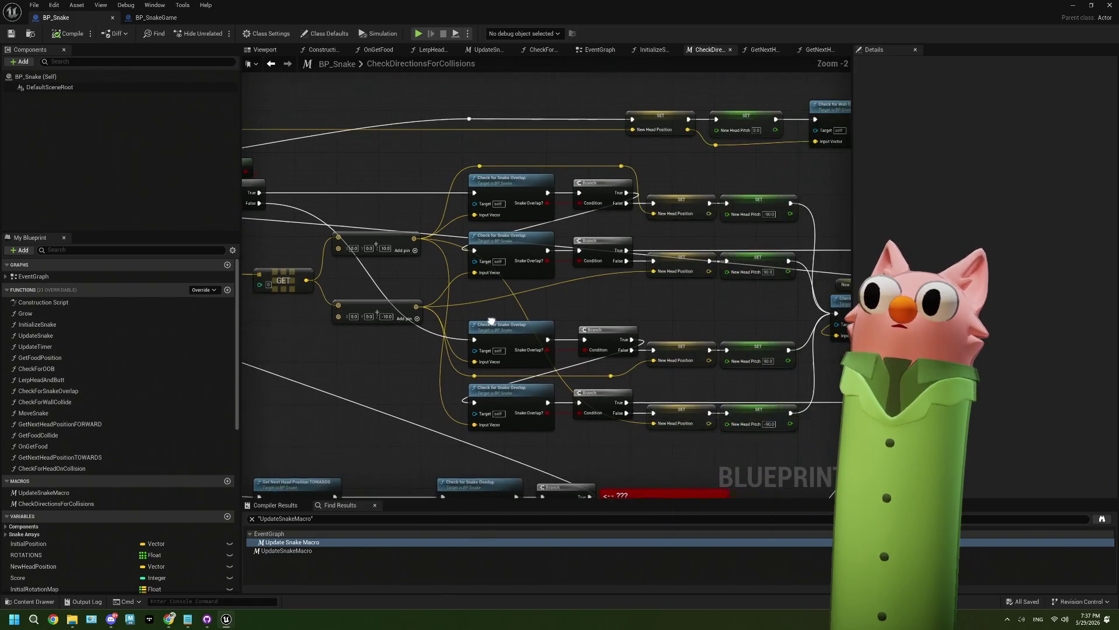
drag(683, 354, 624, 255)
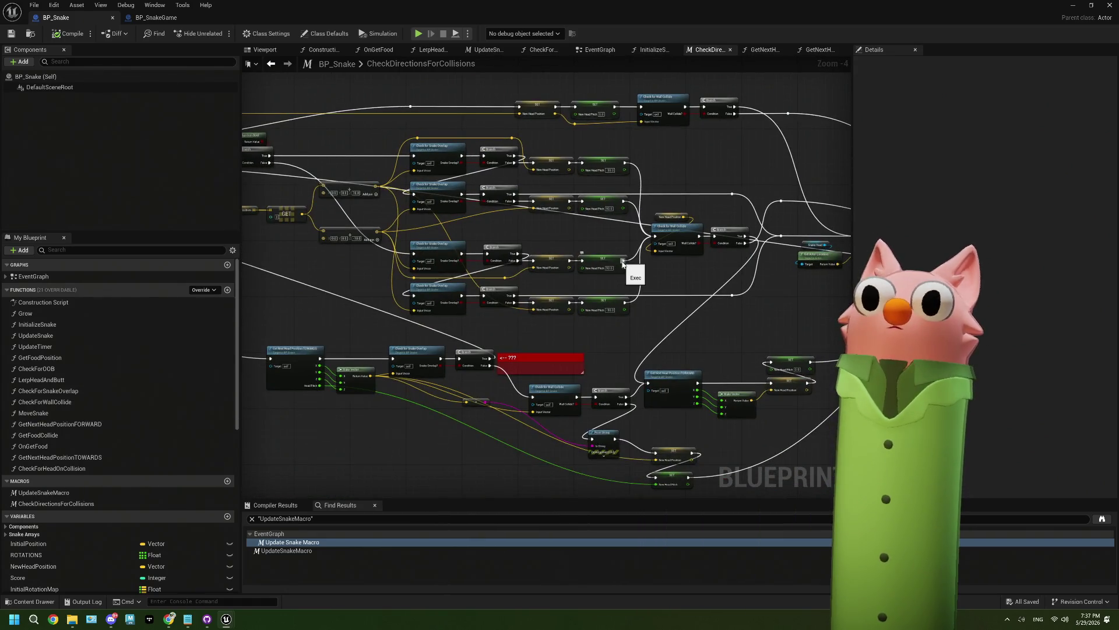
drag(656, 302, 583, 262)
scroll(583, 262, up, 3)
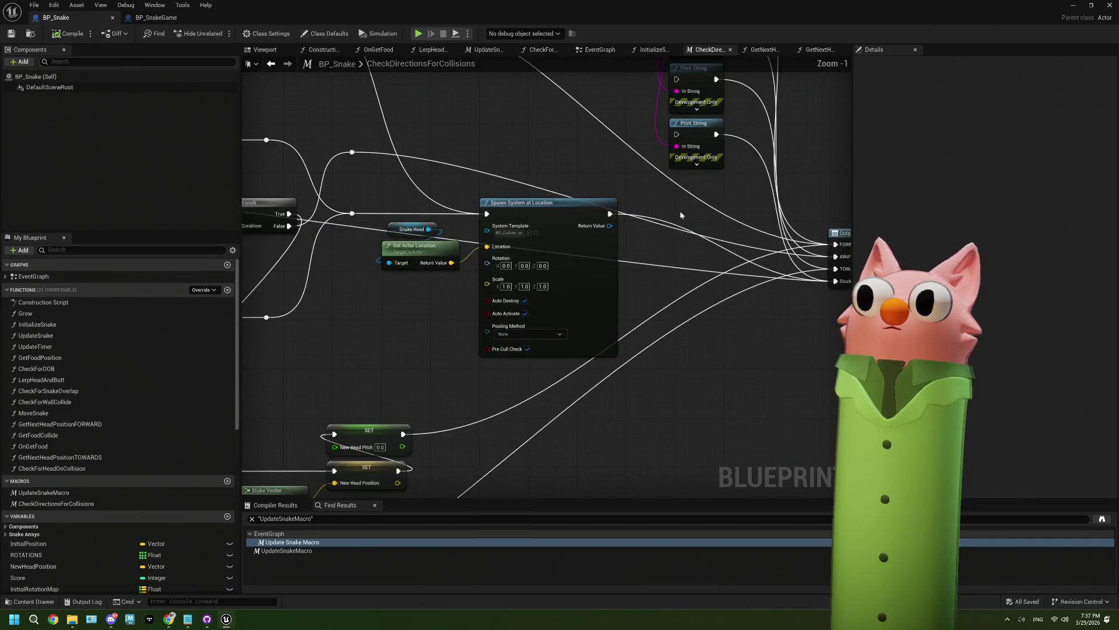
mouse_move(582, 322)
mouse_down()
mouse_move(691, 333)
mouse_move(606, 320)
mouse_up()
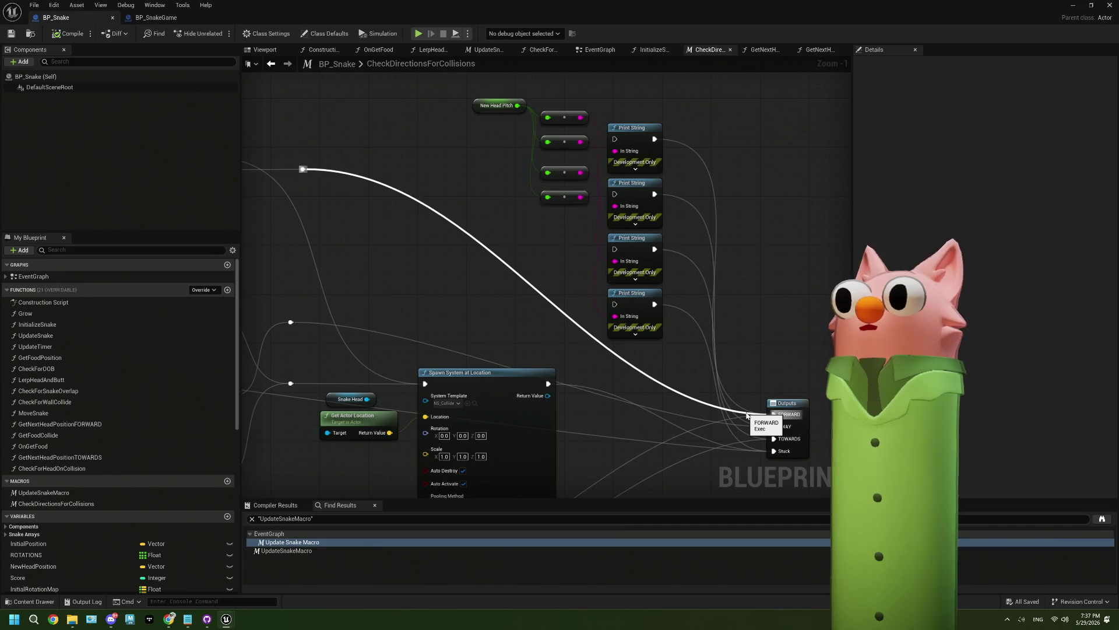
Route the reroute node's exec wire into the first Print String instead of the AWAY output
drag(303, 168, 615, 139)
drag(558, 259, 588, 231)
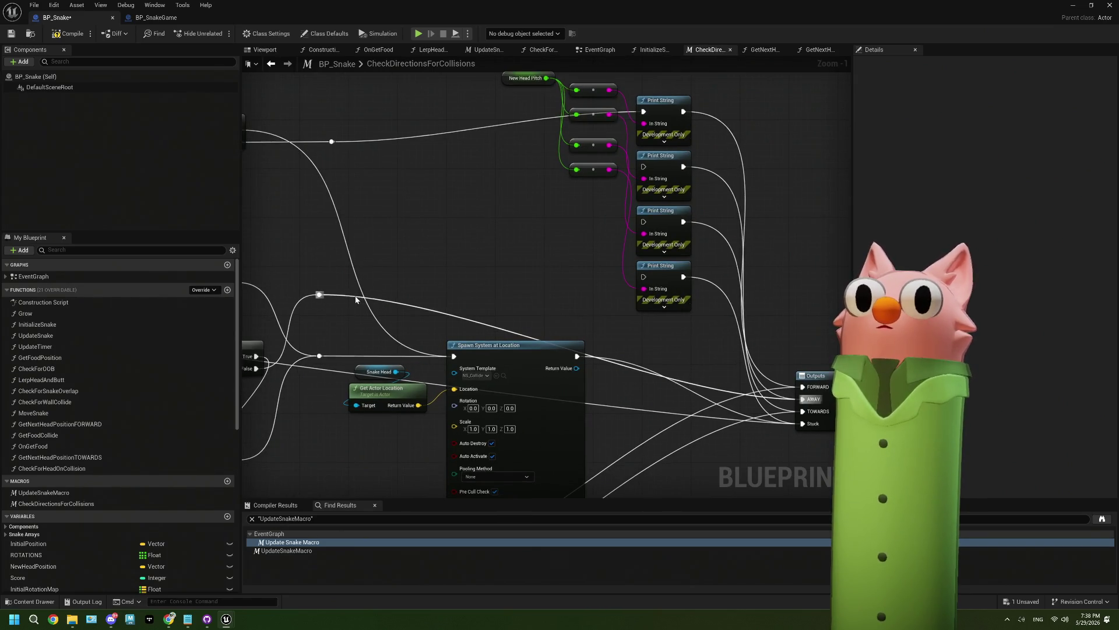
mouse_move(319, 294)
mouse_down()
mouse_move(418, 277)
mouse_move(576, 224)
mouse_move(643, 167)
mouse_up()
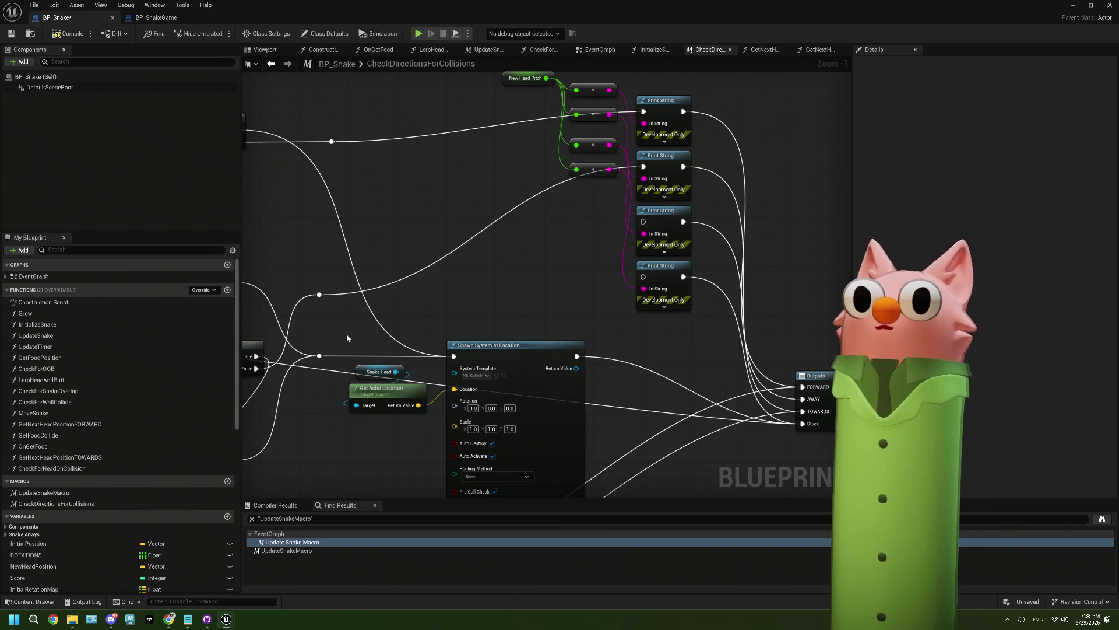
Connect Spawn System at Location's exec into the lowest Print String, fixing mistakes with undo/redo
drag(578, 356, 803, 399)
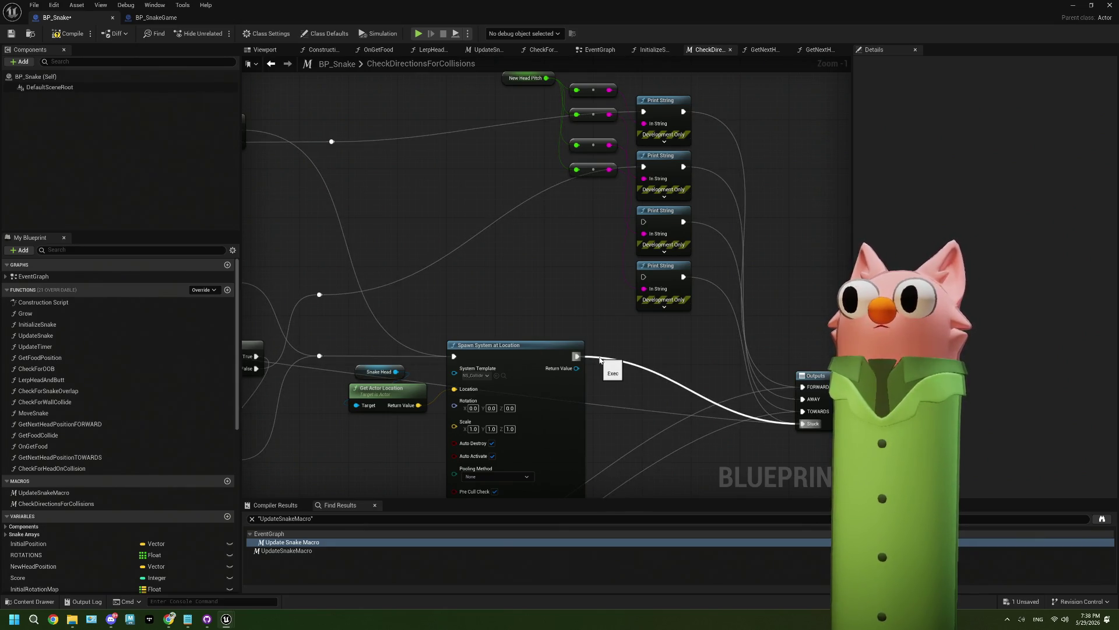
drag(578, 356, 644, 277)
drag(647, 433, 619, 392)
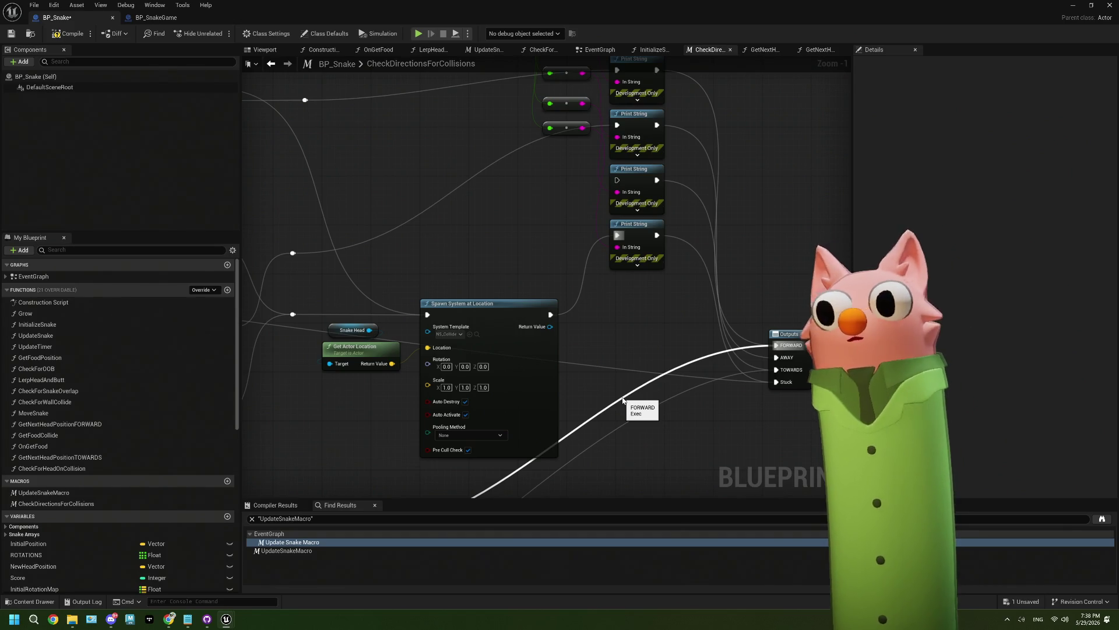
key(ctrl+z)
key(ctrl+s)
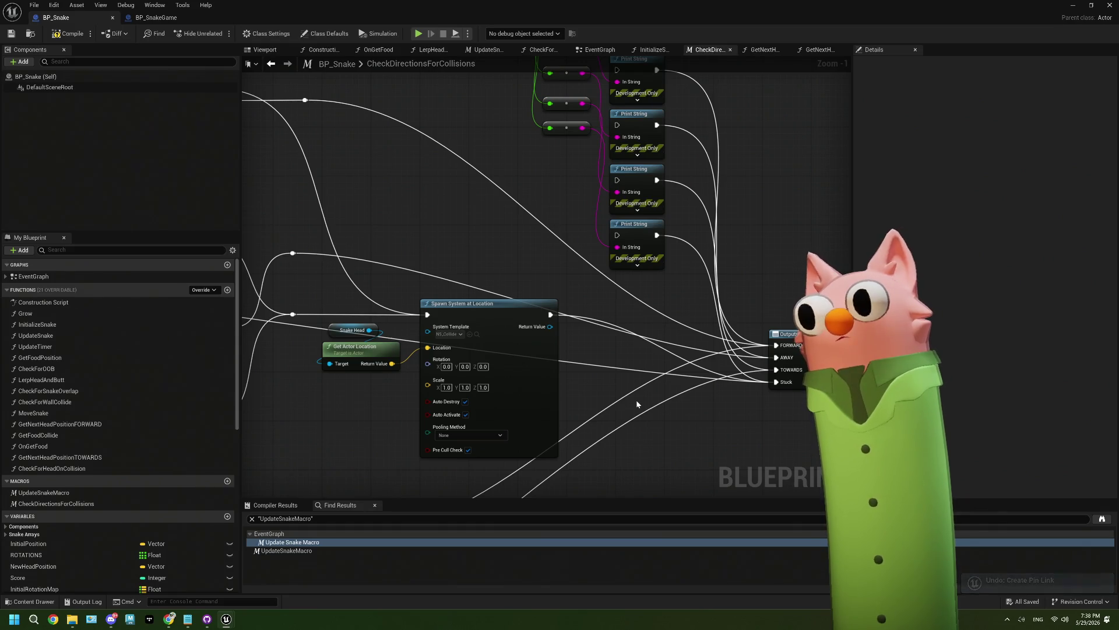
key(ctrl+y)
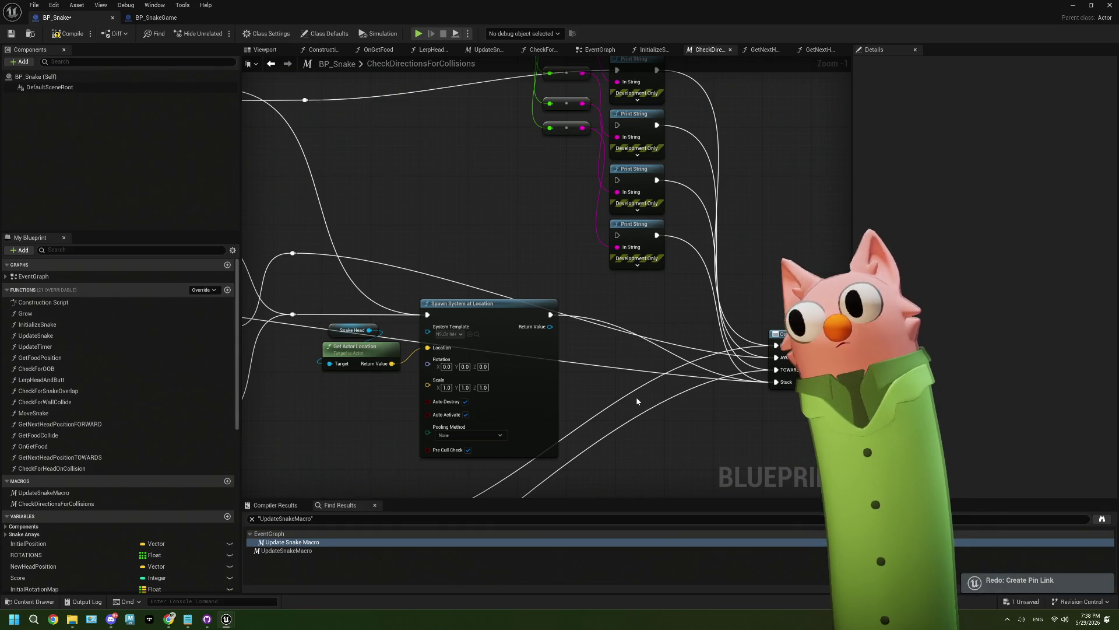
key(ctrl+y)
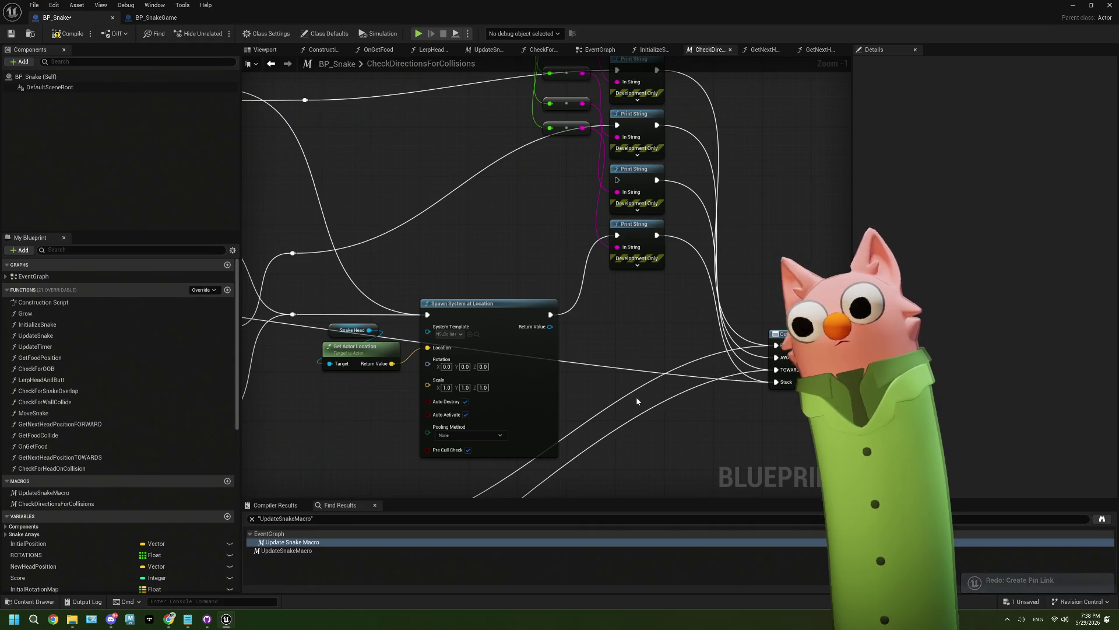
Wire both SET nodes' exec outputs into their Print String nodes
drag(630, 418, 629, 325)
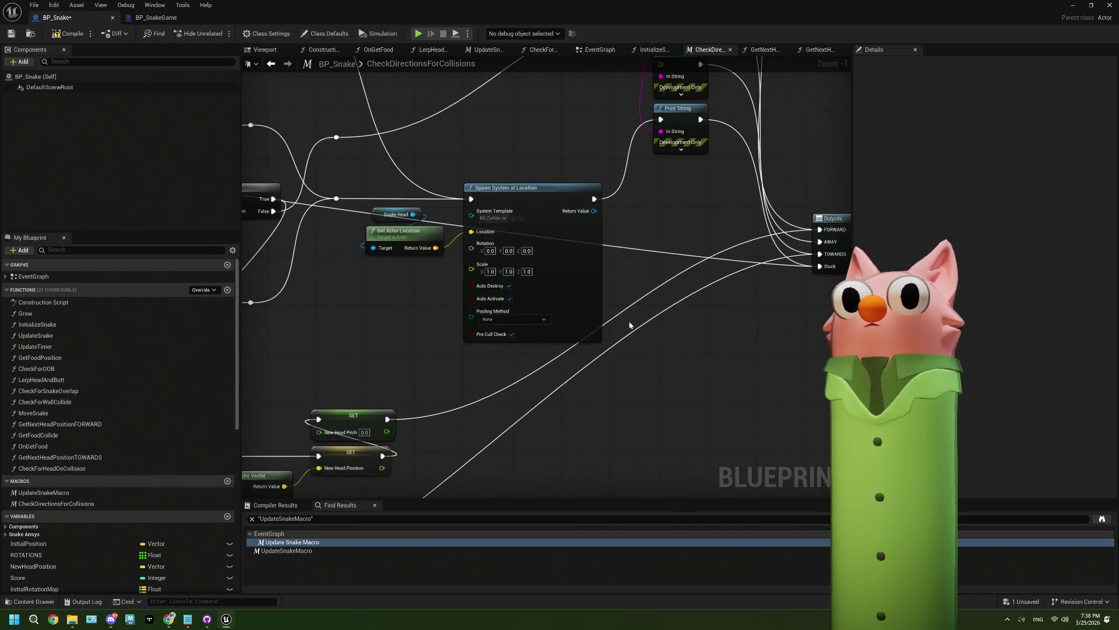
mouse_move(387, 418)
mouse_down()
mouse_move(572, 94)
mouse_move(645, 37)
mouse_move(660, 115)
mouse_up()
drag(647, 295, 523, 211)
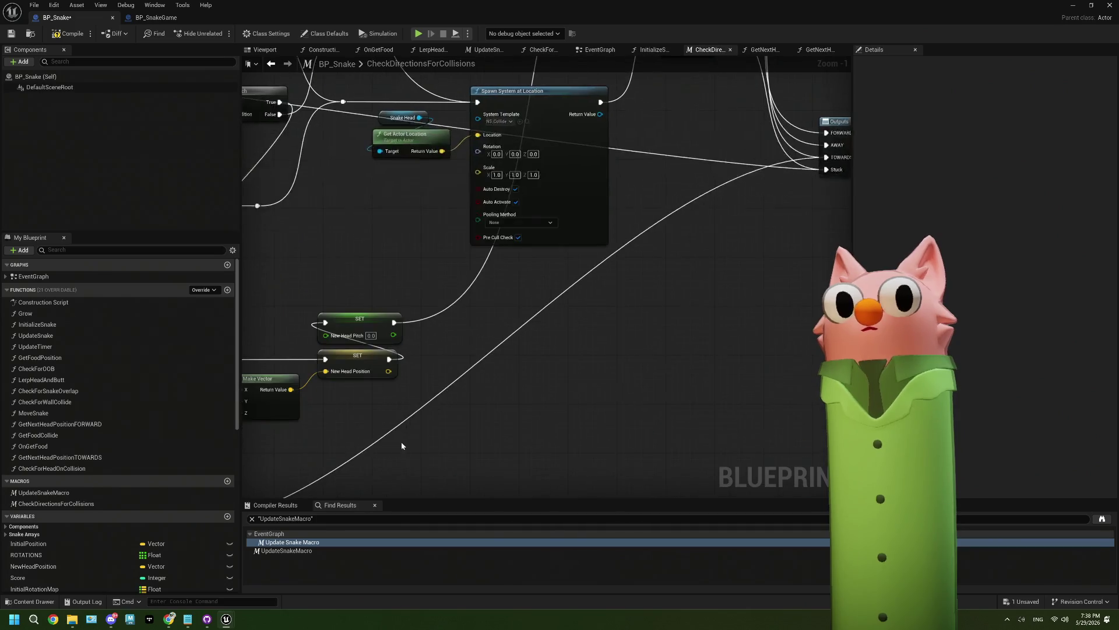
mouse_move(310, 462)
mouse_down()
mouse_move(812, 169)
mouse_move(579, 125)
mouse_move(524, 88)
mouse_move(528, 138)
mouse_up()
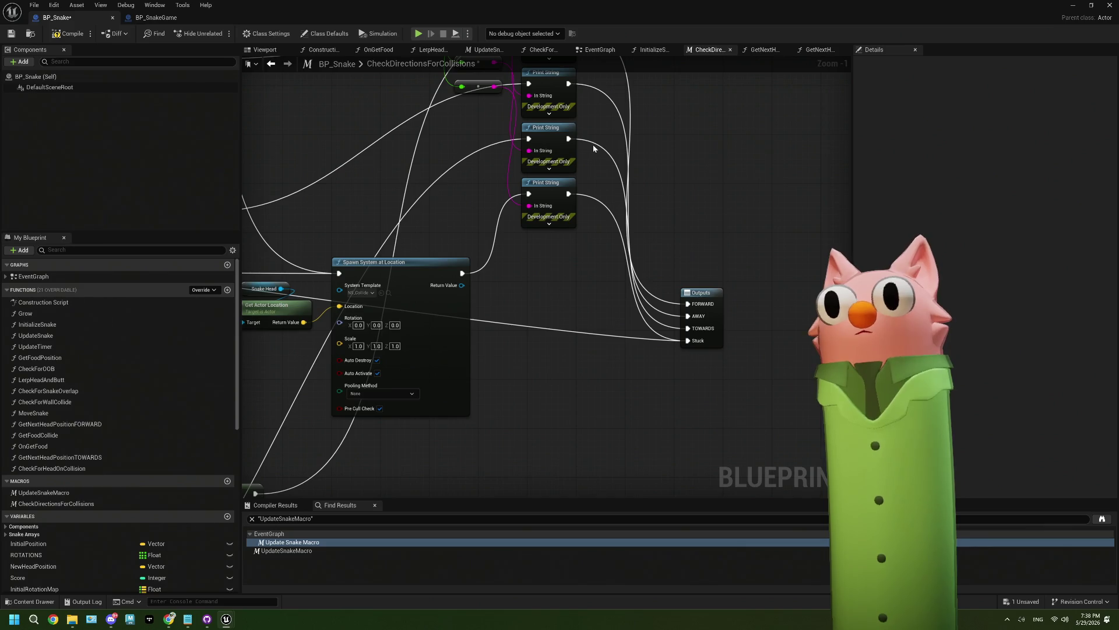
Save BP_Snake, play-test Noodlecat_Env steering the snake down, stop, and close the Message Log
click(11, 33)
click(1072, 5)
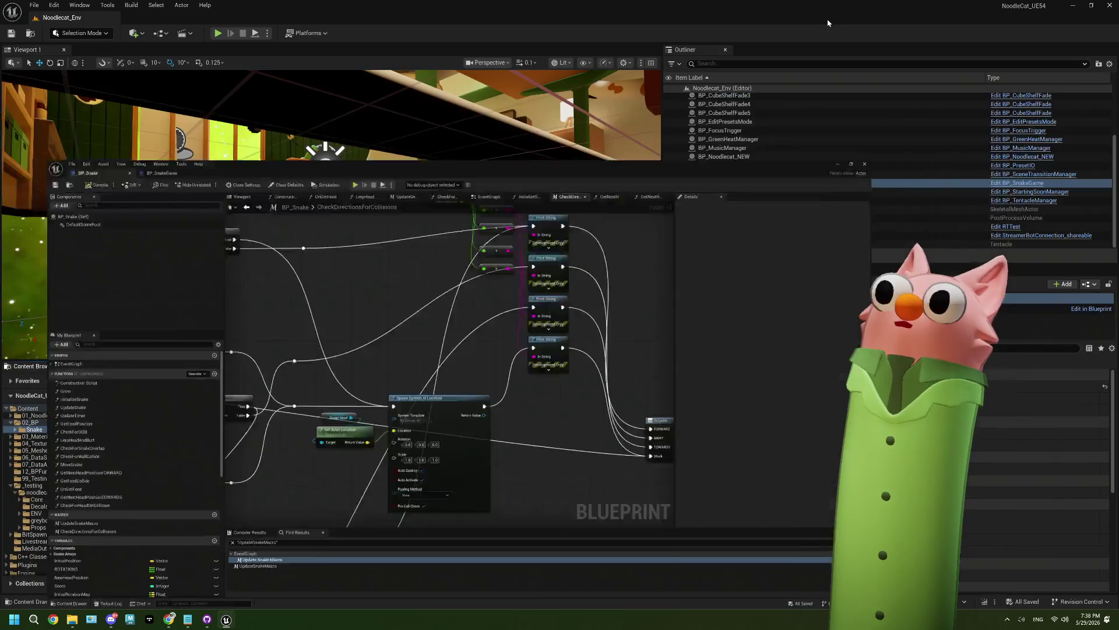
key(alt+p)
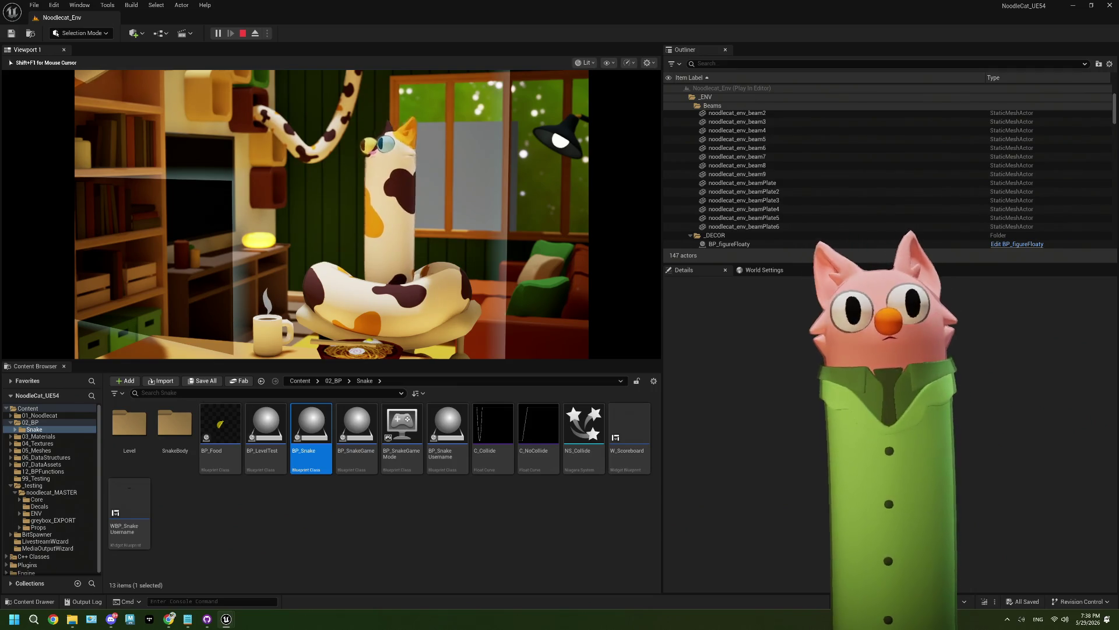
key(Down)
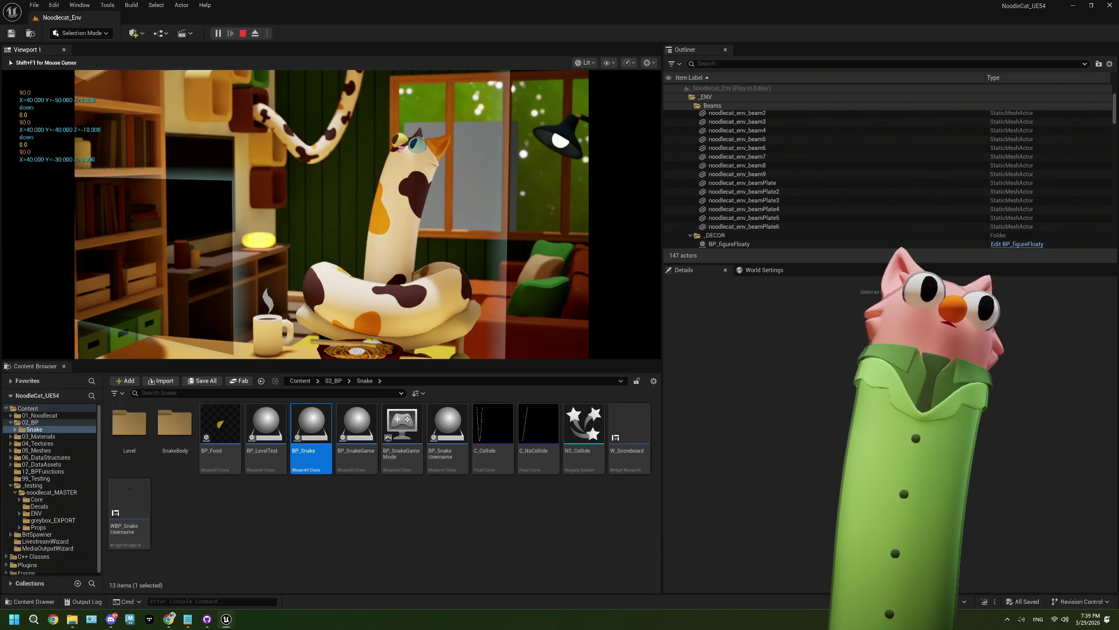
key(Escape)
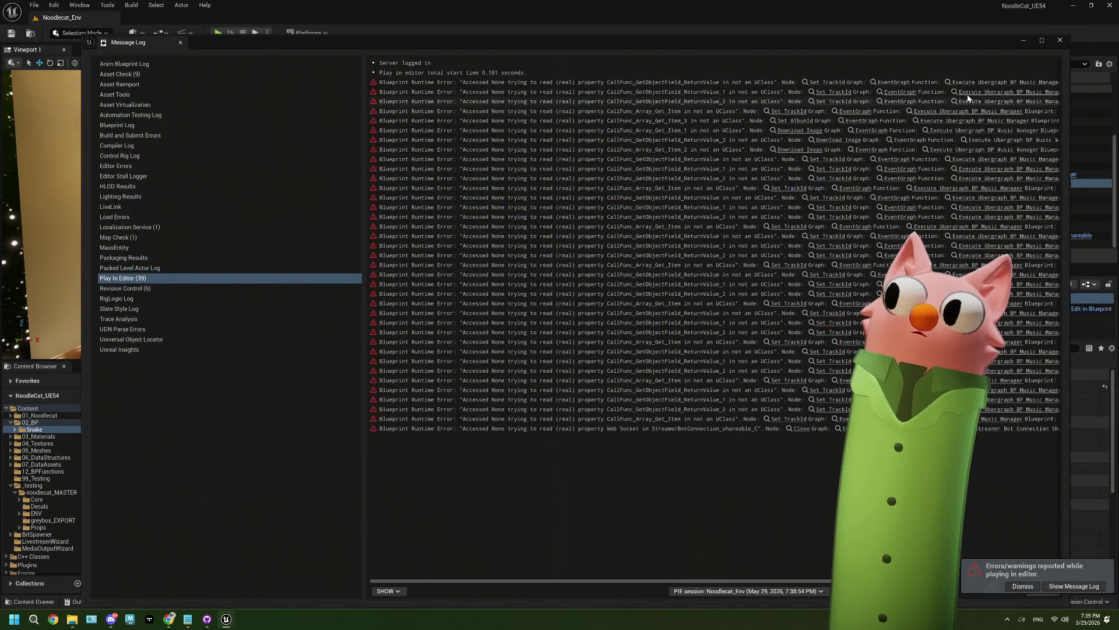
click(1060, 40)
Reopen BP_Snake and move apart and expand the four Print String nodes in CheckDirectionsForCollisions
double_click(303, 436)
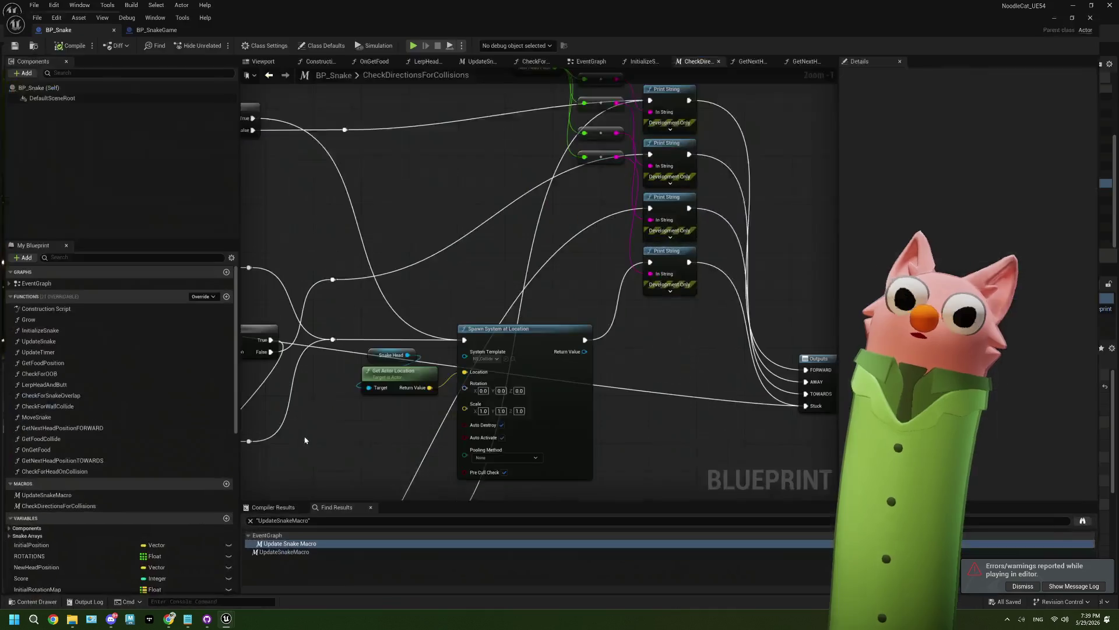
scroll(479, 194, up, 3)
drag(478, 193, 556, 69)
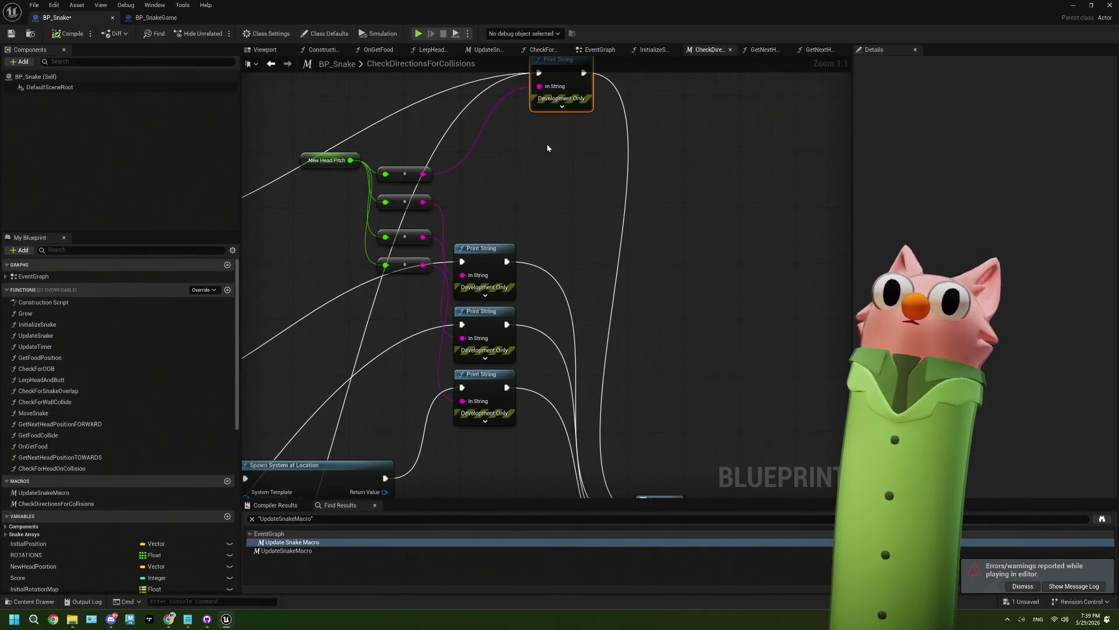
click(555, 111)
drag(408, 259, 707, 188)
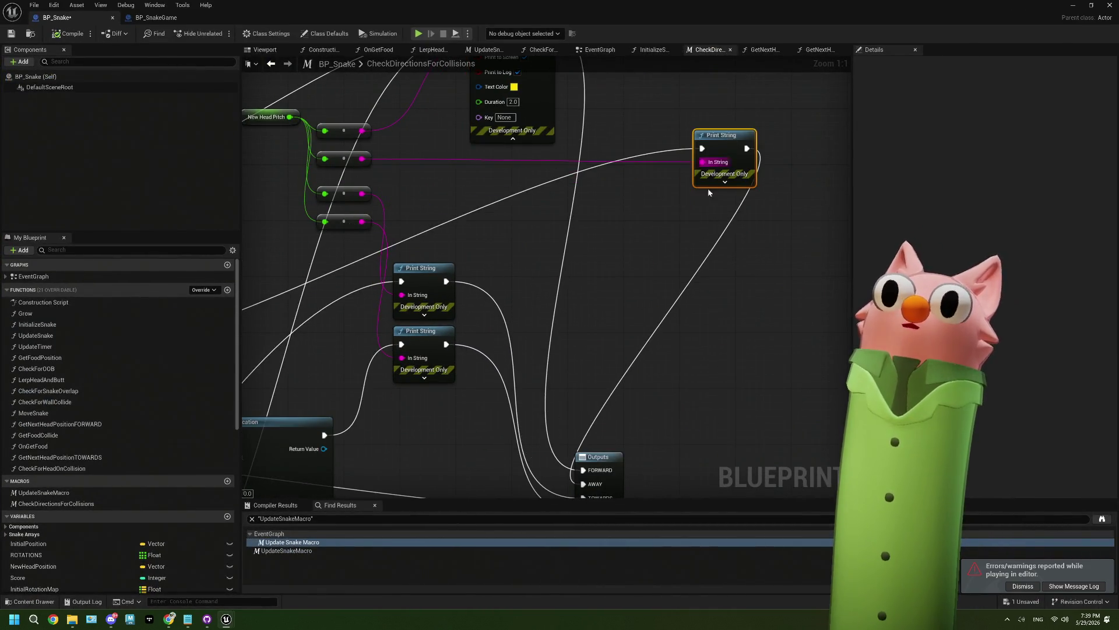
click(724, 182)
mouse_move(341, 297)
mouse_down()
mouse_move(401, 258)
mouse_move(428, 224)
mouse_up()
click(400, 259)
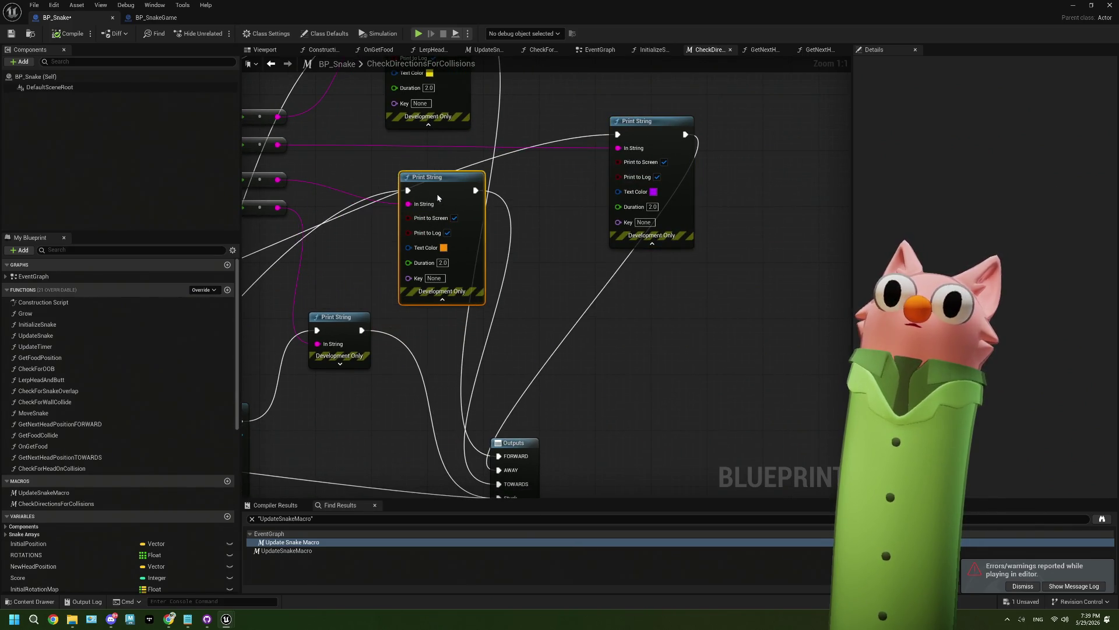
drag(493, 264, 534, 190)
click(380, 290)
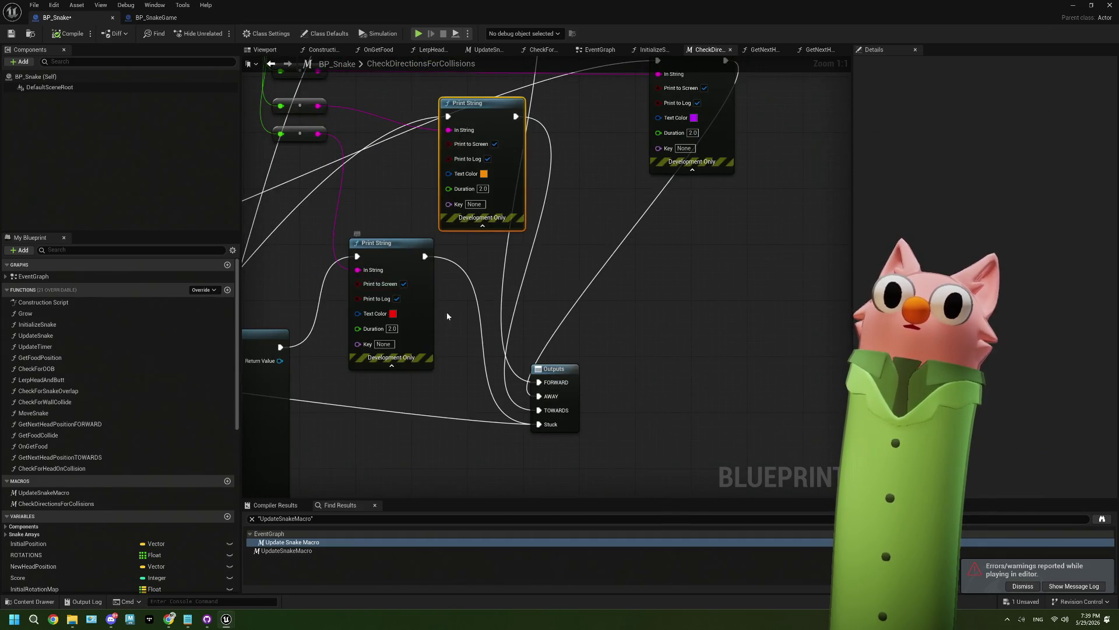
Check the branch outputs and Outputs pins, then open the GetNextHeadPositionFORWARD function graph
scroll(397, 311, down, 3)
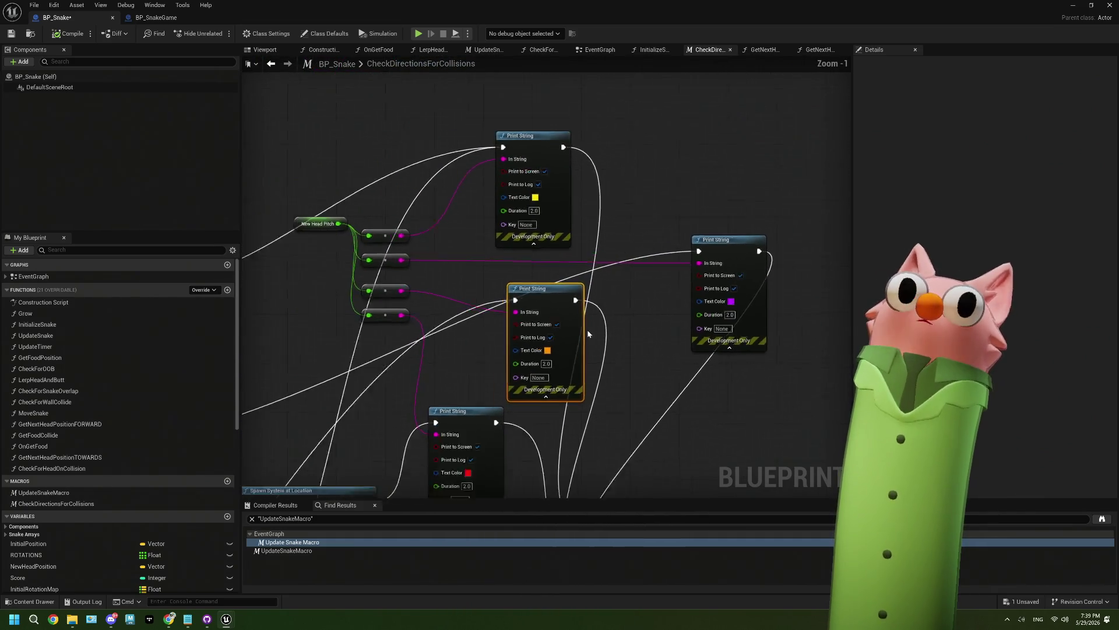
drag(490, 349, 592, 271)
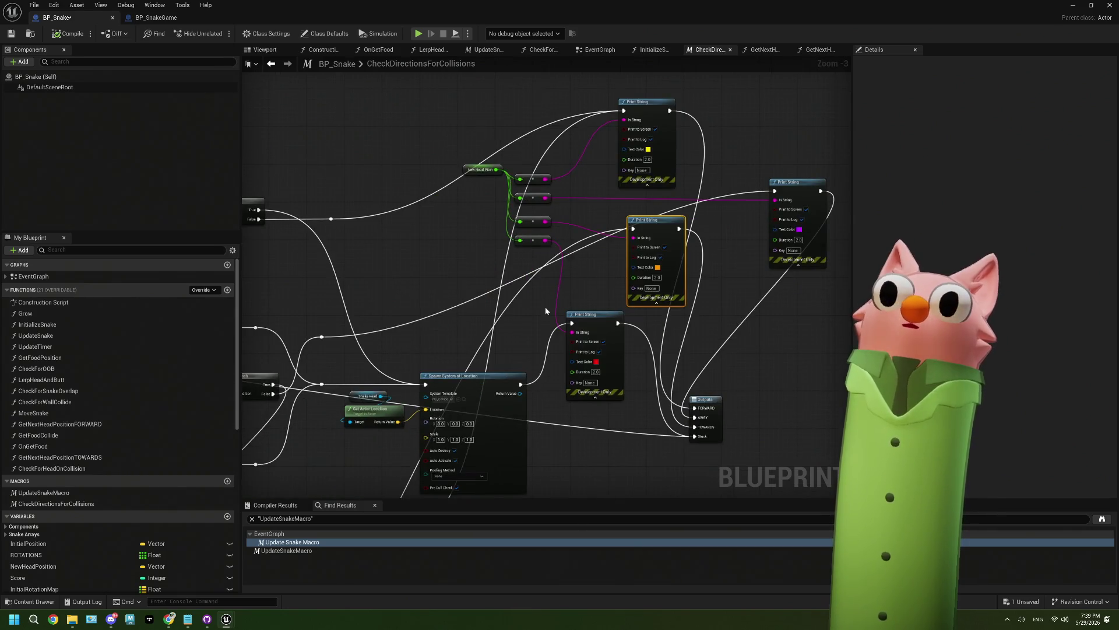
scroll(650, 282, up, 2)
scroll(650, 283, down, 2)
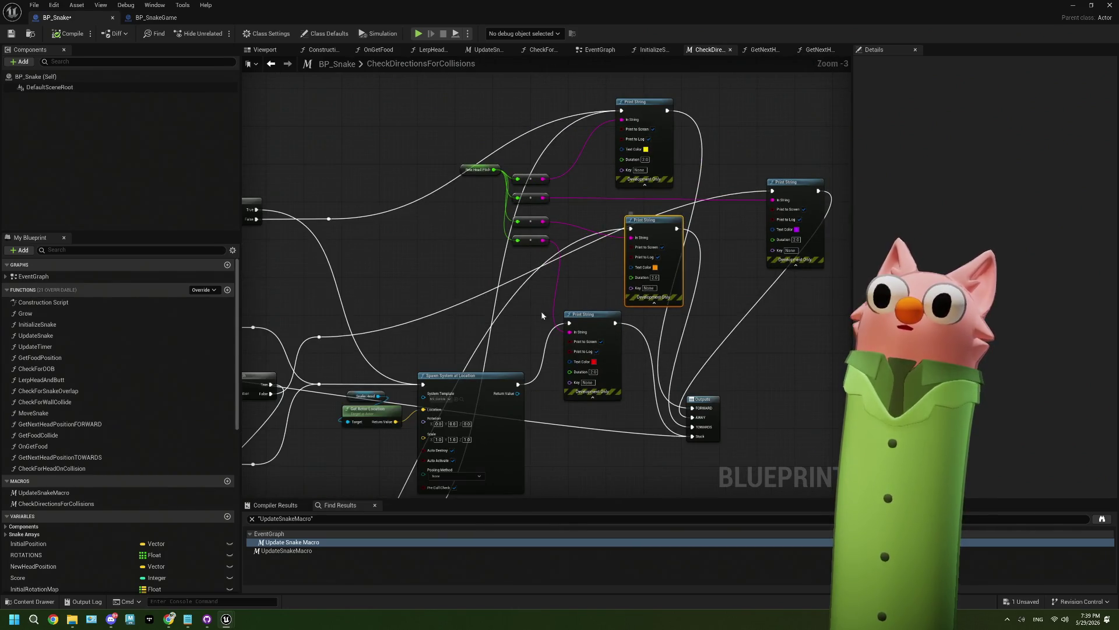
mouse_move(641, 175)
mouse_down()
mouse_move(515, 244)
mouse_move(303, 268)
mouse_move(554, 257)
mouse_move(460, 275)
mouse_move(527, 273)
mouse_up()
scroll(397, 275, up, 3)
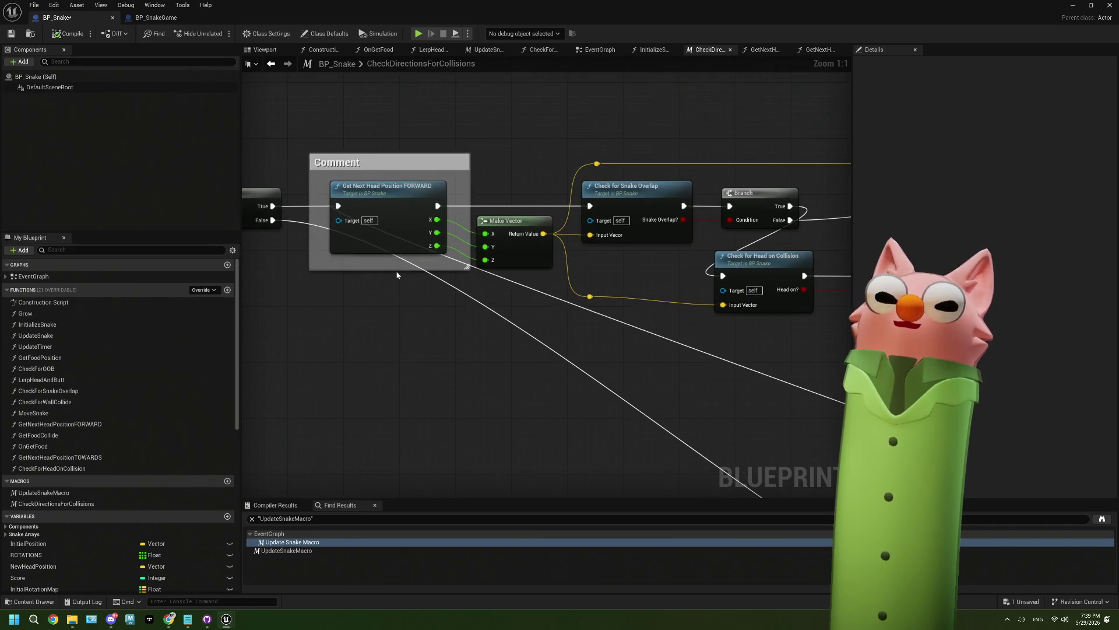
double_click(388, 186)
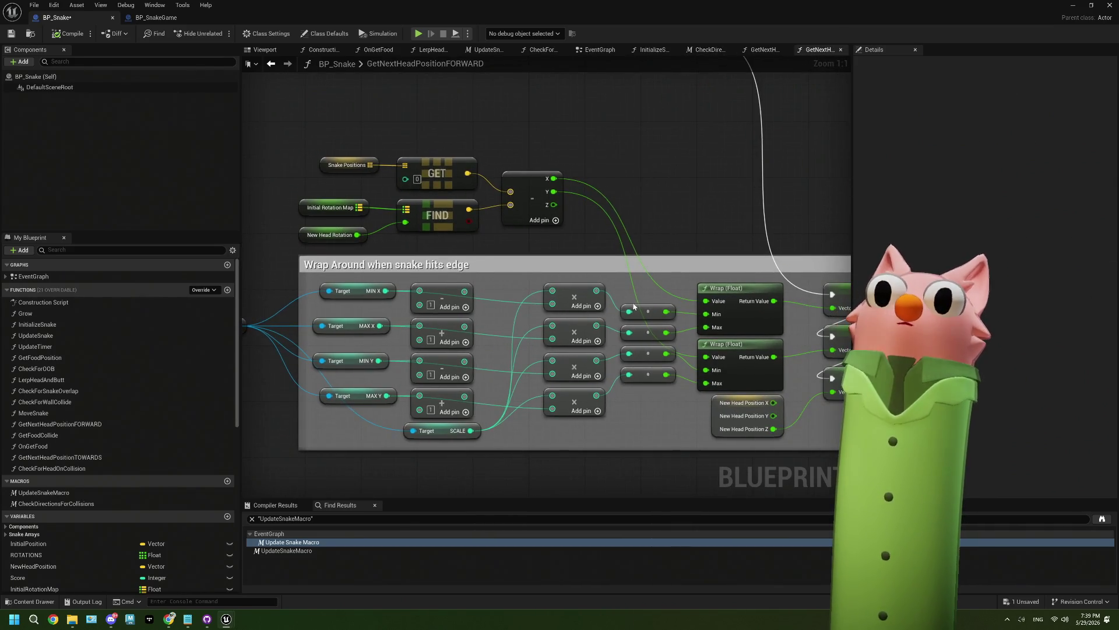
Frame the Wrap Around section of GetNextHeadPositionFORWARD and inspect the Initial Rotation Map variable
drag(635, 306, 587, 292)
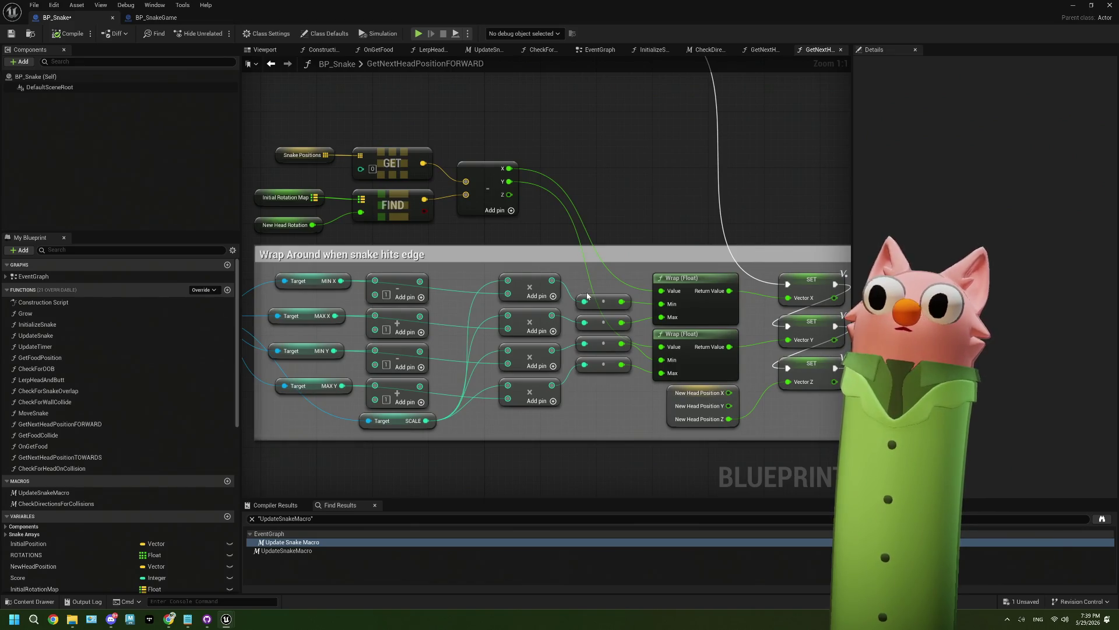
scroll(587, 296, down, 3)
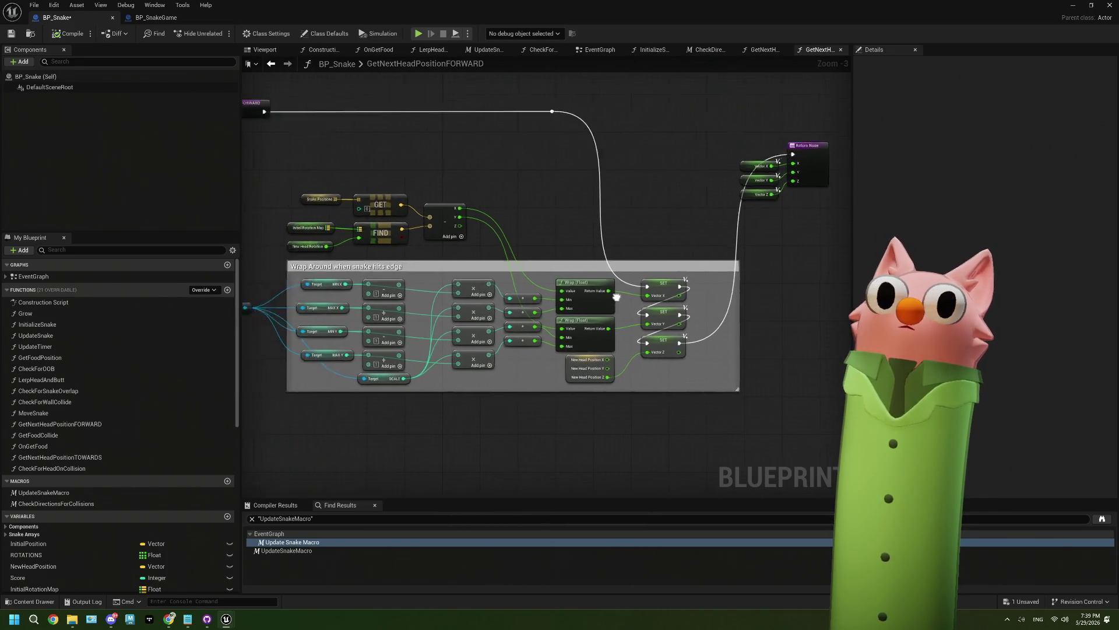
drag(617, 297, 717, 287)
scroll(502, 260, up, 3)
mouse_move(349, 199)
mouse_down()
mouse_move(355, 213)
mouse_move(336, 200)
mouse_up()
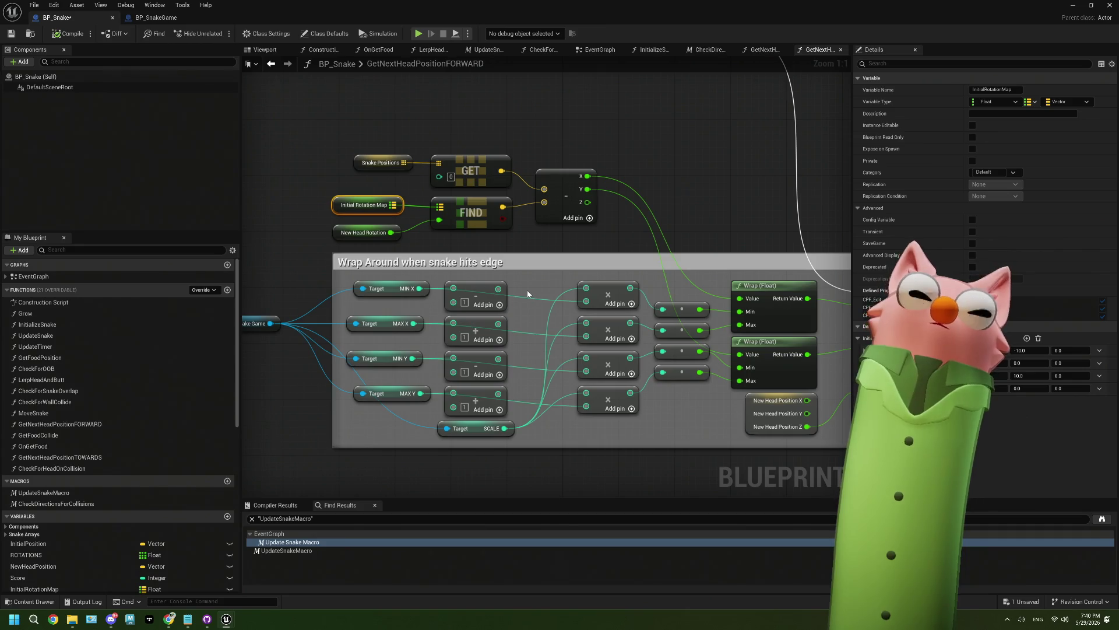
Review the GET, FIND and SET nodes, then select New Head Position to show its properties
drag(527, 289, 497, 267)
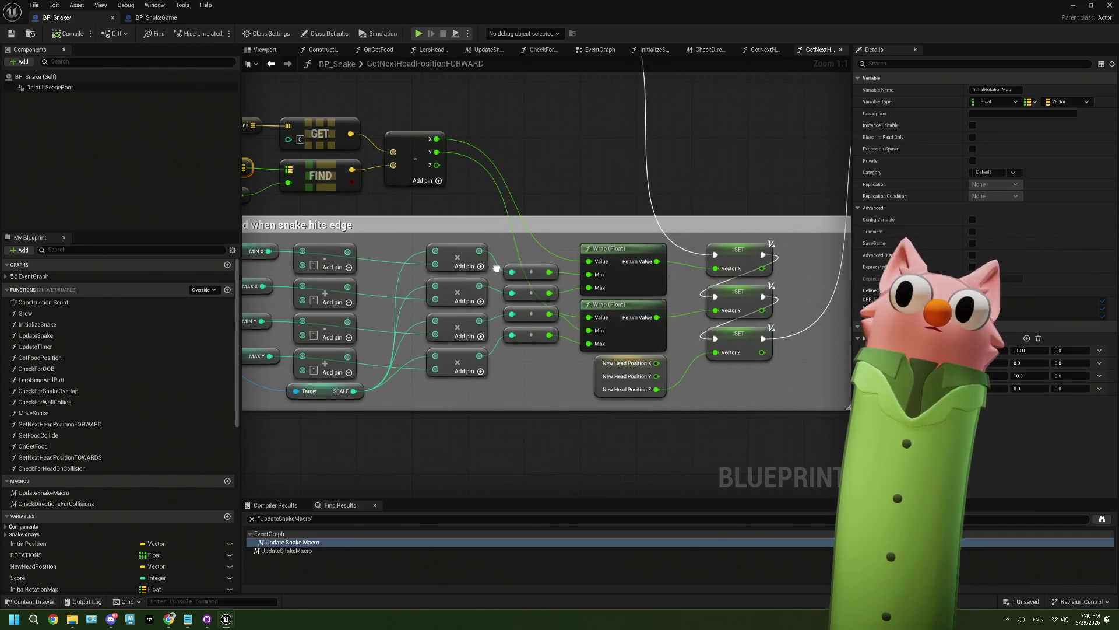
drag(383, 177, 478, 191)
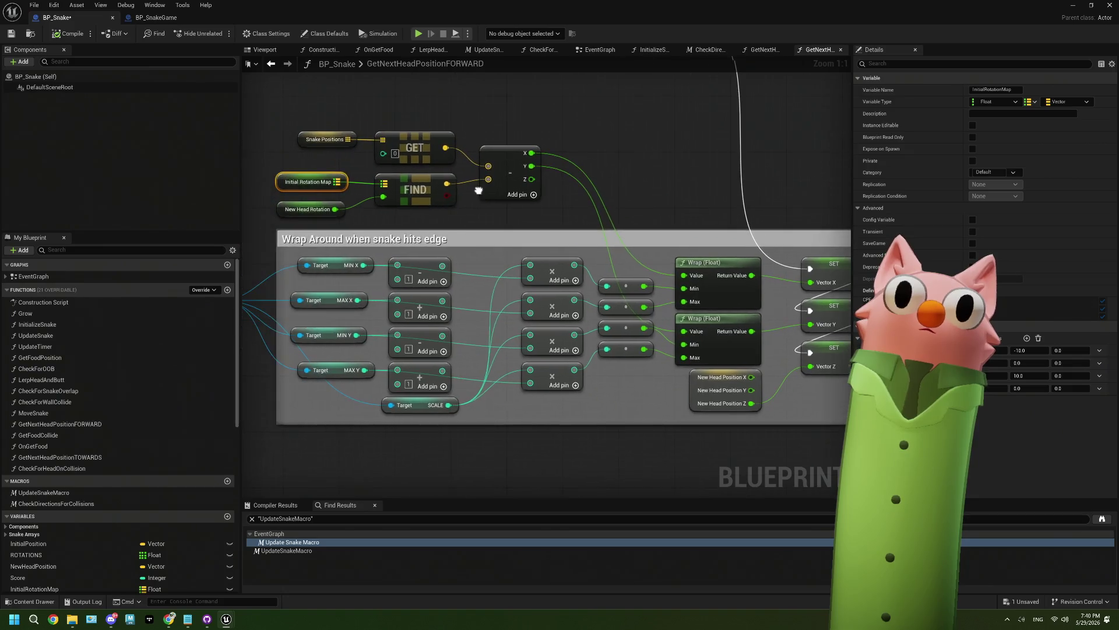
drag(553, 212, 475, 227)
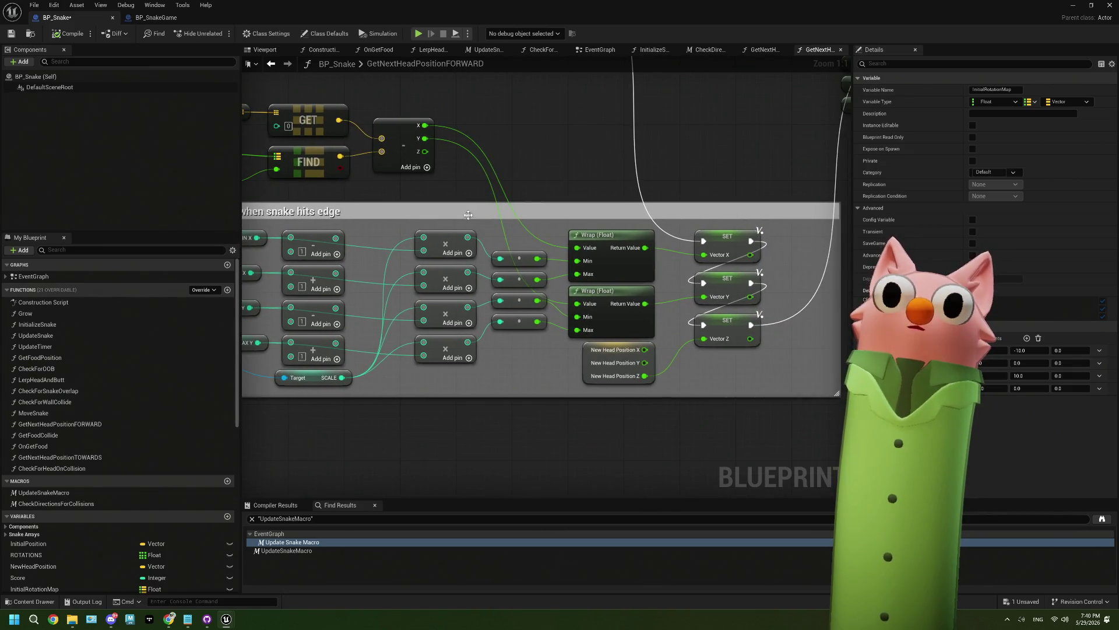
mouse_move(426, 151)
mouse_down()
mouse_move(429, 163)
mouse_move(402, 180)
mouse_move(429, 161)
mouse_up()
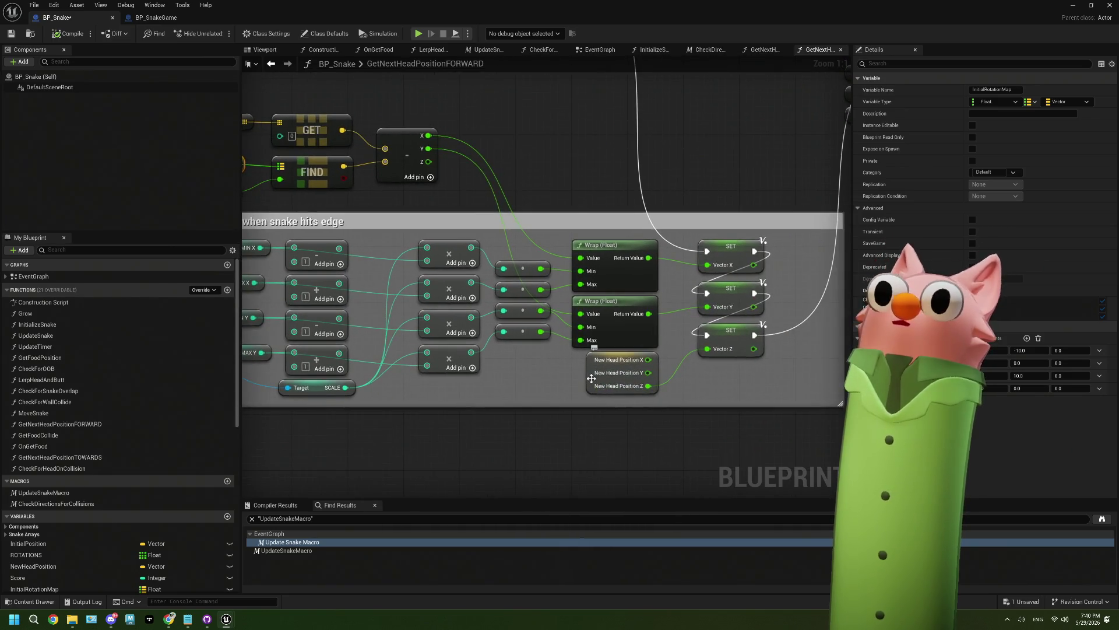
click(591, 379)
scroll(592, 378, down, 3)
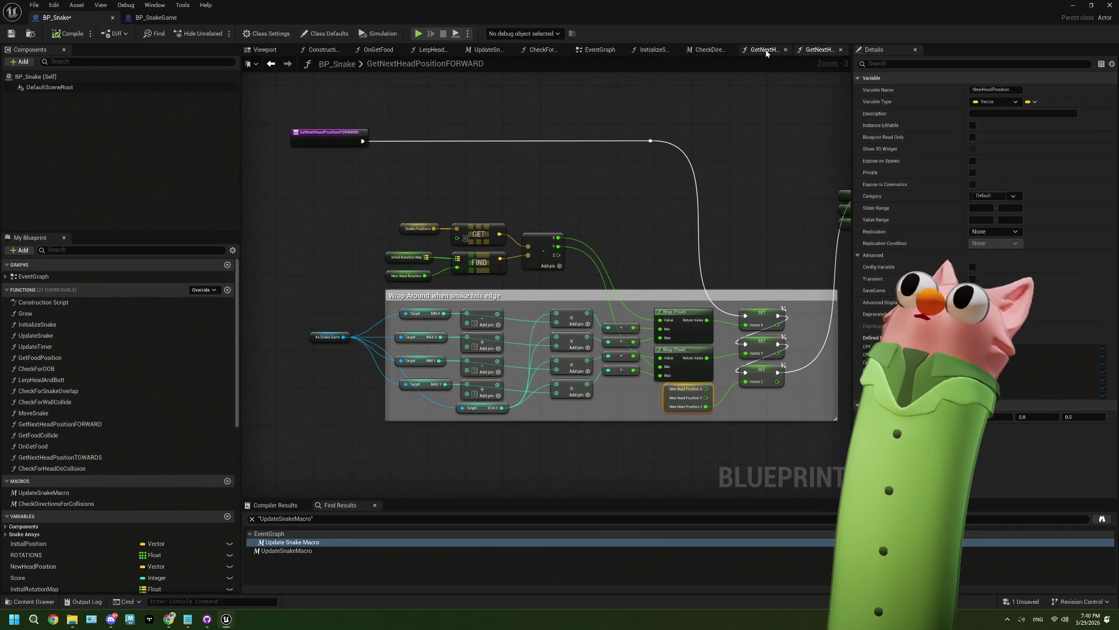
Close the GetNextHeadPositionTOWARDS and InitializeSnake graph tabs
click(765, 50)
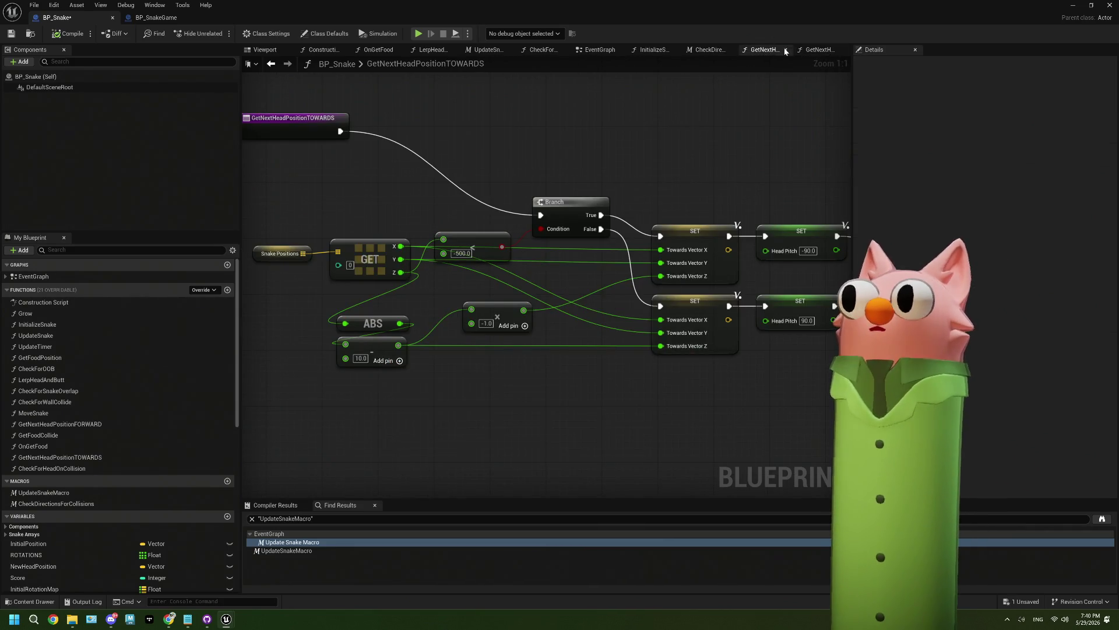
click(785, 50)
click(700, 51)
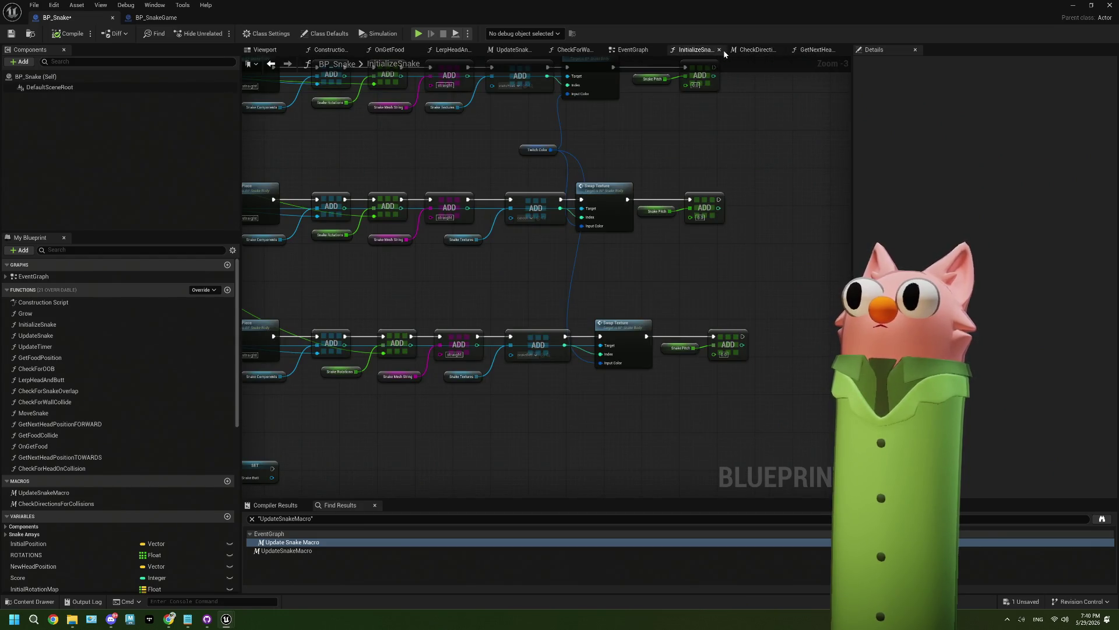
click(718, 50)
View CheckDirectionsForCollisions' forward-position block, then open Update Snake Macro from the EventGraph
click(737, 50)
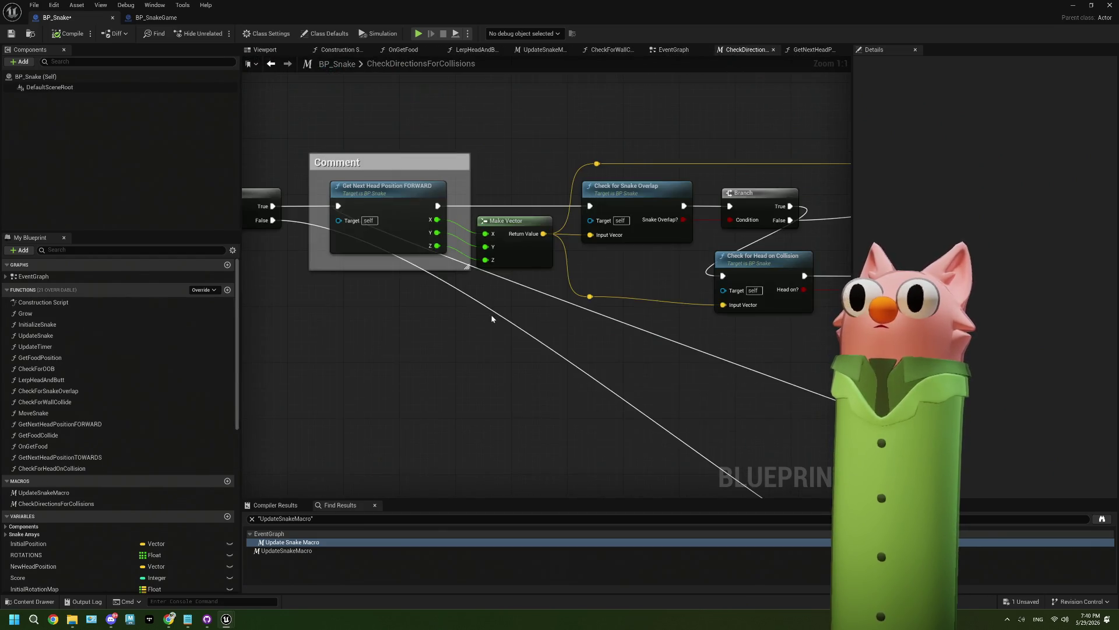
scroll(491, 314, down, 2)
mouse_move(462, 320)
mouse_down()
mouse_move(613, 308)
mouse_move(516, 309)
mouse_up()
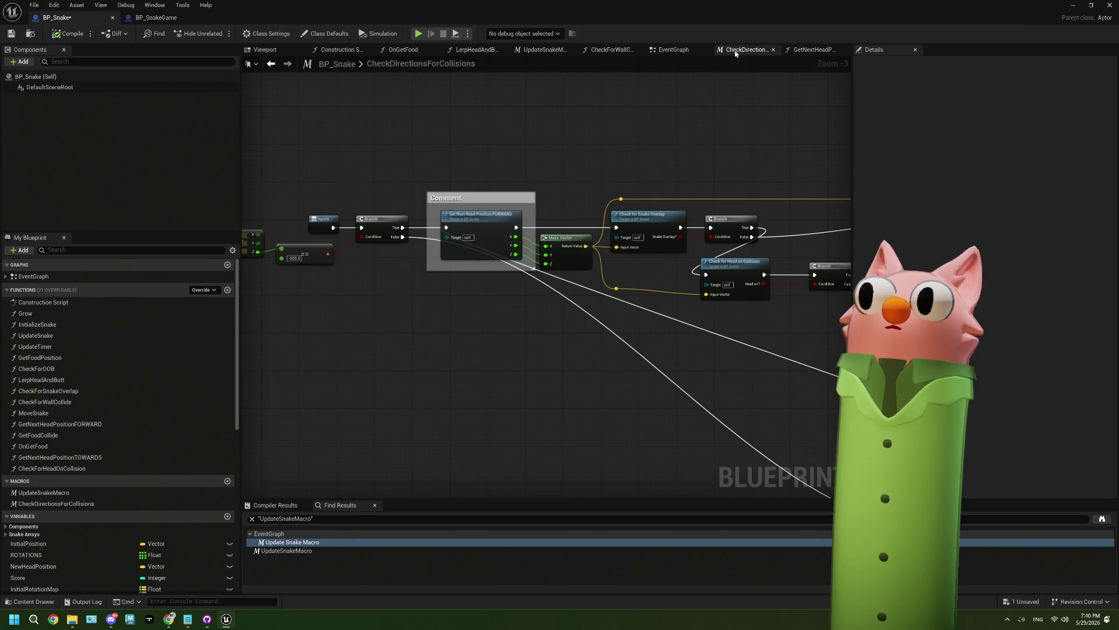
click(675, 51)
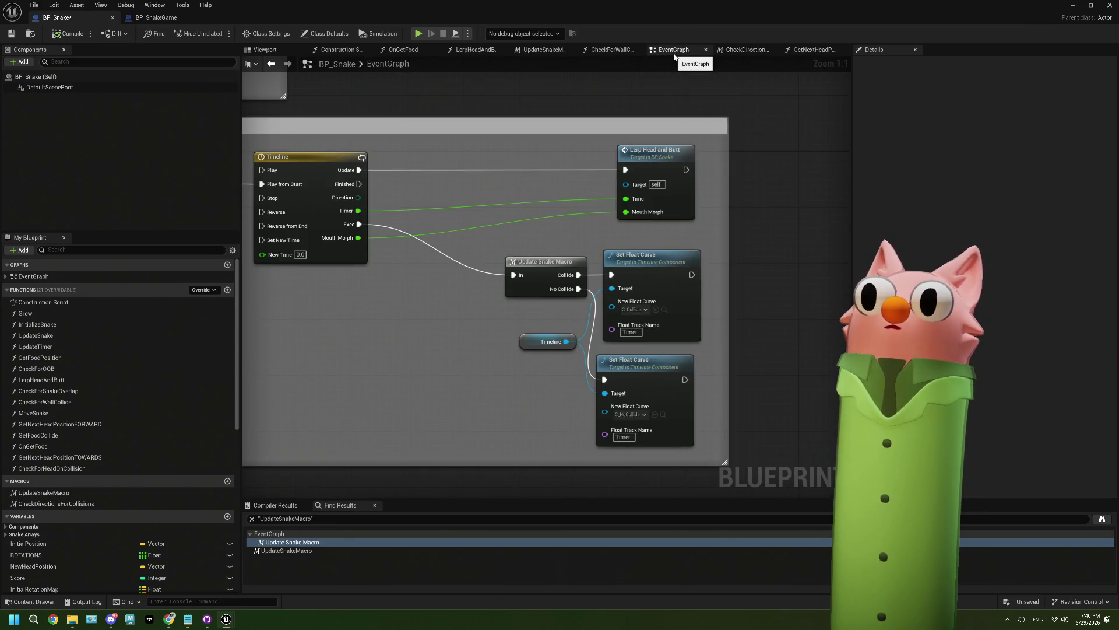
double_click(548, 265)
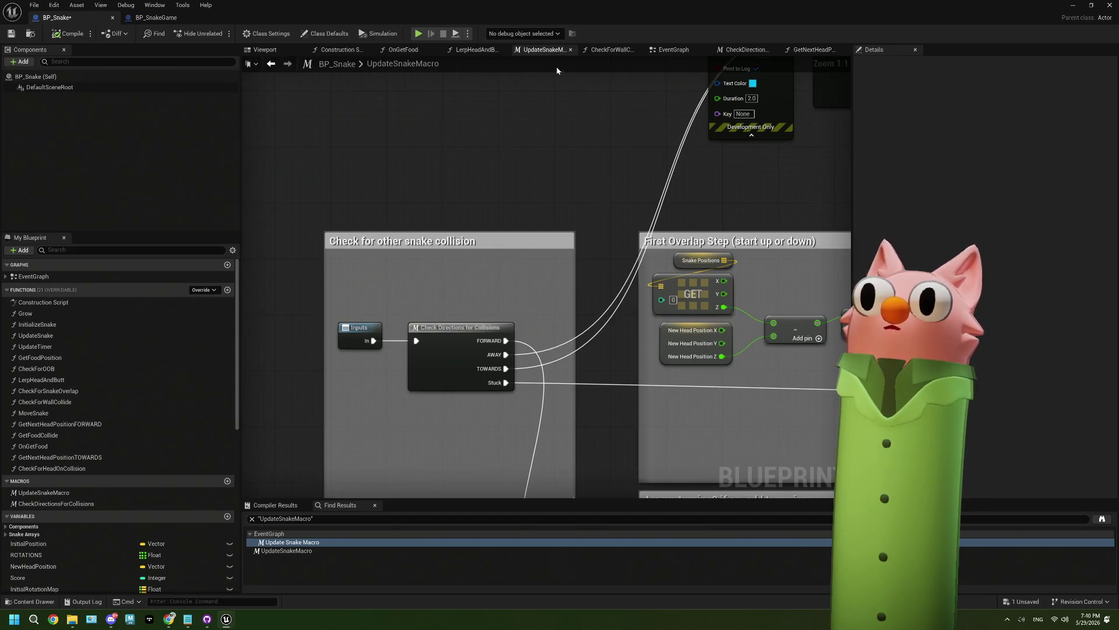
Review the UpdateSnakeMacro's turn-piece, Switch on String, food-check and collision sections
scroll(502, 262, down, 2)
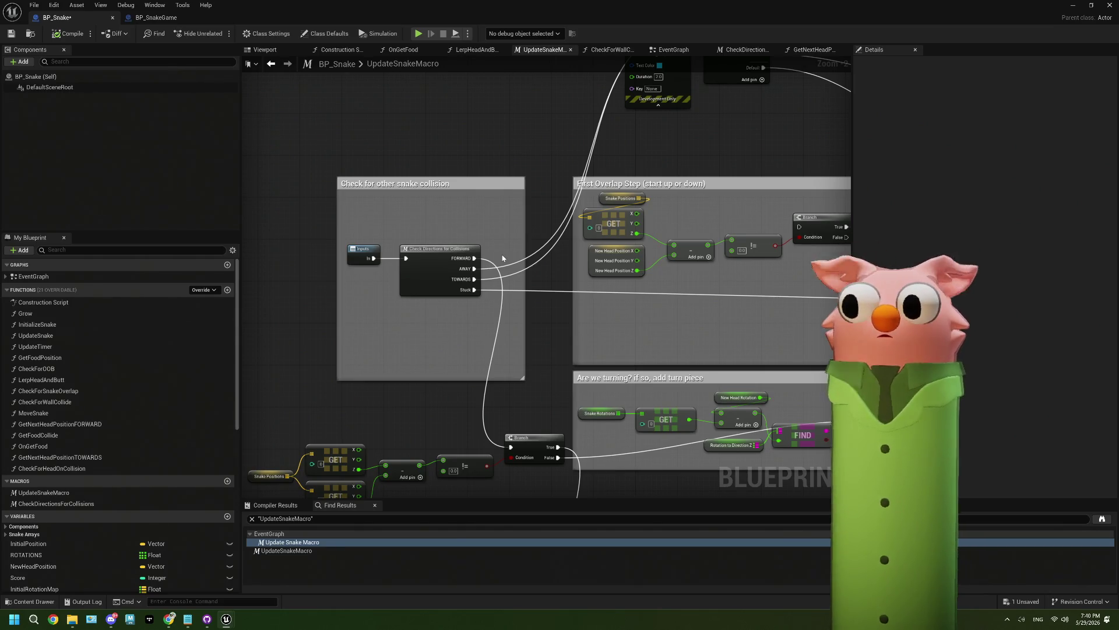
scroll(503, 258, down, 2)
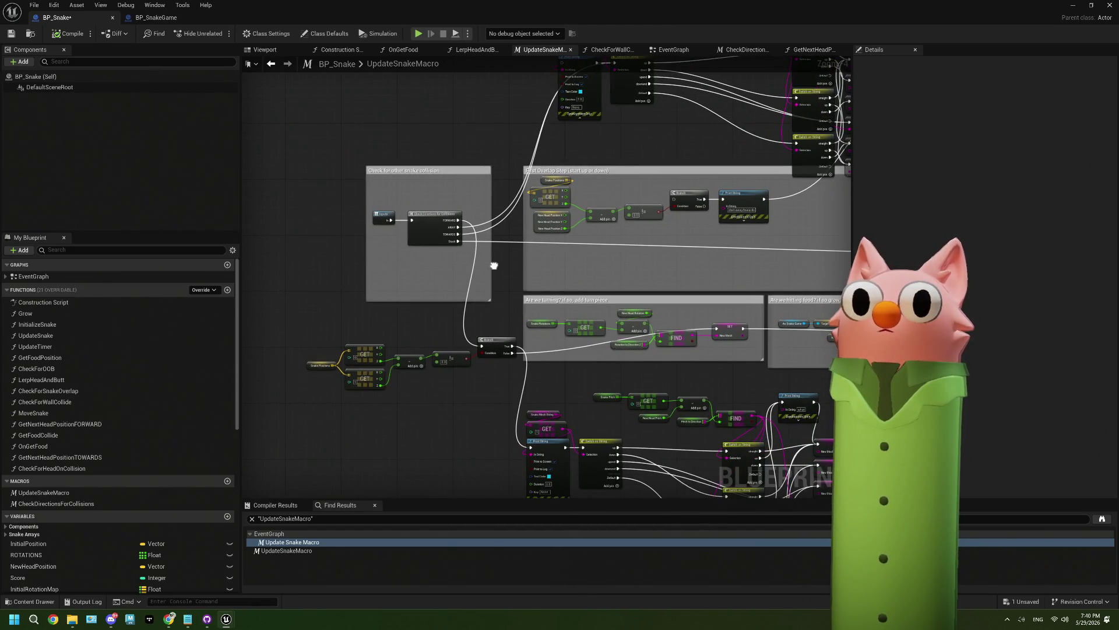
drag(494, 266, 482, 213)
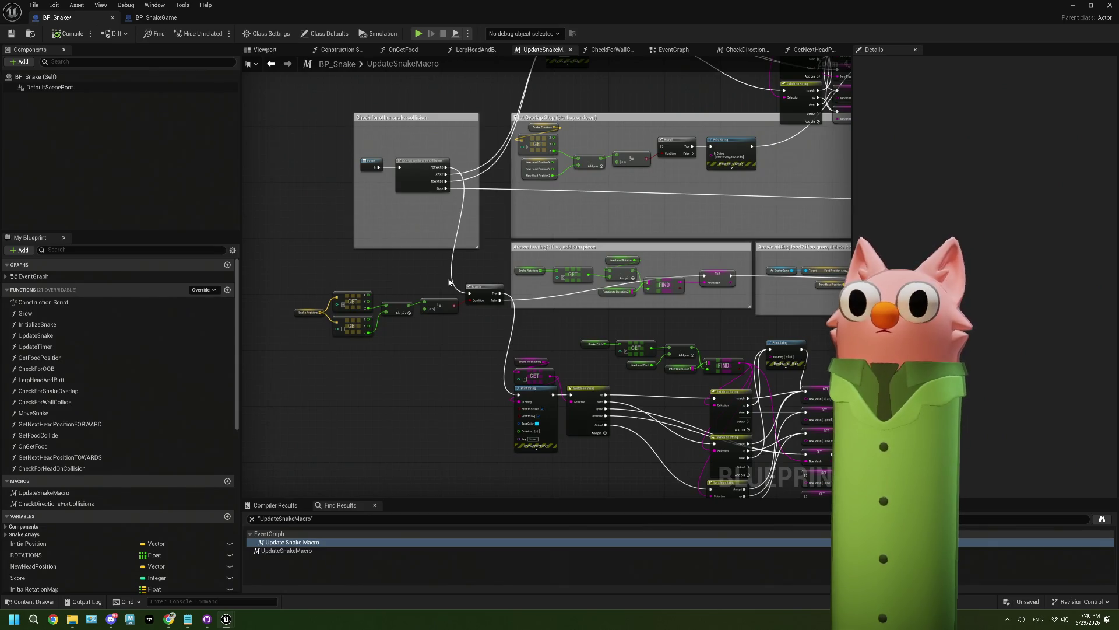
scroll(446, 286, up, 2)
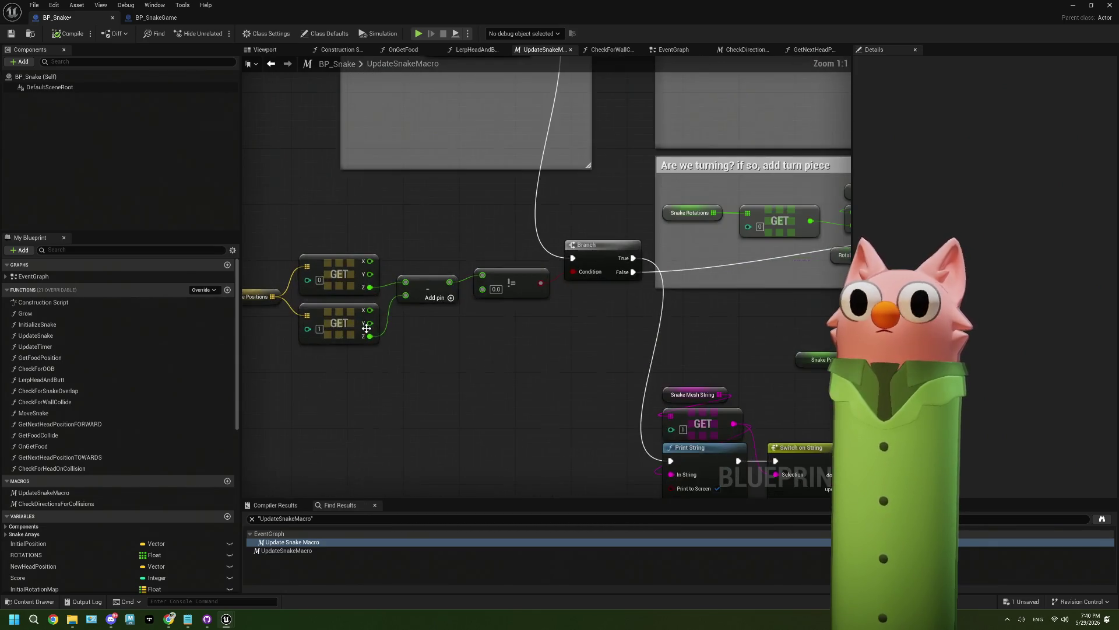
mouse_move(446, 286)
mouse_down()
mouse_move(349, 258)
mouse_move(347, 358)
mouse_up()
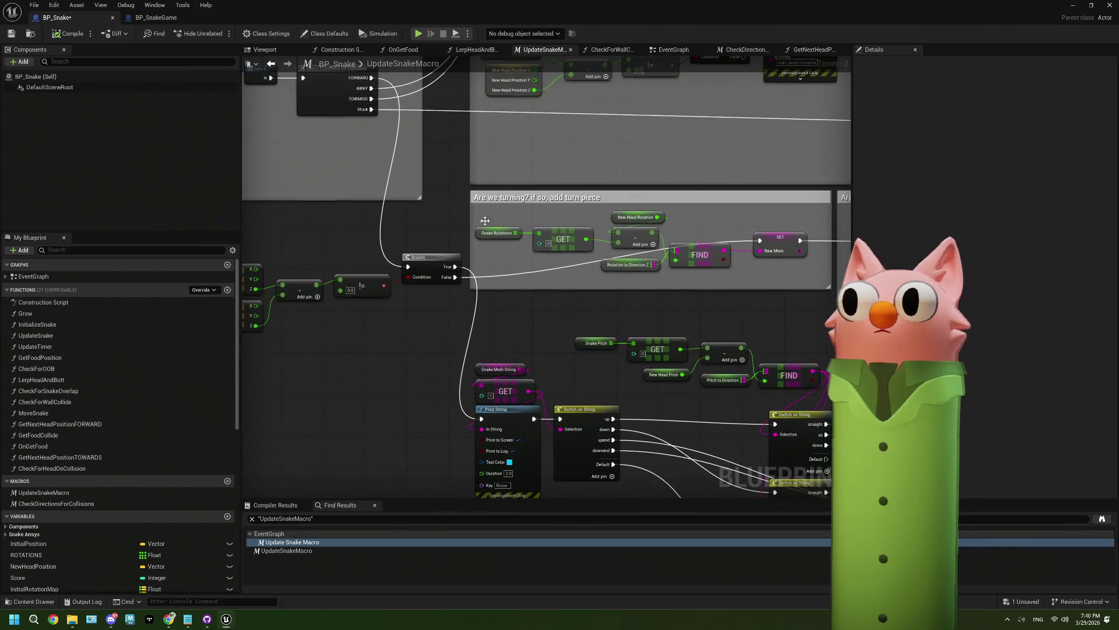
mouse_move(569, 248)
mouse_down()
mouse_move(482, 270)
mouse_move(381, 170)
mouse_move(265, 110)
mouse_up()
scroll(586, 296, down, 2)
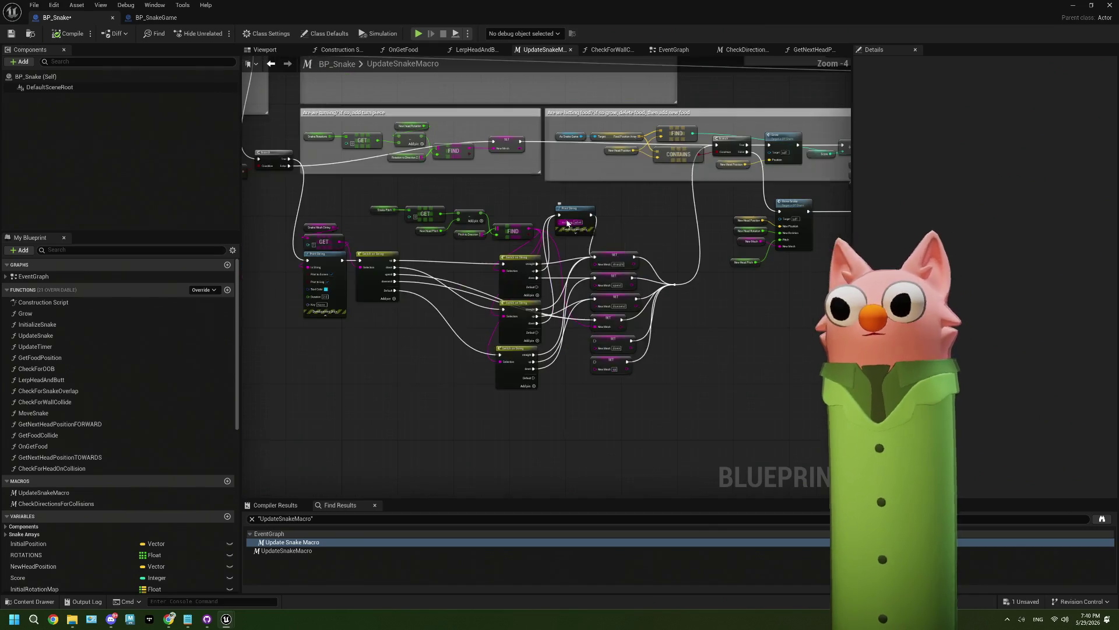
drag(704, 319, 638, 324)
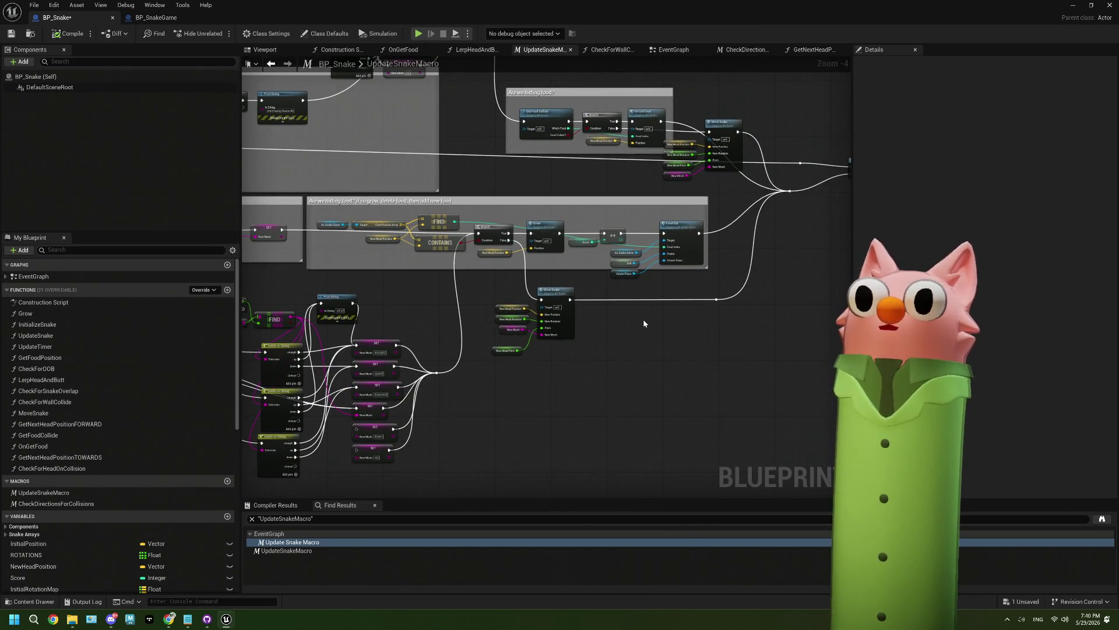
mouse_move(414, 296)
mouse_down()
mouse_move(562, 352)
mouse_move(548, 321)
mouse_up()
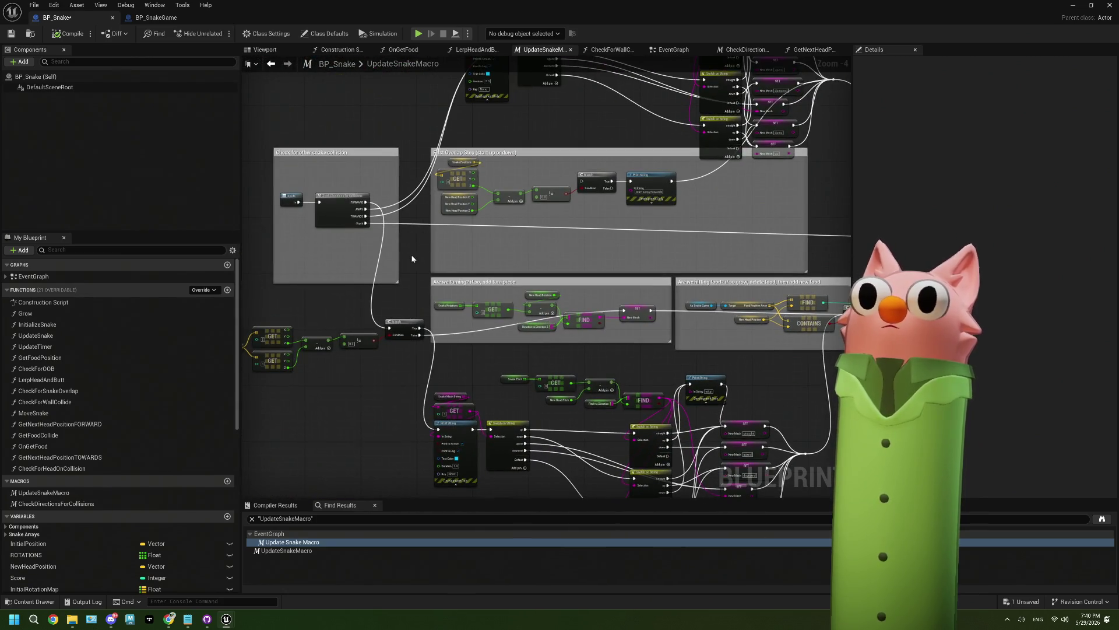
drag(413, 258, 494, 330)
scroll(402, 295, up, 4)
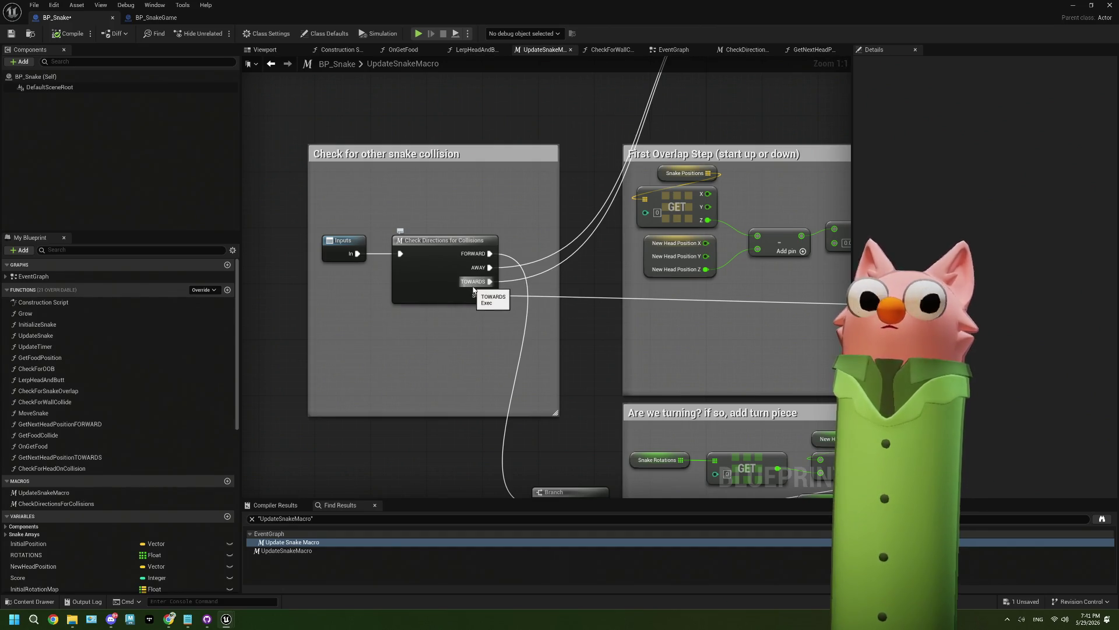
scroll(474, 288, down, 5)
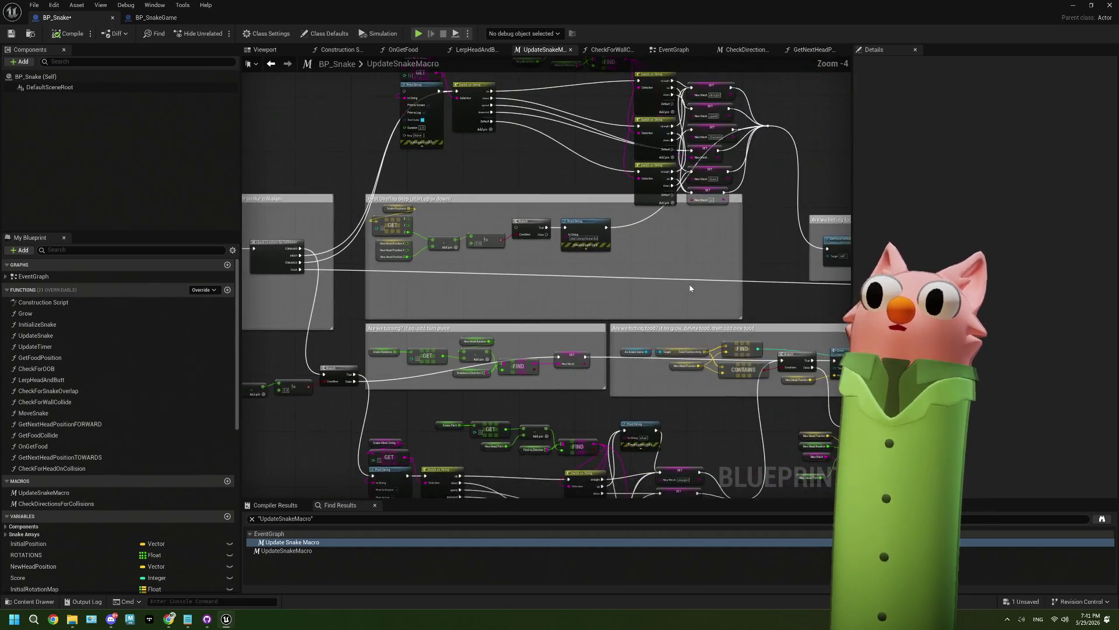
scroll(418, 224, up, 4)
scroll(417, 220, down, 1)
Find the second Move Snake node and open its MoveSnake function graph
mouse_move(499, 212)
mouse_down()
mouse_move(579, 167)
mouse_move(629, 275)
mouse_up()
scroll(579, 167, down, 2)
mouse_move(653, 313)
mouse_down()
mouse_move(583, 274)
mouse_move(478, 299)
mouse_up()
drag(600, 301, 558, 256)
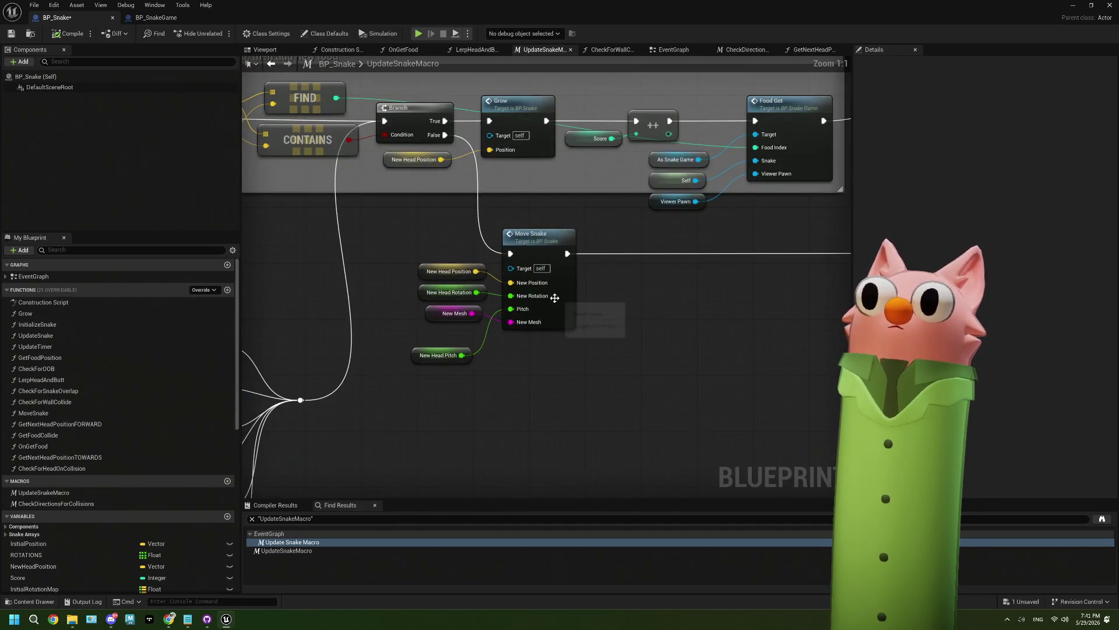
double_click(558, 296)
scroll(575, 373, up, 4)
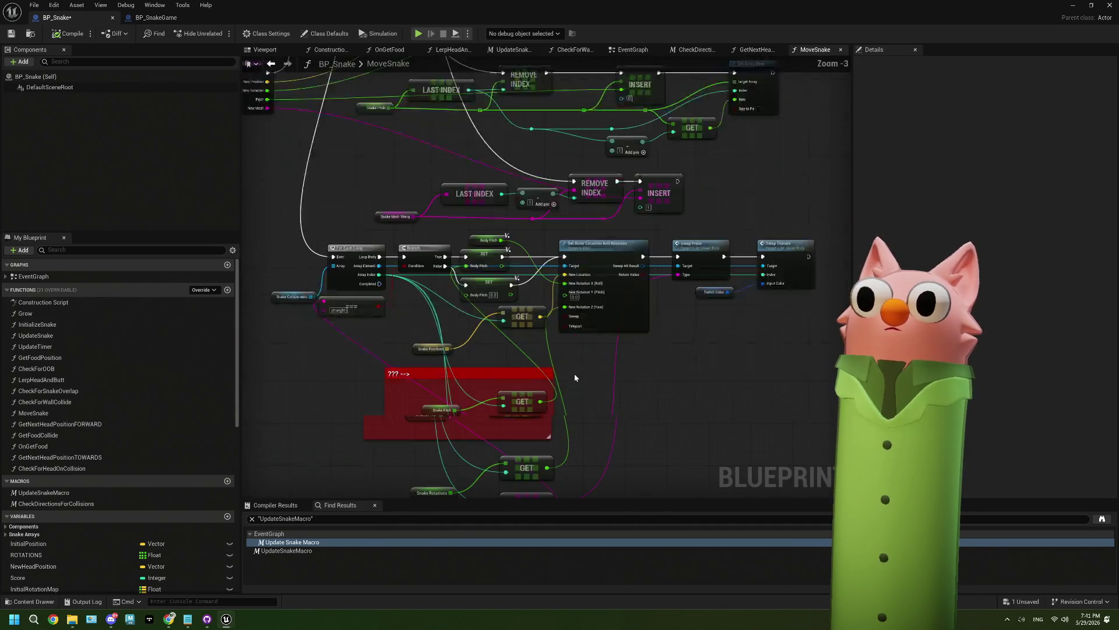
Look over the MoveSnake graph's upper nodes, then close the MoveSnake graph
scroll(575, 374, down, 4)
scroll(575, 377, up, 3)
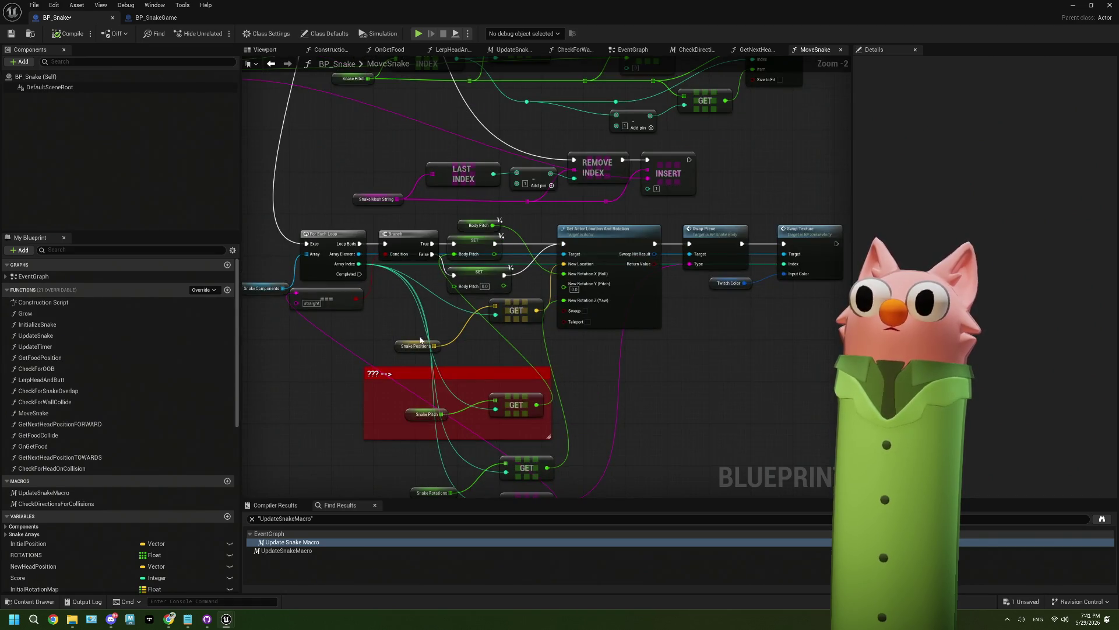
scroll(421, 340, down, 2)
drag(500, 205, 483, 326)
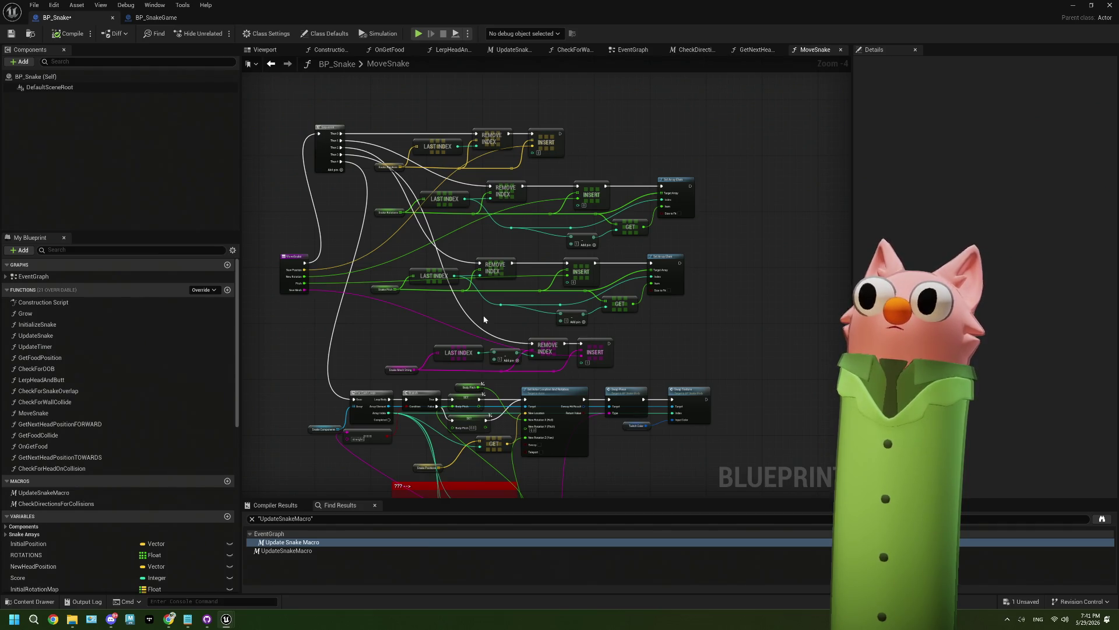
drag(484, 319, 459, 232)
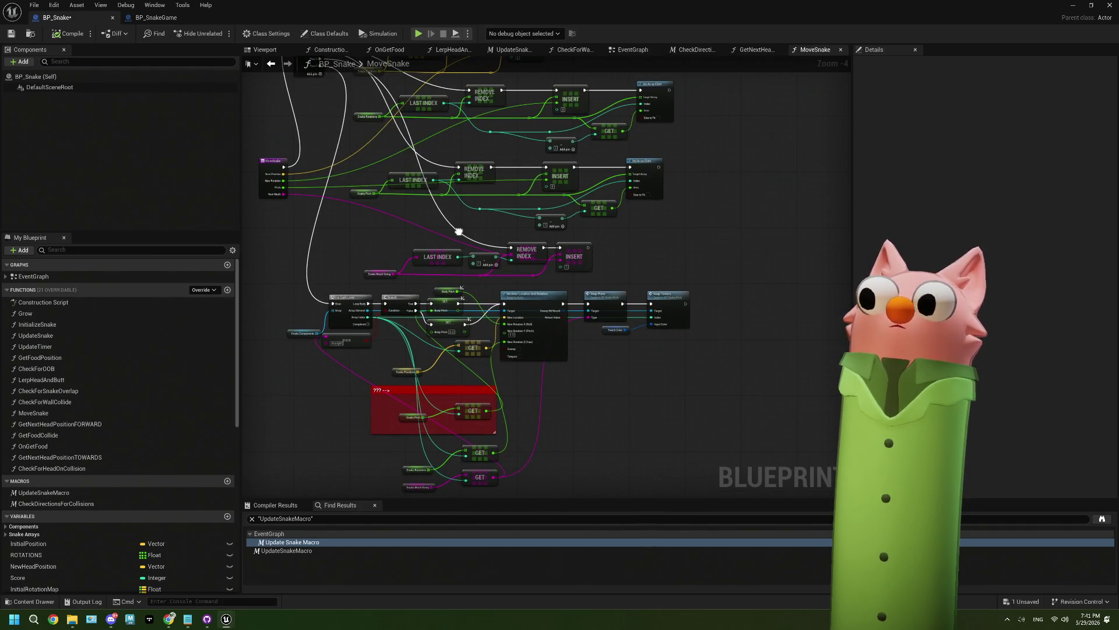
click(840, 50)
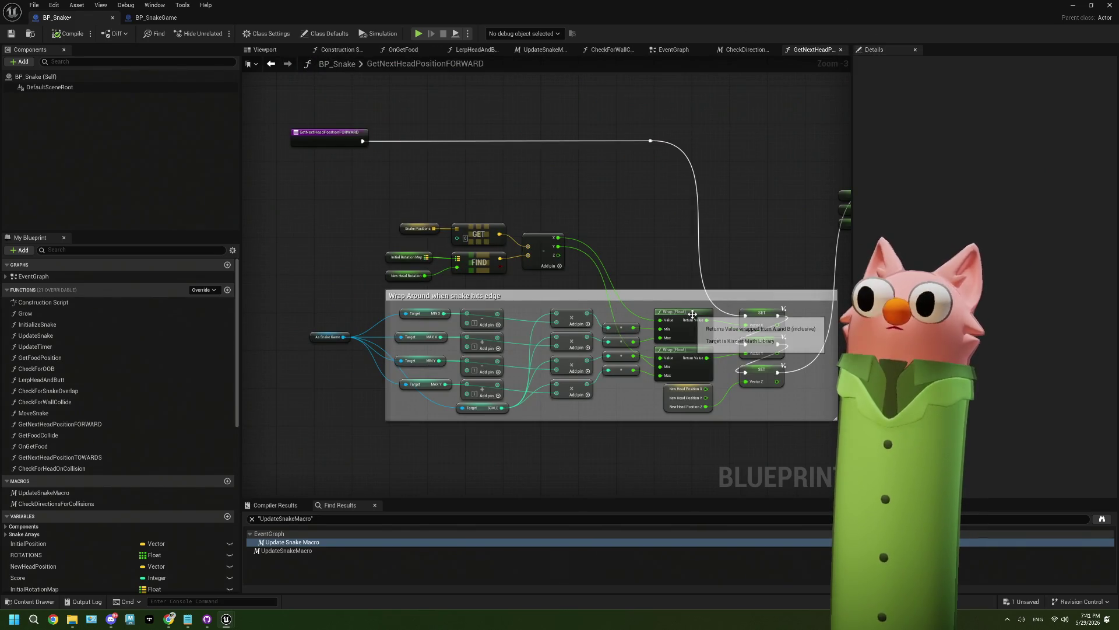
Close the CheckForWallCollide and LerpHeadAndButt graphs, leaving OnGetFood showing
click(676, 49)
click(627, 50)
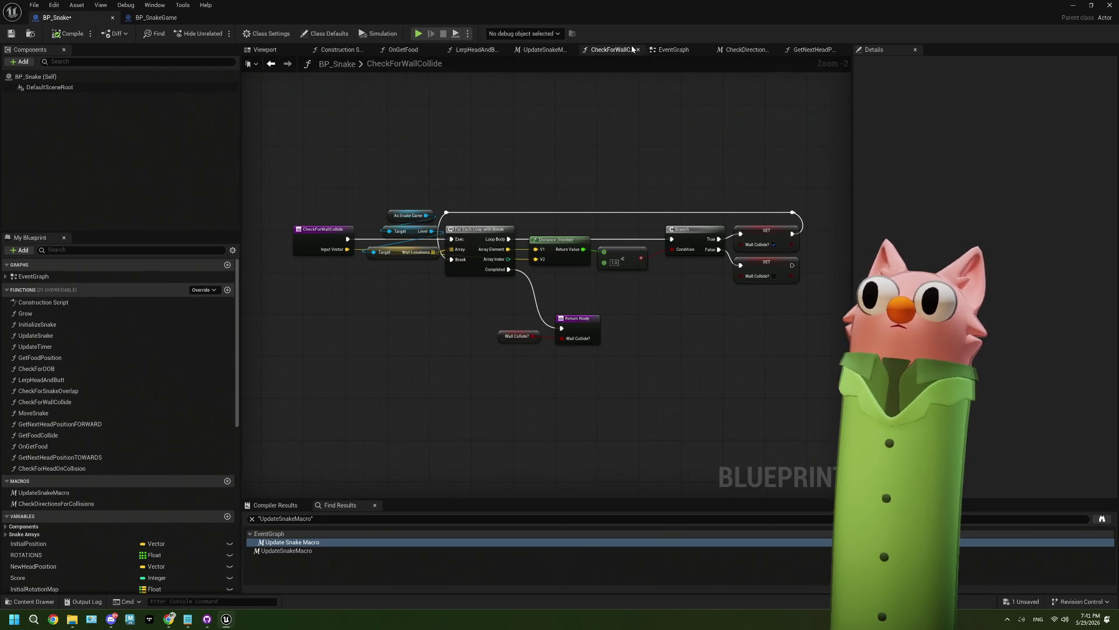
click(638, 50)
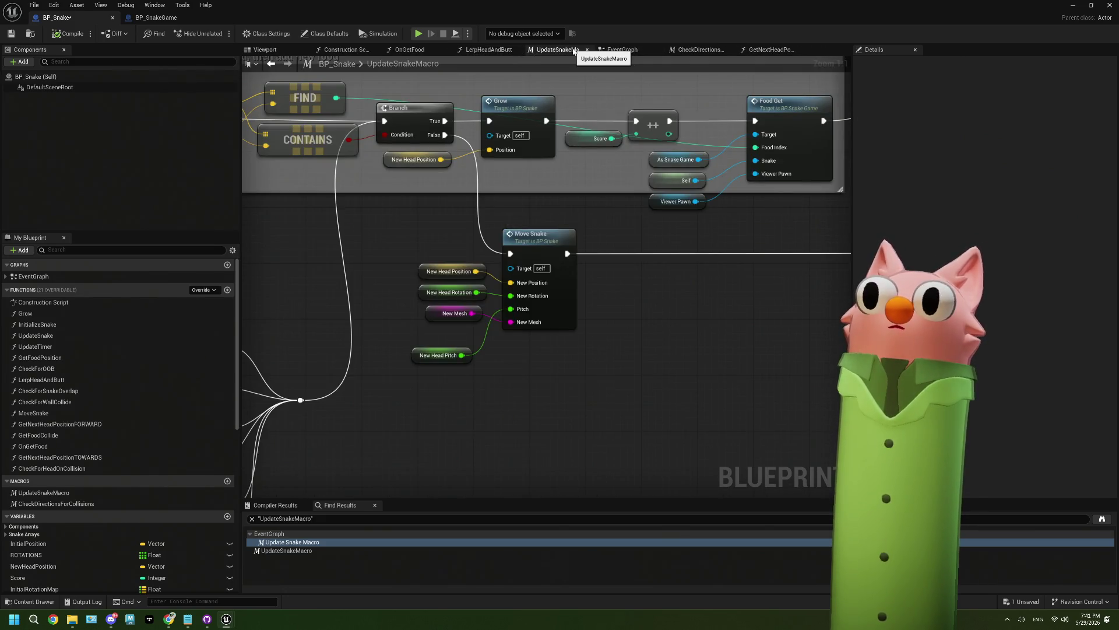
click(493, 49)
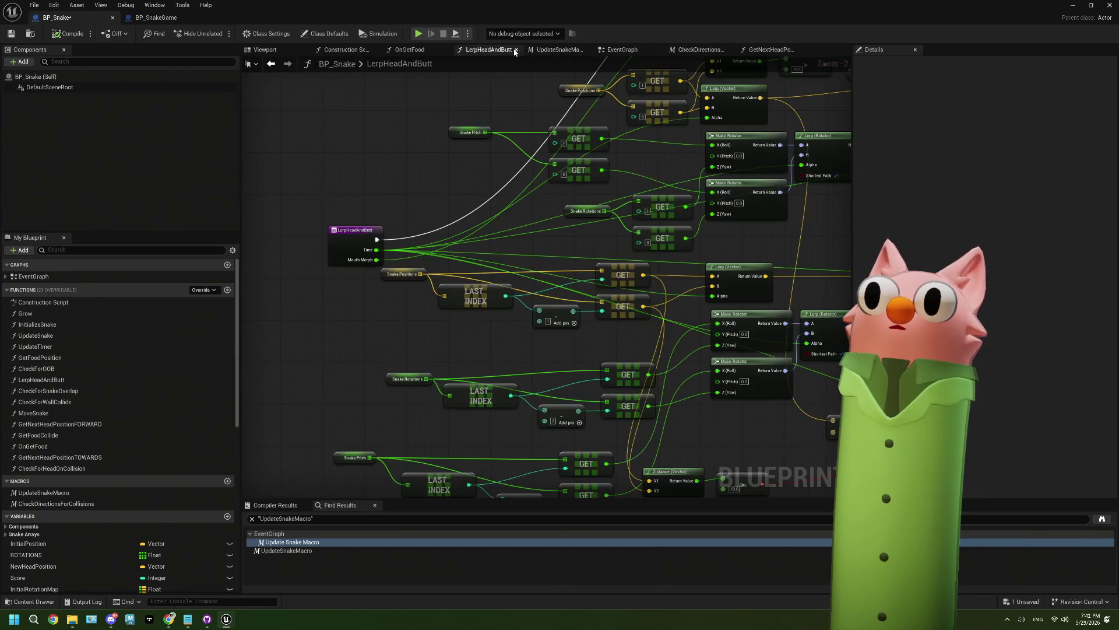
scroll(548, 208, down, 1)
scroll(442, 243, down, 1)
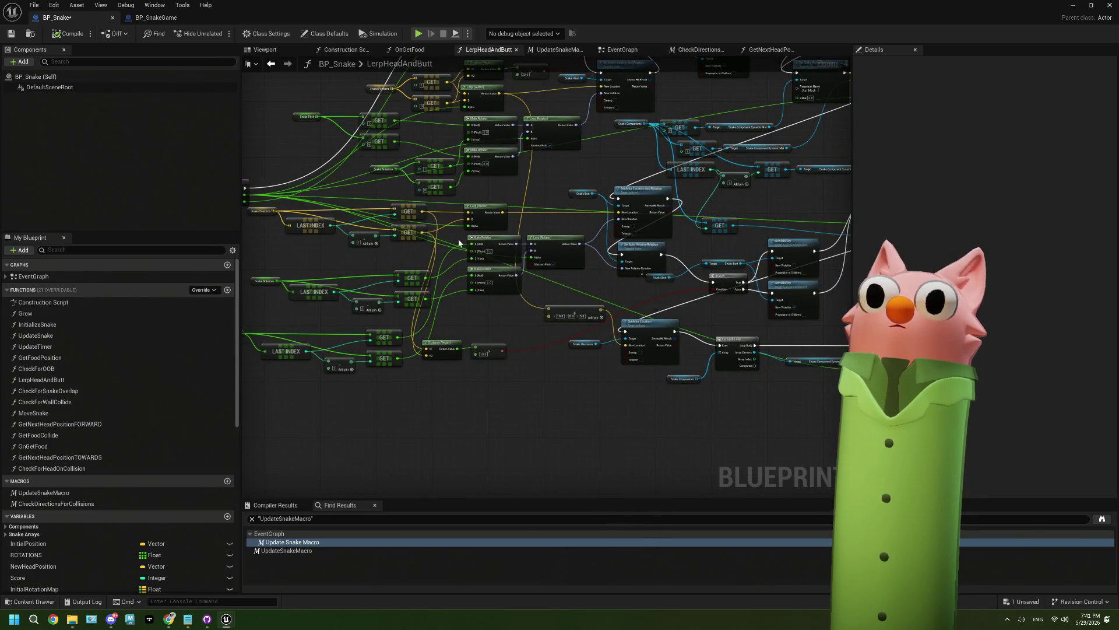
drag(565, 266, 454, 278)
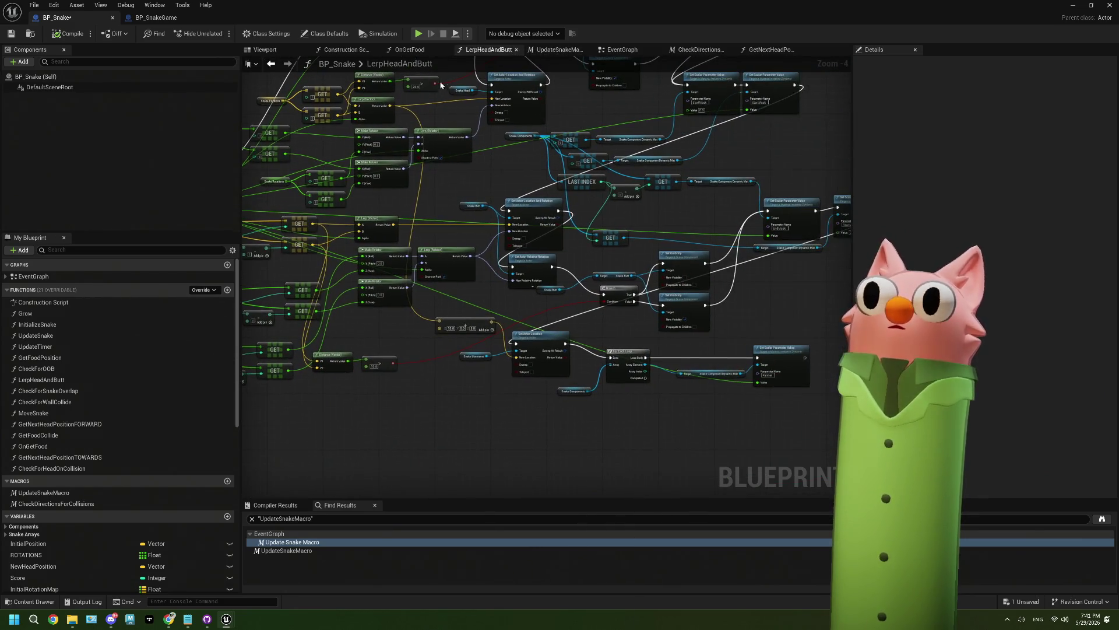
click(516, 50)
scroll(87, 437, down, 4)
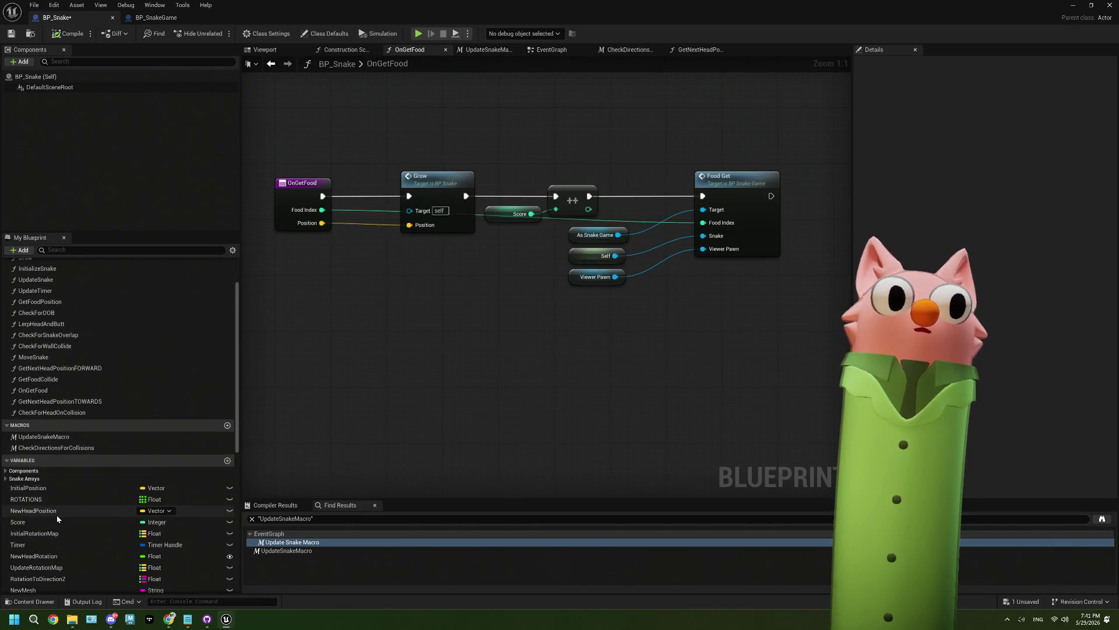
Find all references to NewHeadPosition by name and jump to UpdateSnake's setter
click(70, 512)
right_click(70, 512)
mouse_move(94, 537)
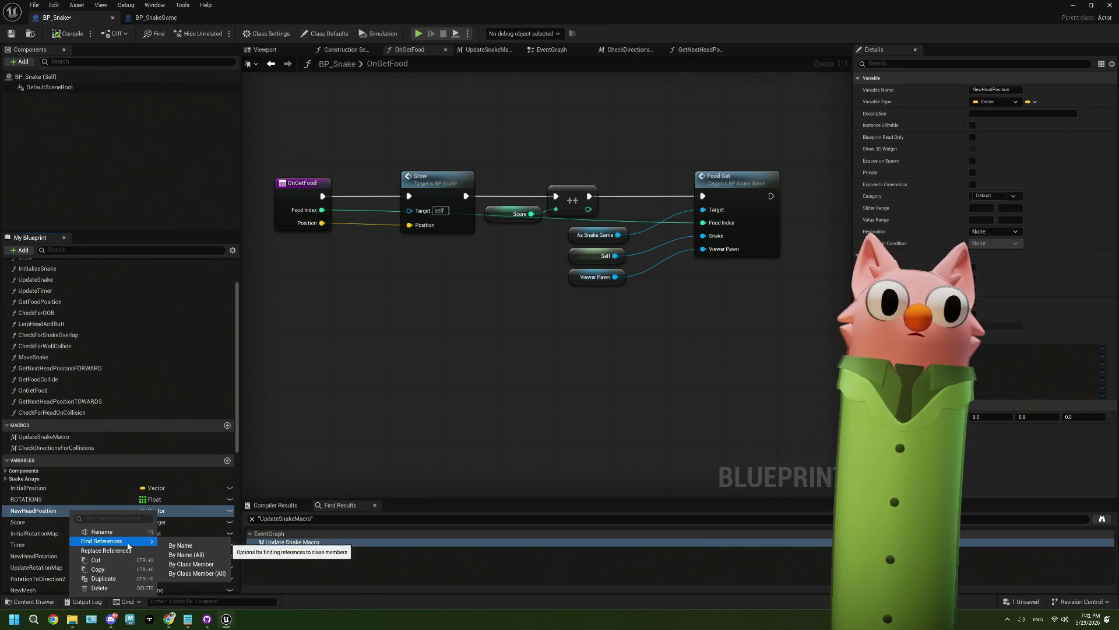
click(186, 546)
click(326, 550)
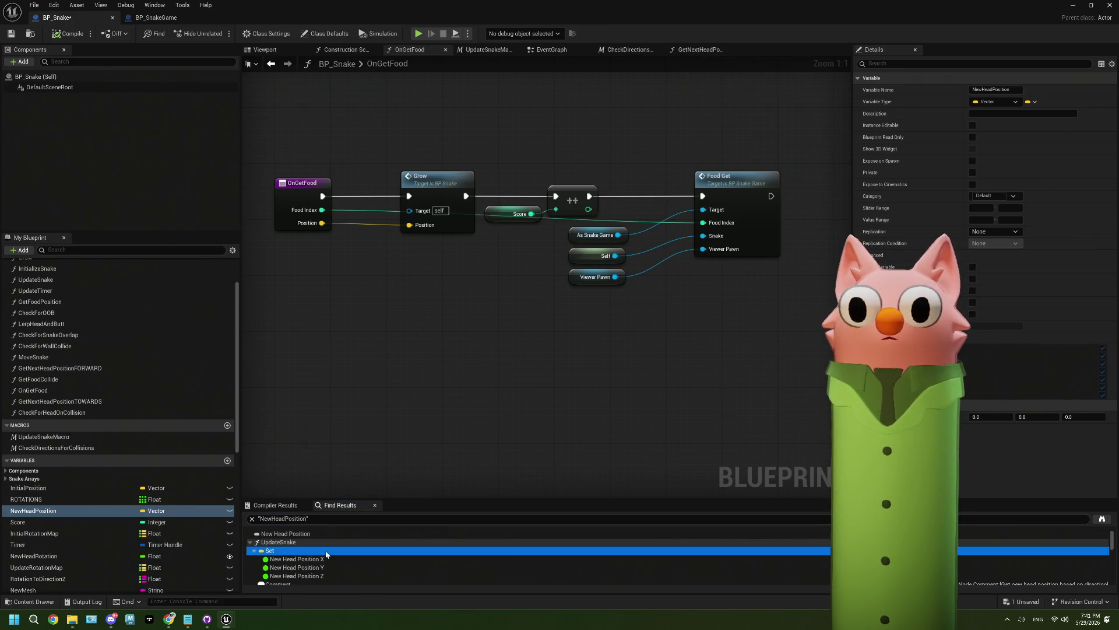
Set the New Head Position Z on UpdateSnake's SET node to -500
scroll(442, 312, down, 4)
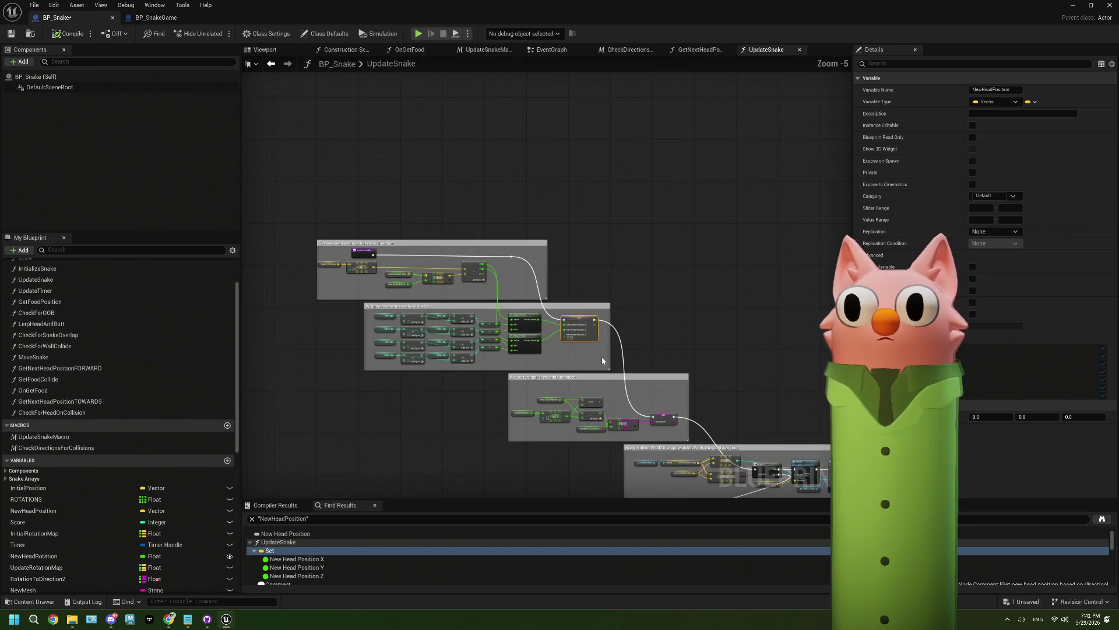
scroll(442, 311, up, 3)
mouse_move(442, 312)
mouse_down()
mouse_move(586, 330)
mouse_move(470, 277)
mouse_move(328, 256)
mouse_up()
click(707, 319)
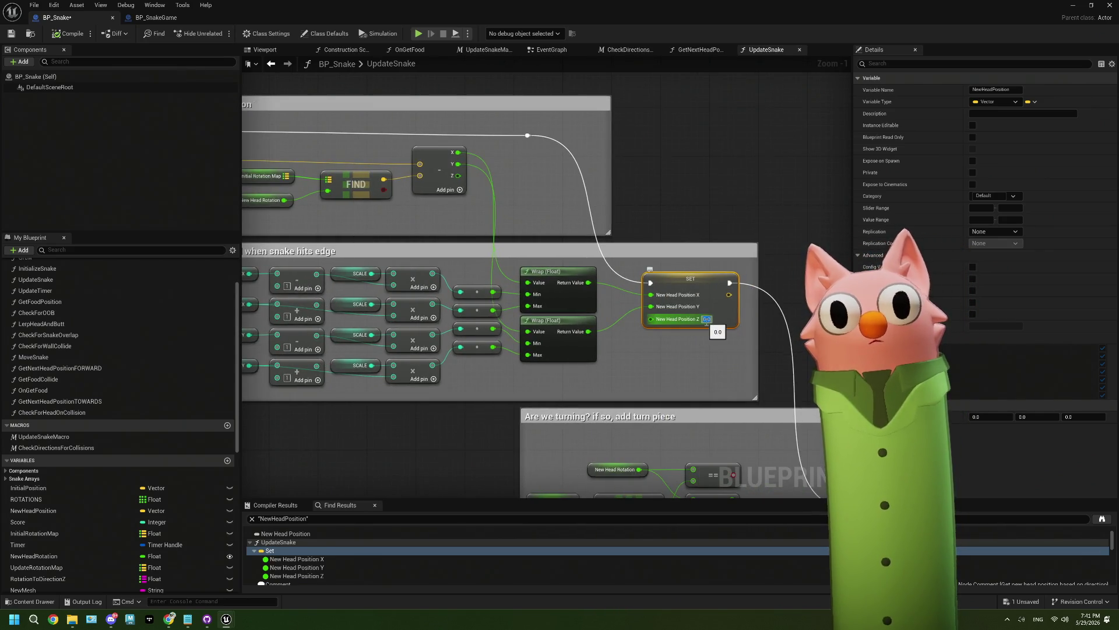
drag(684, 371, 741, 362)
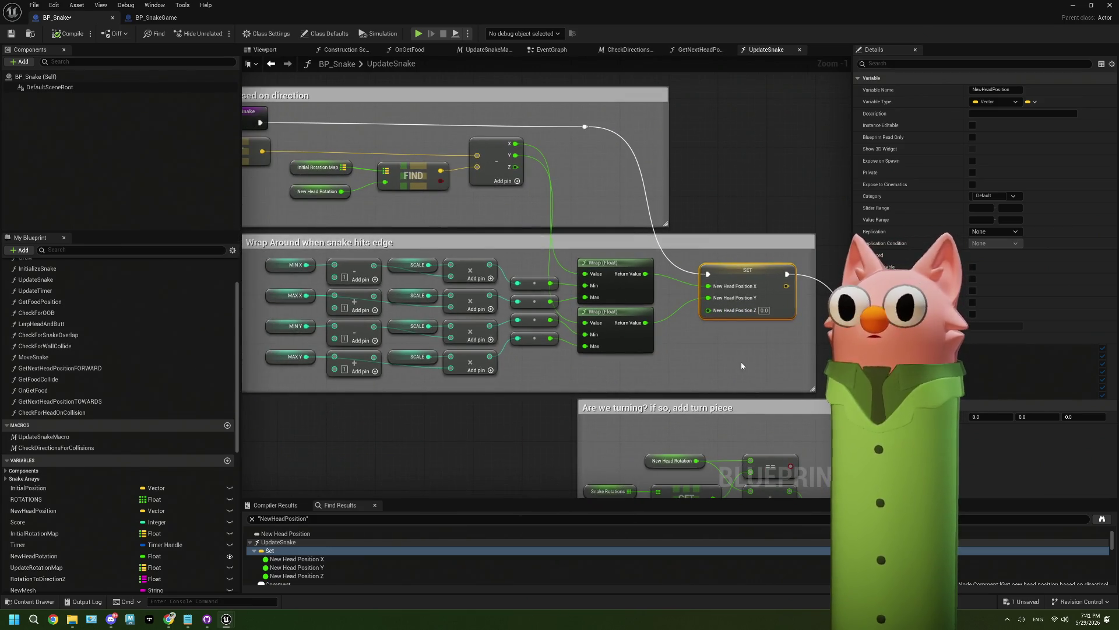
click(763, 311)
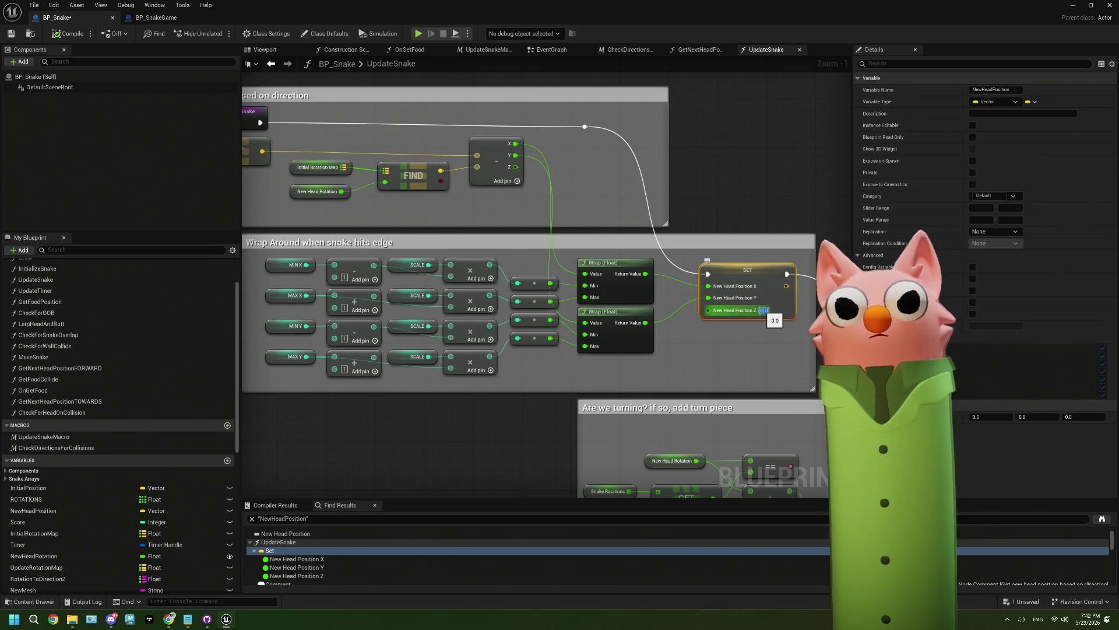
text(-500)
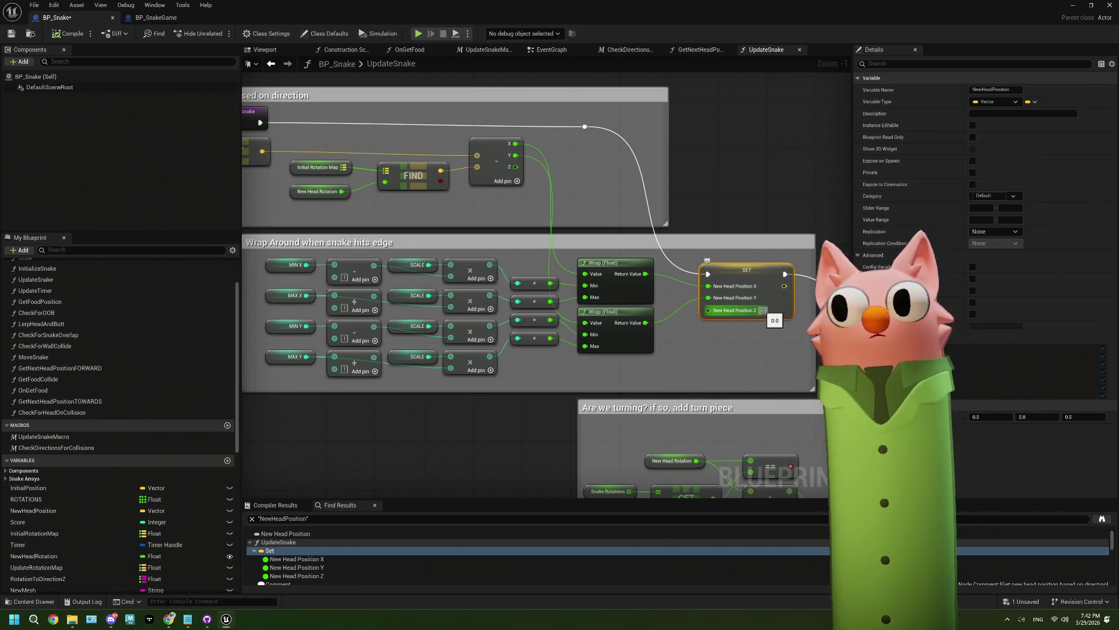
key(Return)
click(737, 142)
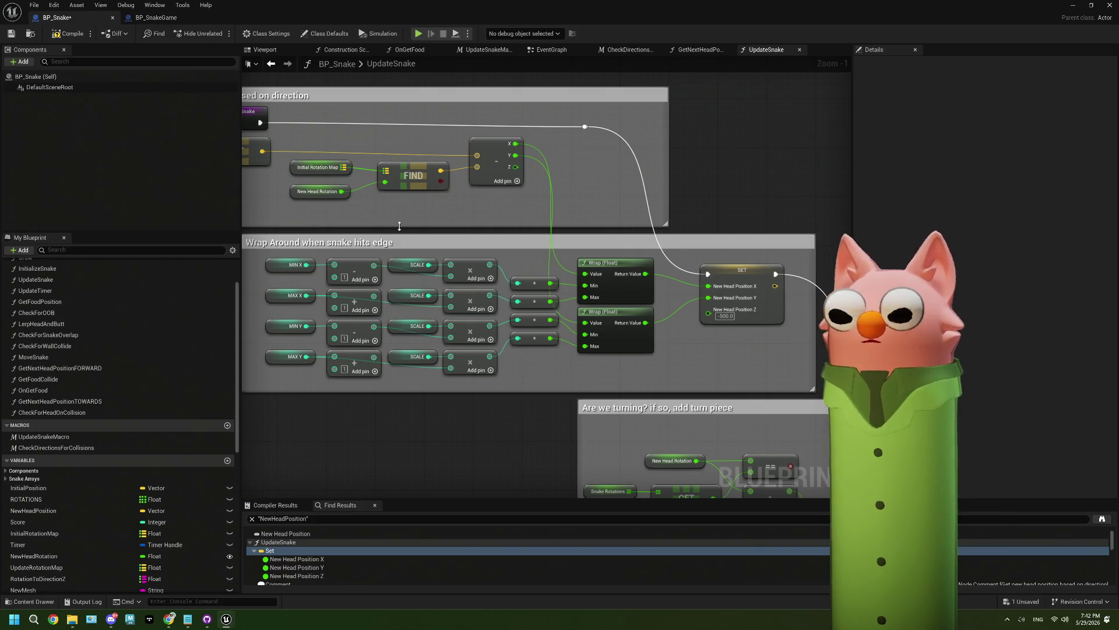
Review the Branch, Sequence and For Each Loop nodes, then open CheckForOOB's NewHeadPosition setter
mouse_move(400, 230)
mouse_down()
mouse_move(575, 237)
mouse_move(397, 180)
mouse_up()
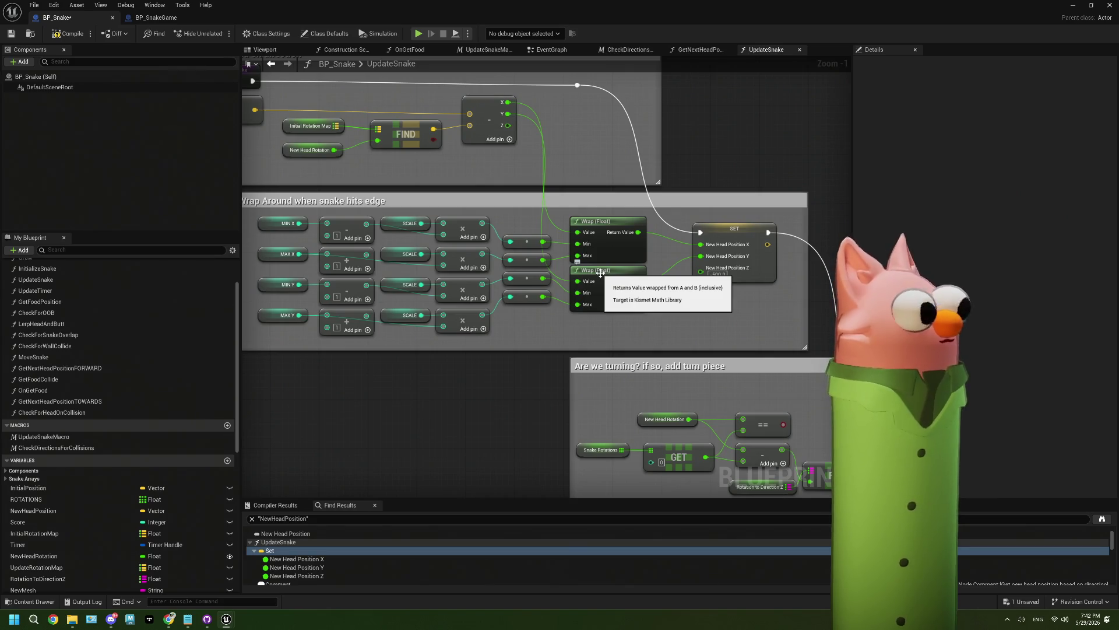
scroll(399, 269, down, 4)
scroll(708, 466, up, 2)
mouse_move(707, 465)
mouse_down()
mouse_move(535, 398)
mouse_move(598, 306)
mouse_move(699, 270)
mouse_move(757, 269)
mouse_move(560, 260)
mouse_move(426, 233)
mouse_up()
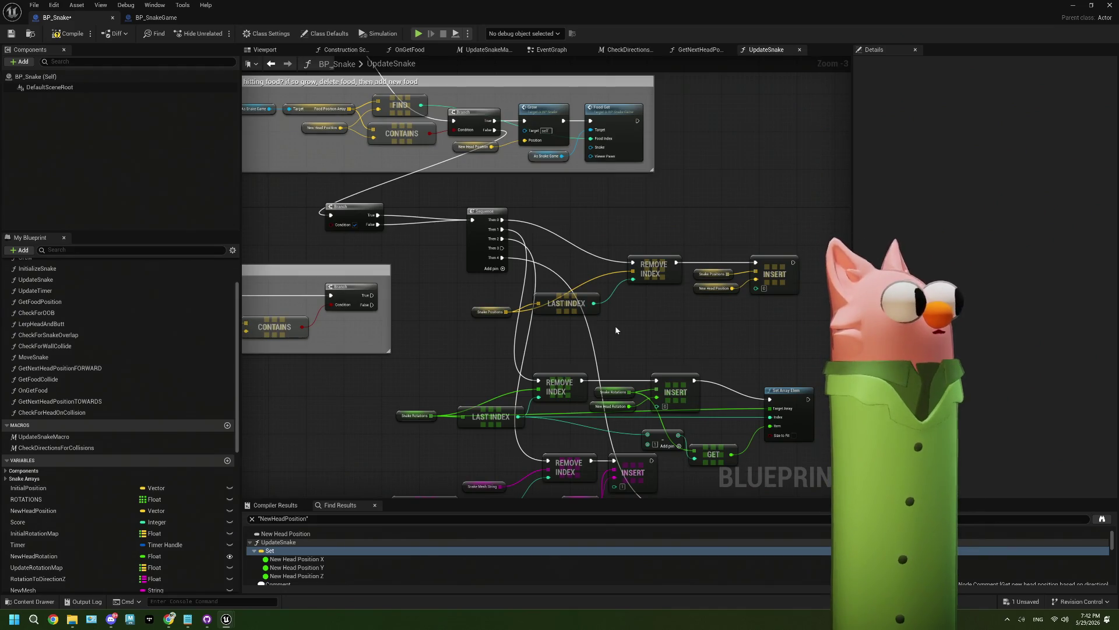
mouse_move(639, 367)
mouse_down()
mouse_move(569, 379)
mouse_move(437, 350)
mouse_move(438, 413)
mouse_up()
scroll(301, 561, down, 2)
scroll(301, 561, up, 3)
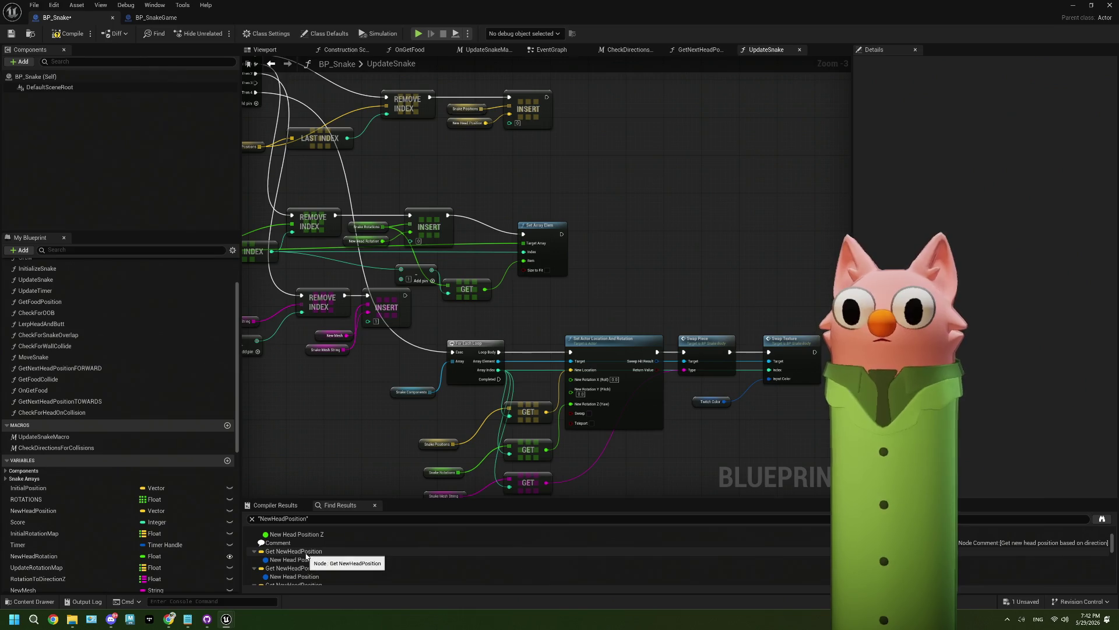
double_click(314, 563)
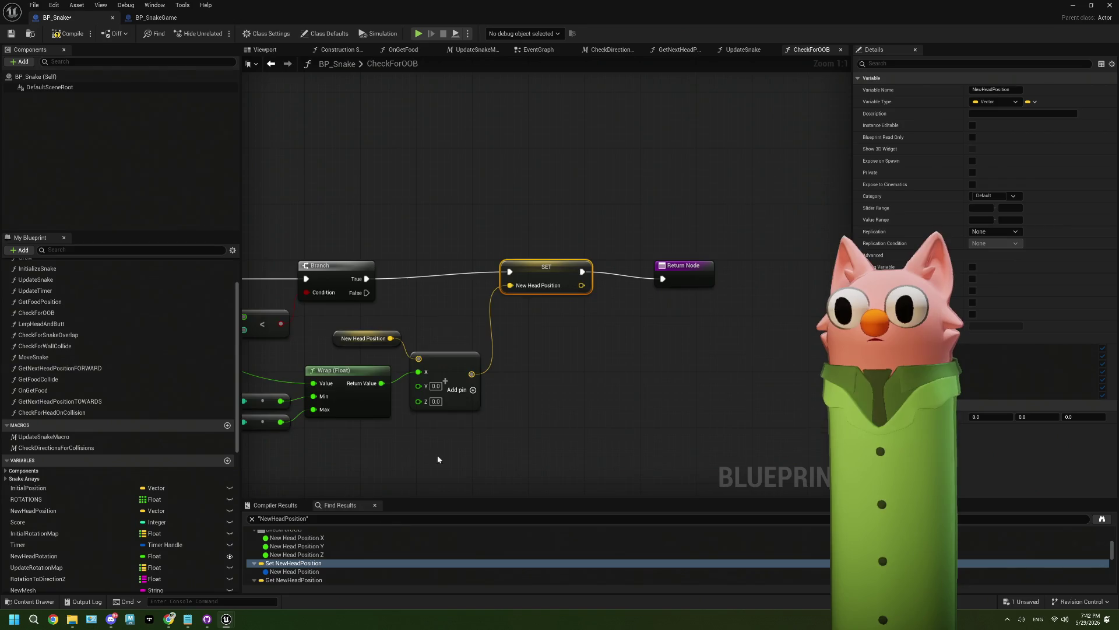
Check the vector node's Z value in CheckForOOB, then open the CheckDirectionsForCollisions setter
scroll(439, 459, down, 1)
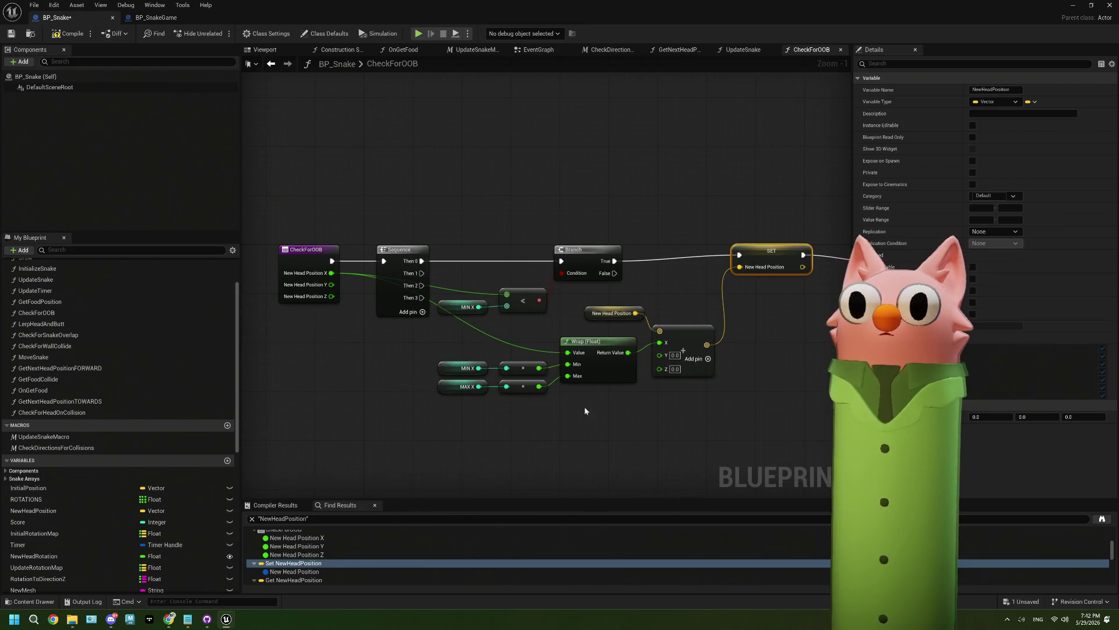
scroll(357, 325, up, 1)
click(619, 362)
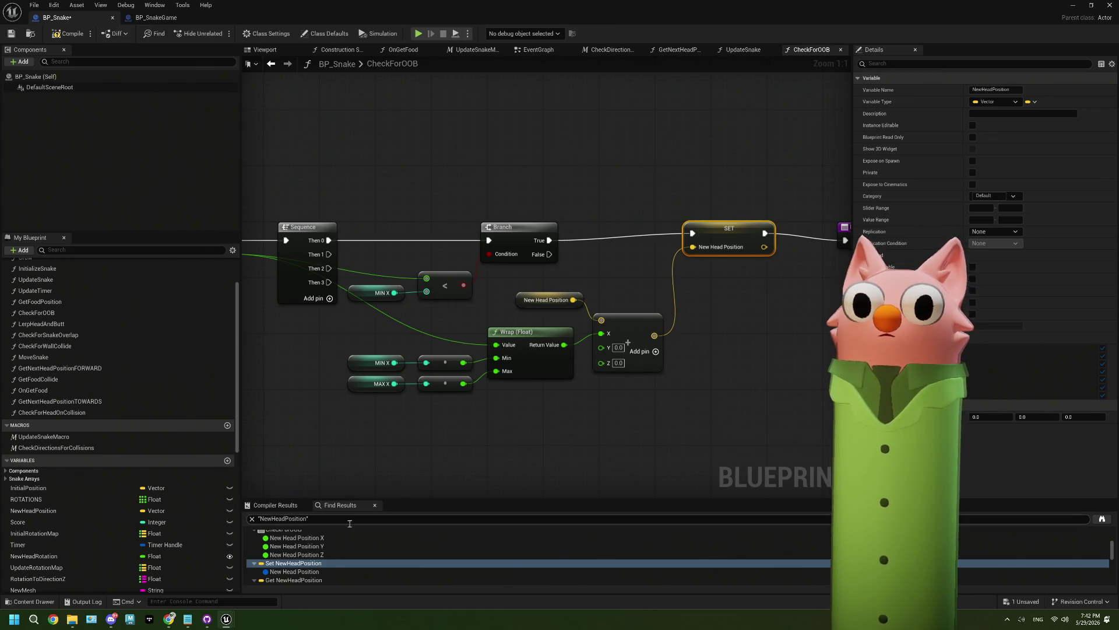
scroll(328, 546, down, 5)
scroll(320, 551, down, 5)
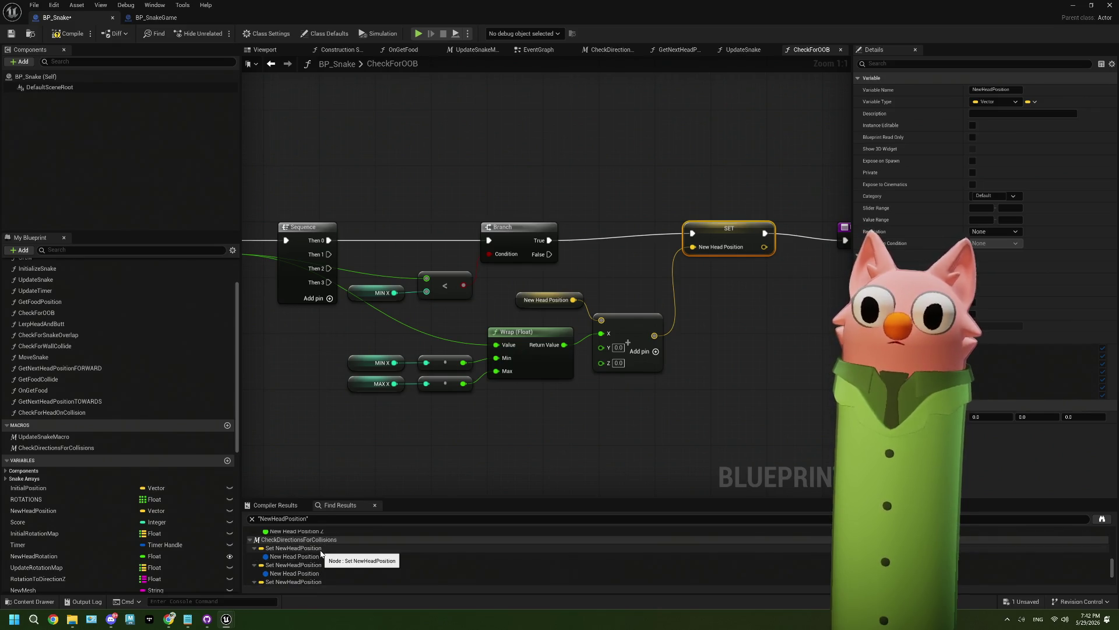
click(320, 550)
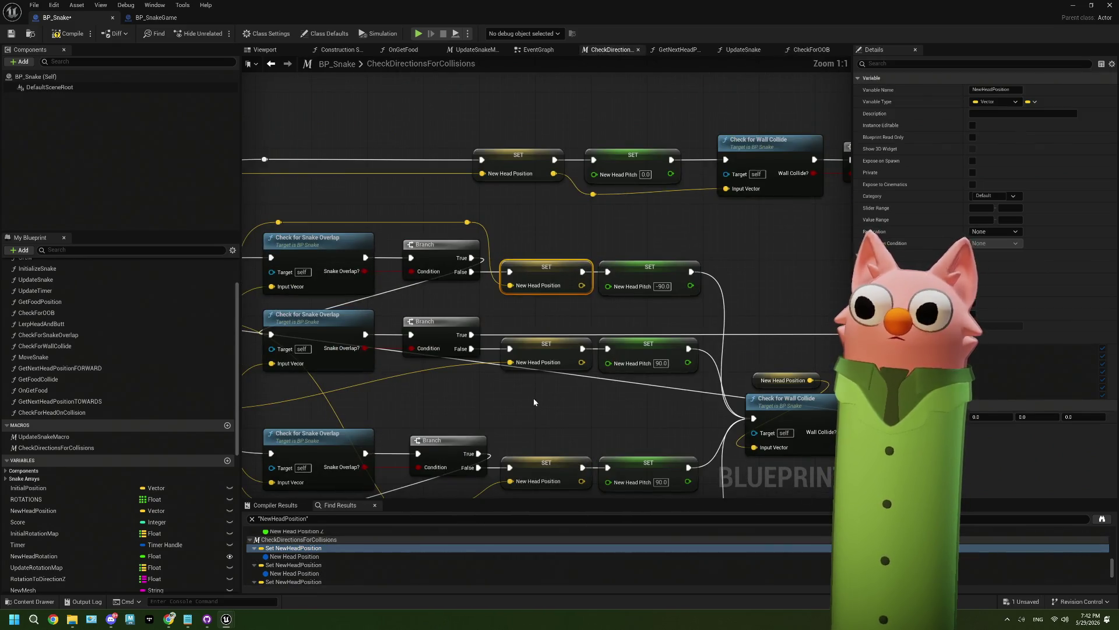
Move past the Random Bool and Snake Positions nodes and open Get Next Head Position FORWARD
mouse_move(380, 339)
mouse_down()
mouse_move(629, 351)
mouse_move(635, 381)
mouse_move(693, 312)
mouse_up()
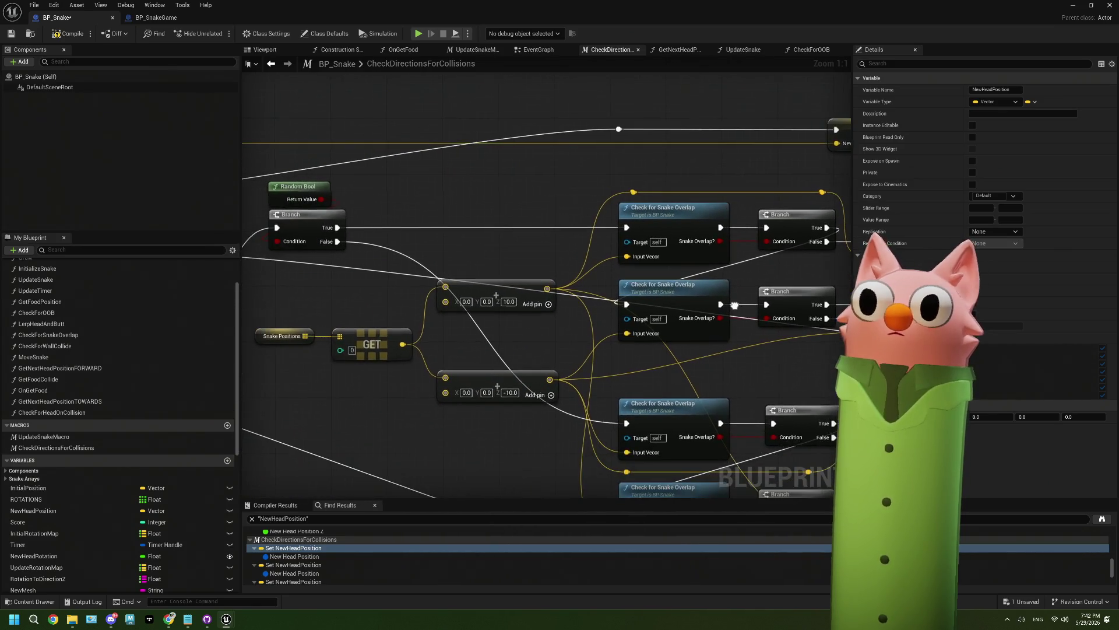
drag(282, 336, 404, 326)
click(404, 327)
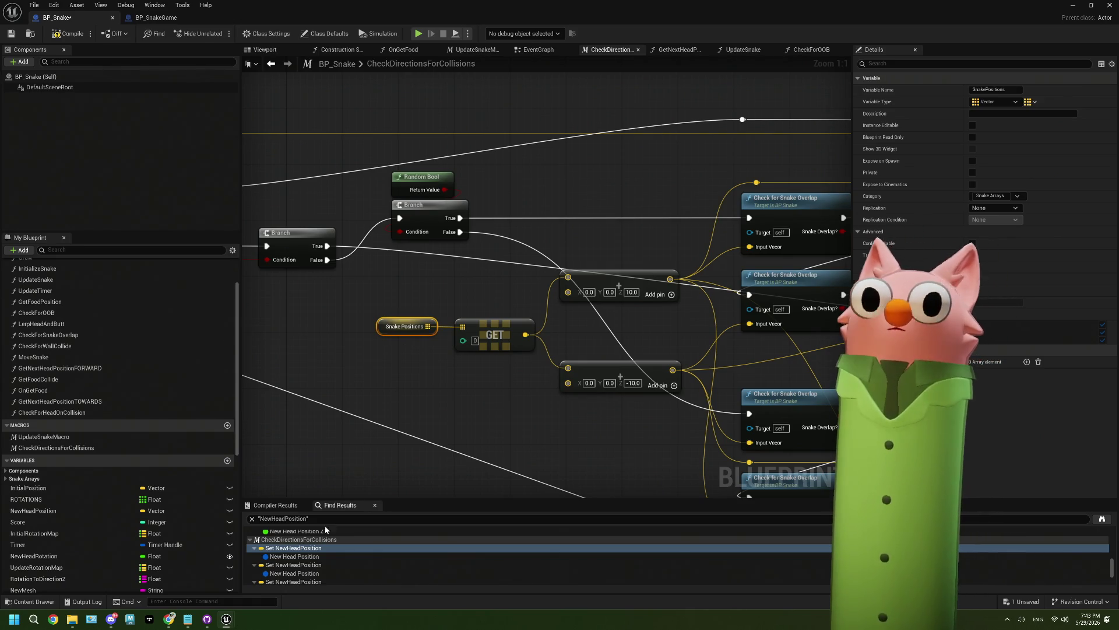
scroll(345, 404, down, 2)
mouse_move(345, 405)
mouse_down()
mouse_move(546, 382)
mouse_move(590, 390)
mouse_up()
mouse_move(309, 345)
mouse_down()
mouse_move(507, 376)
mouse_move(488, 369)
mouse_move(510, 373)
mouse_move(487, 332)
mouse_up()
double_click(569, 292)
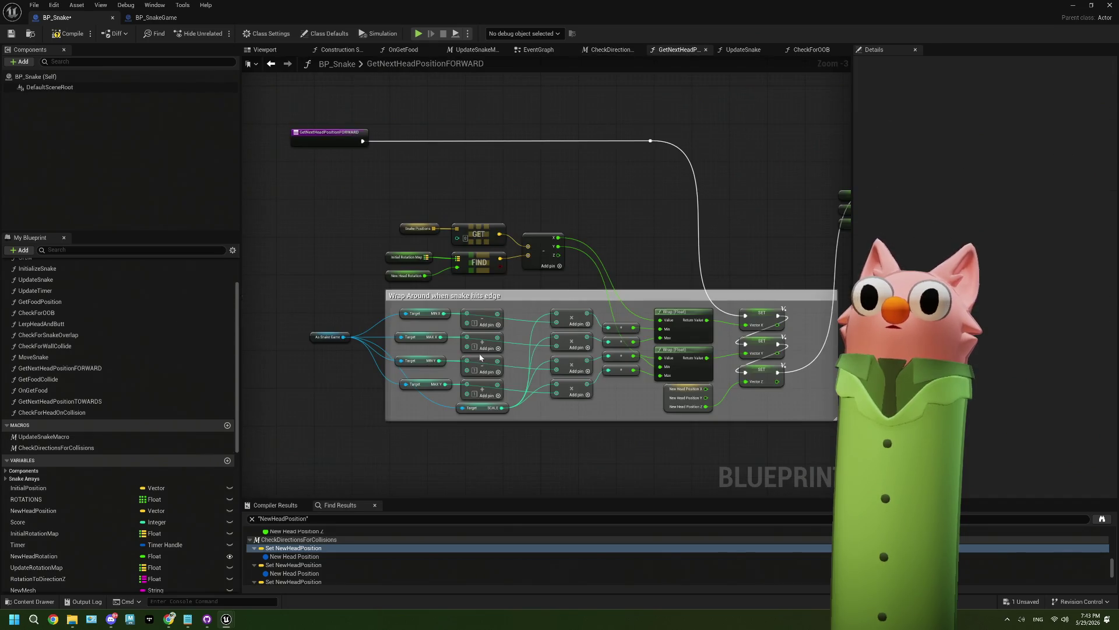
Add a breakpoint (F9) to the Vector Z SET node in GetNextHeadPositionFORWARD
drag(602, 357, 552, 379)
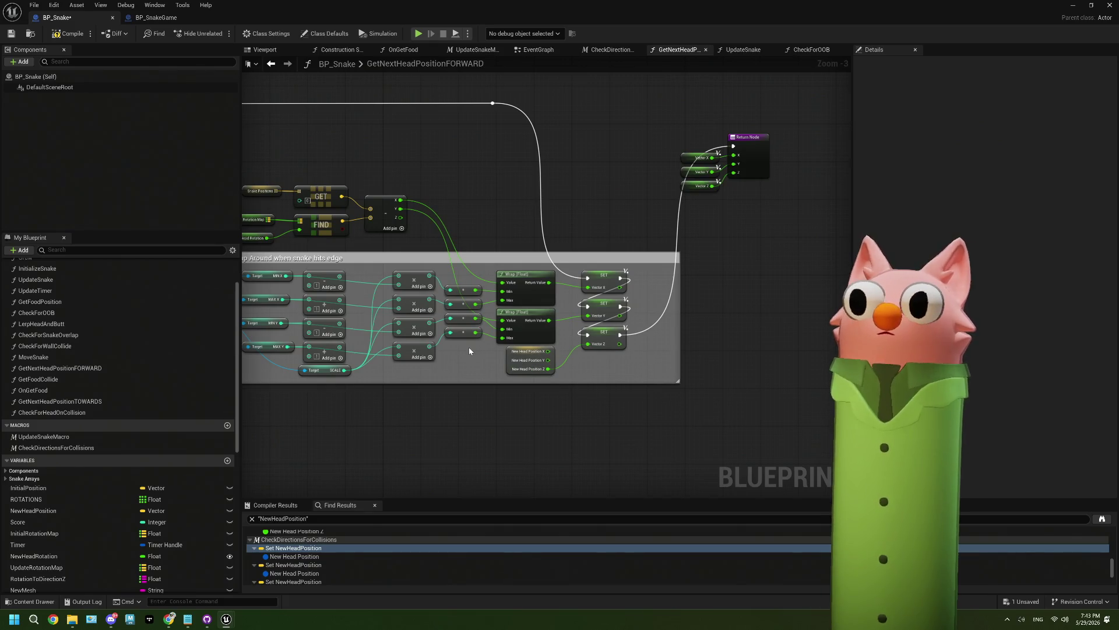
drag(430, 364, 506, 374)
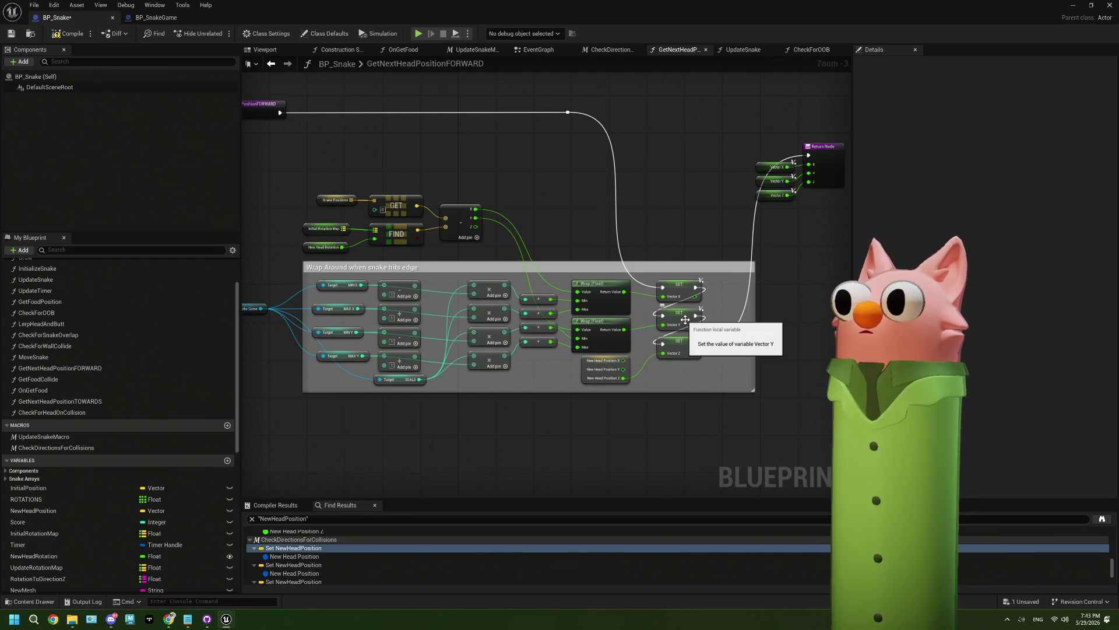
click(686, 342)
right_click(687, 342)
click(678, 340)
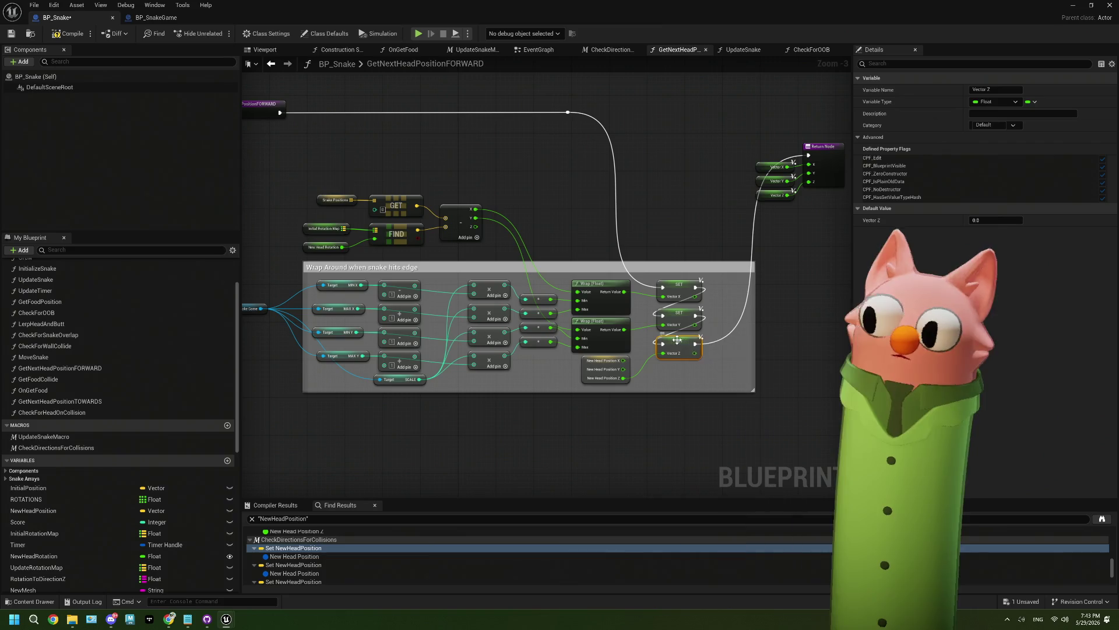
key(F9)
Compile BP_Snake and return to the Noodlecat_Env level editor
click(742, 338)
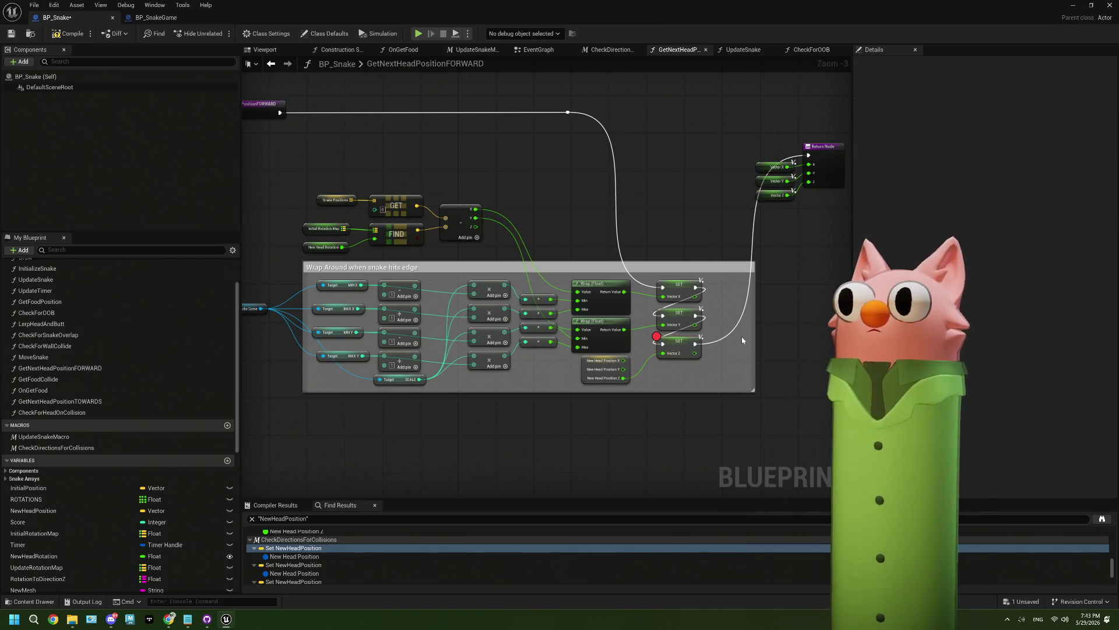
click(68, 33)
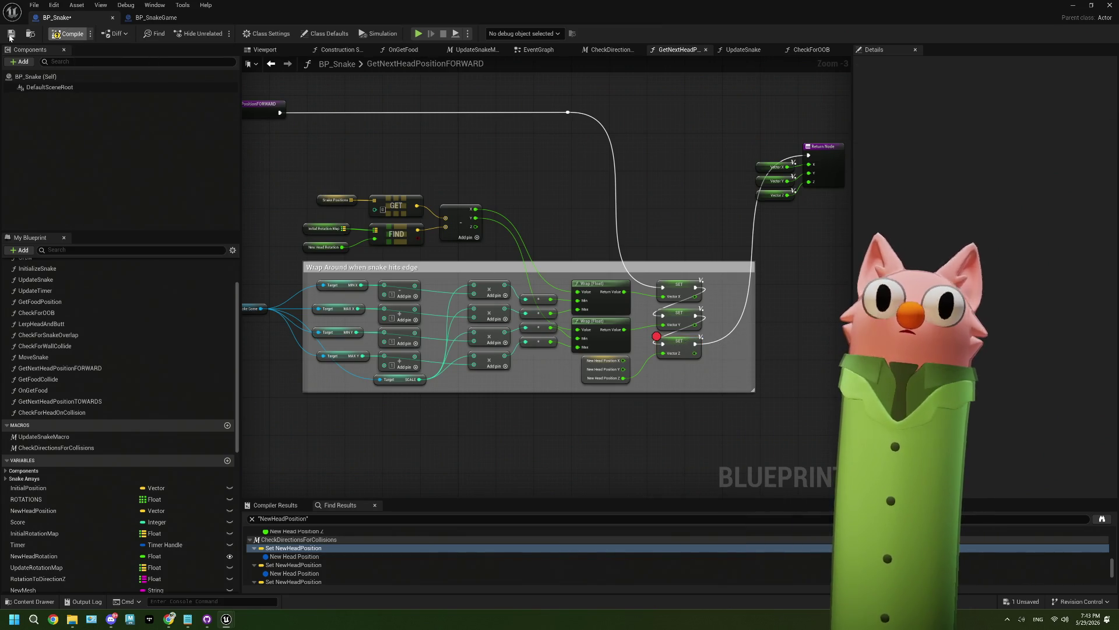
click(1072, 5)
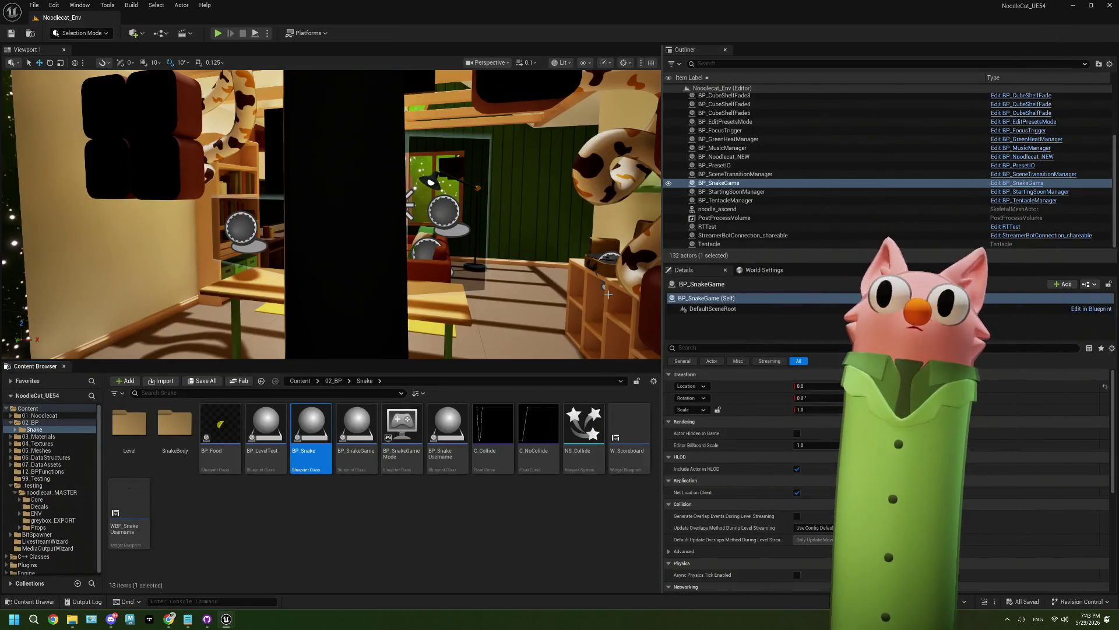
Play the Noodlecat_Env level until the Vector Z breakpoint pauses execution
click(217, 33)
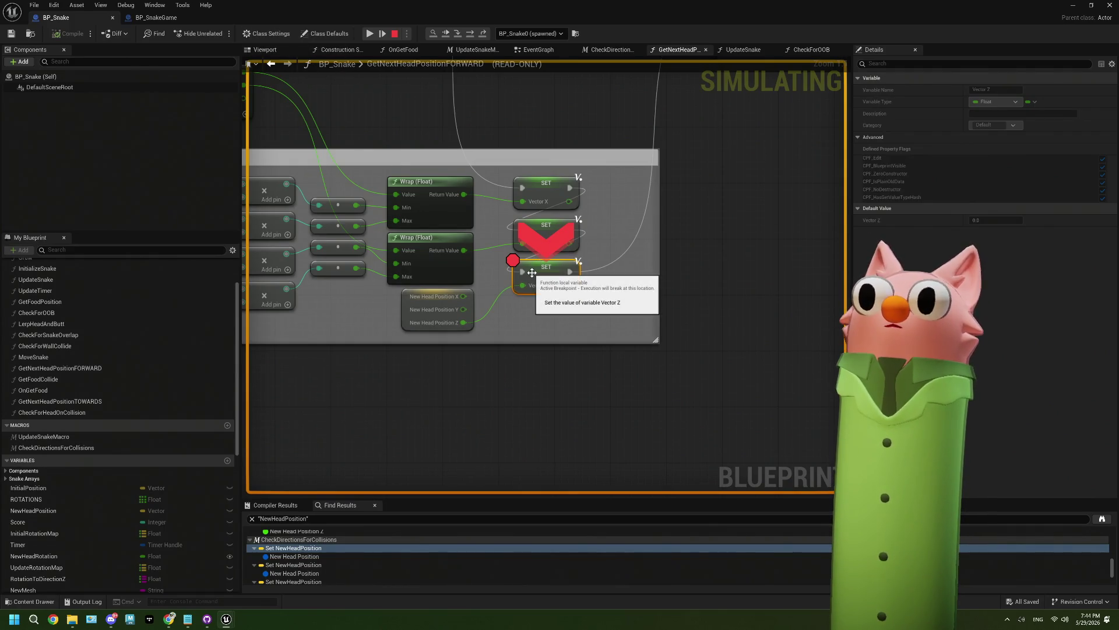
Open the Blueprint Debugger and review BP_Snake0's variable values
mouse_move(503, 295)
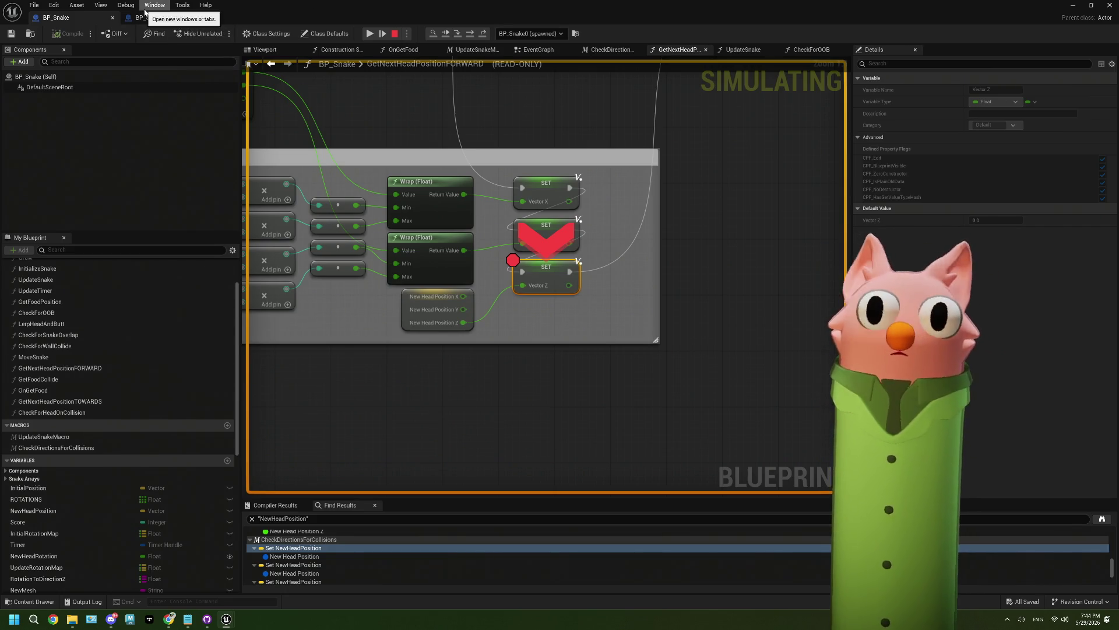
click(147, 8)
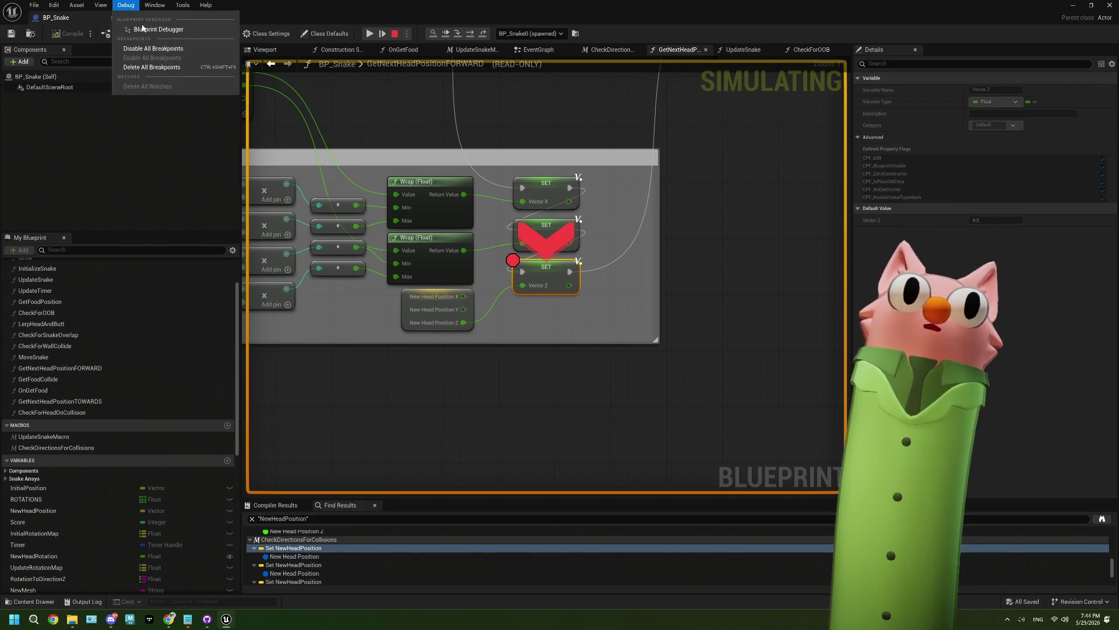
click(175, 31)
click(37, 187)
click(43, 199)
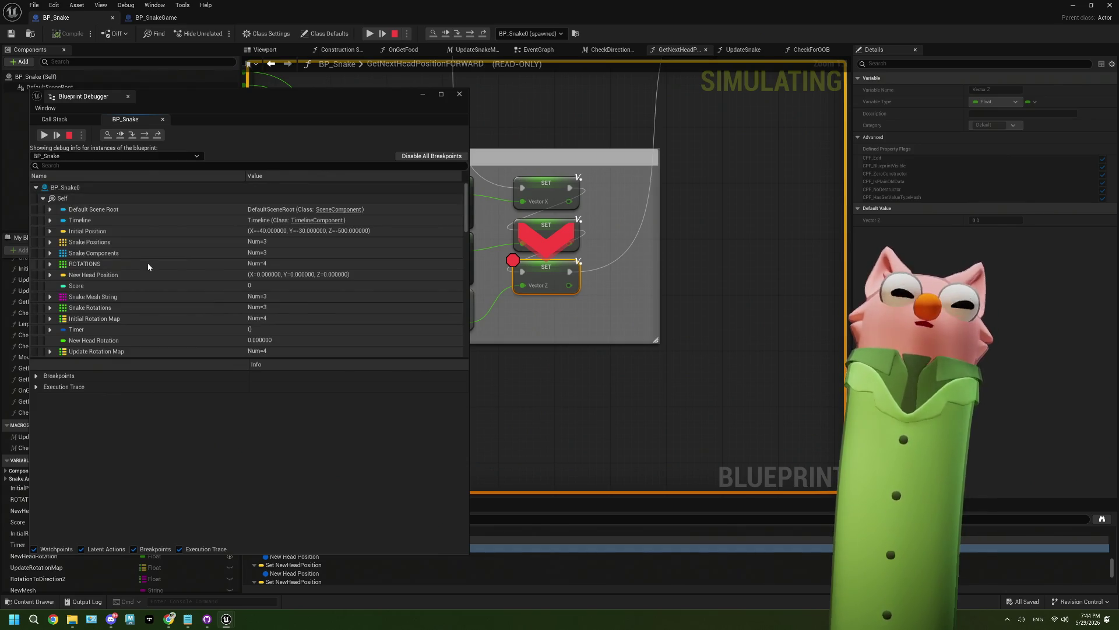
scroll(148, 265, down, 2)
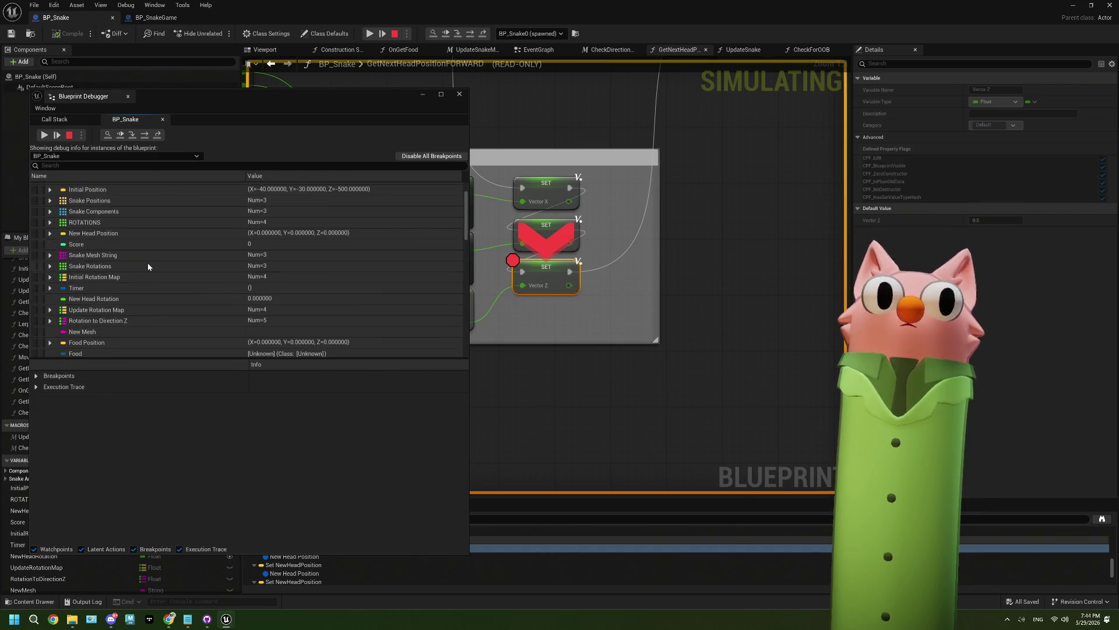
scroll(148, 265, down, 8)
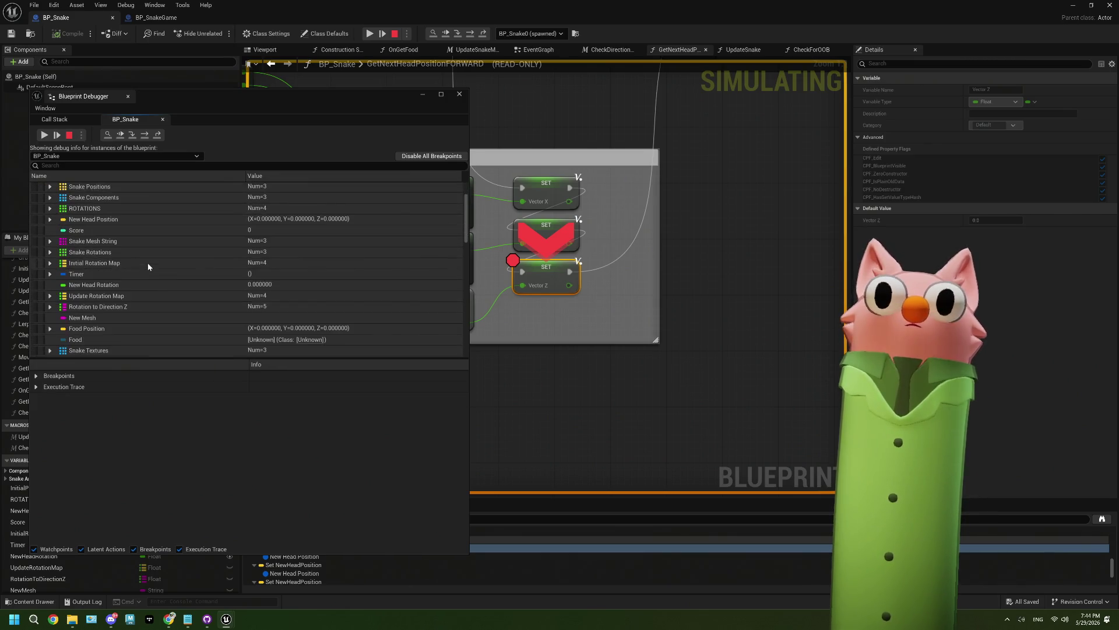
scroll(149, 267, down, 10)
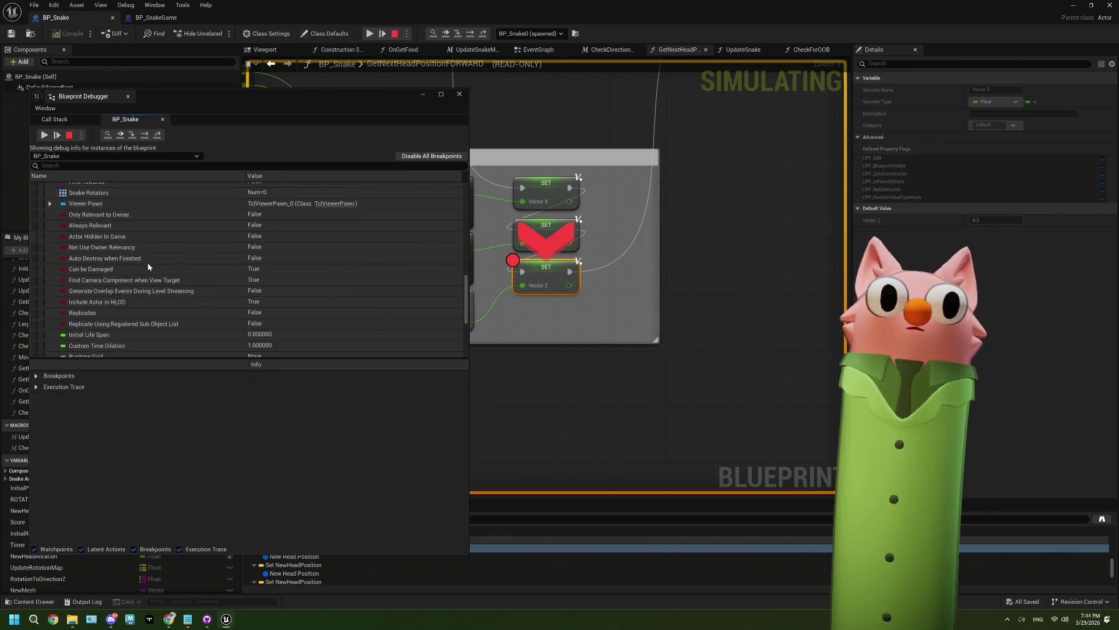
scroll(148, 267, up, 20)
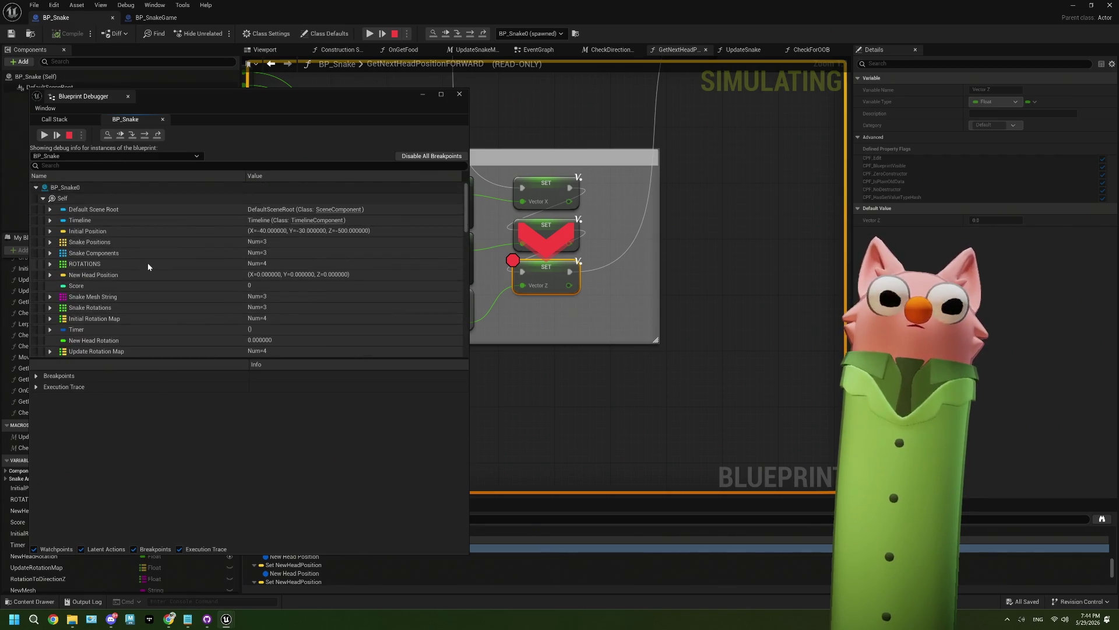
Show the breakpoint list and jump to the breakpointed Vector Z SET node
click(37, 376)
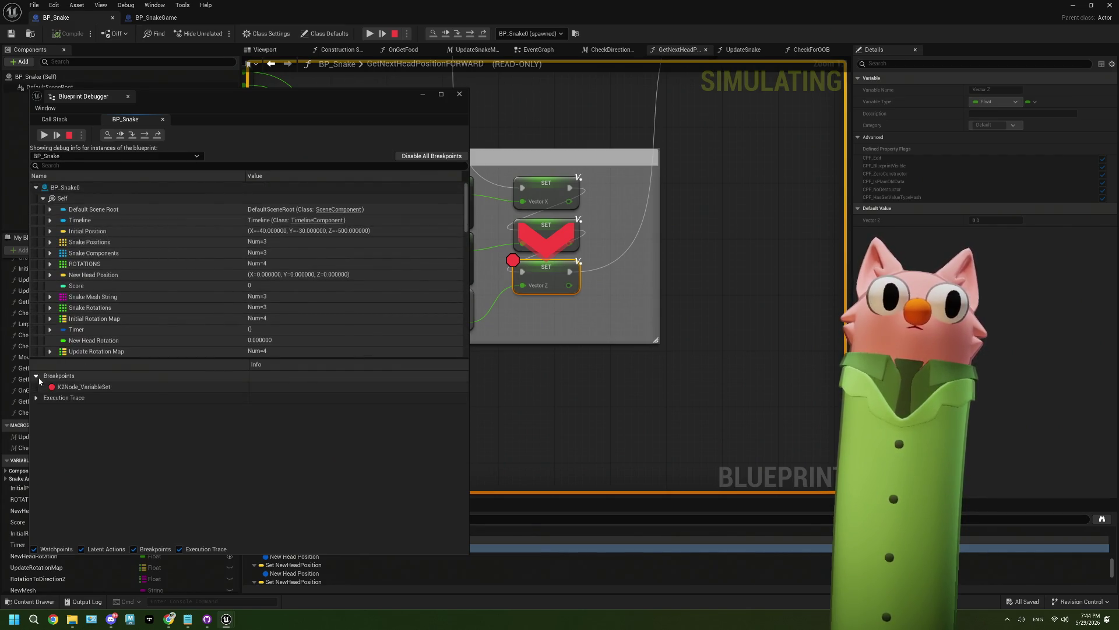
double_click(82, 385)
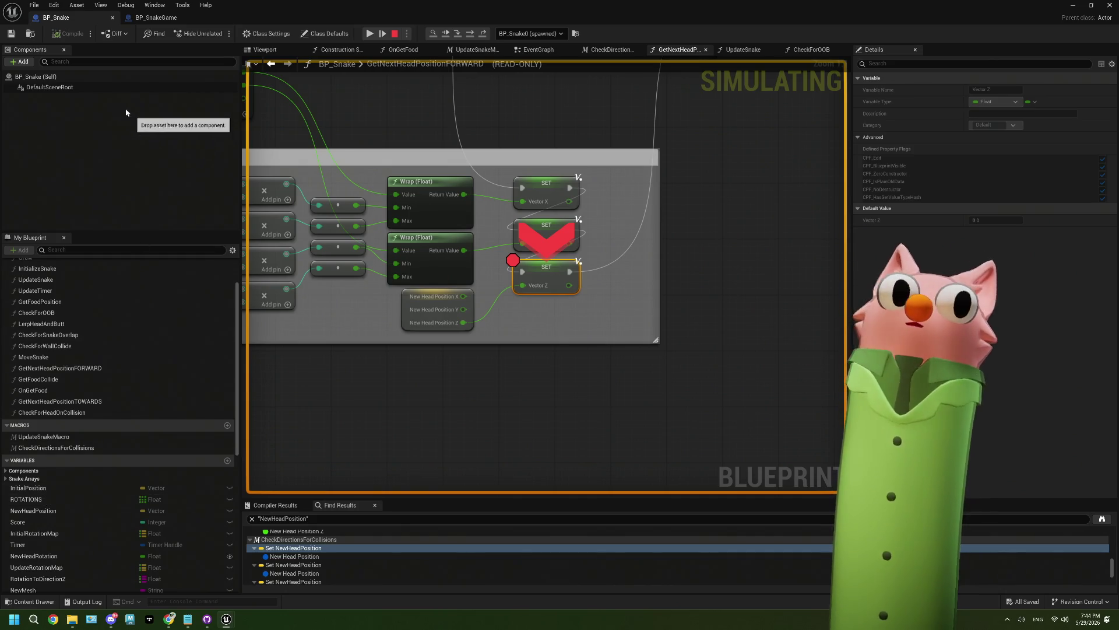
click(126, 5)
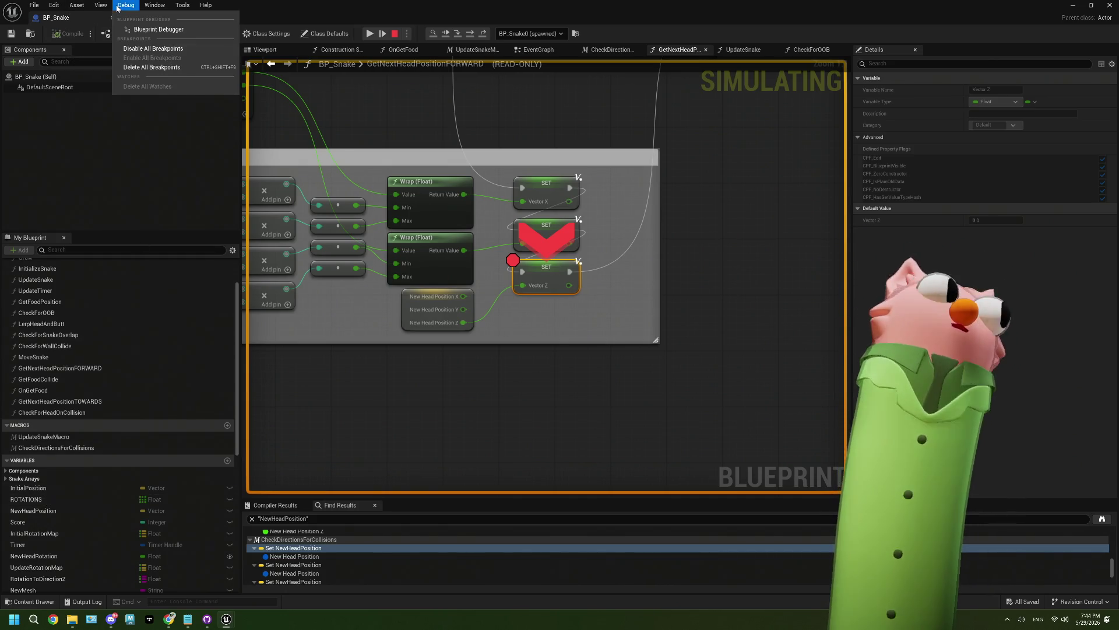
Reopen the Blueprint Debugger, show New Head Position's X, Y, Z values, and step over the breakpoint
click(136, 30)
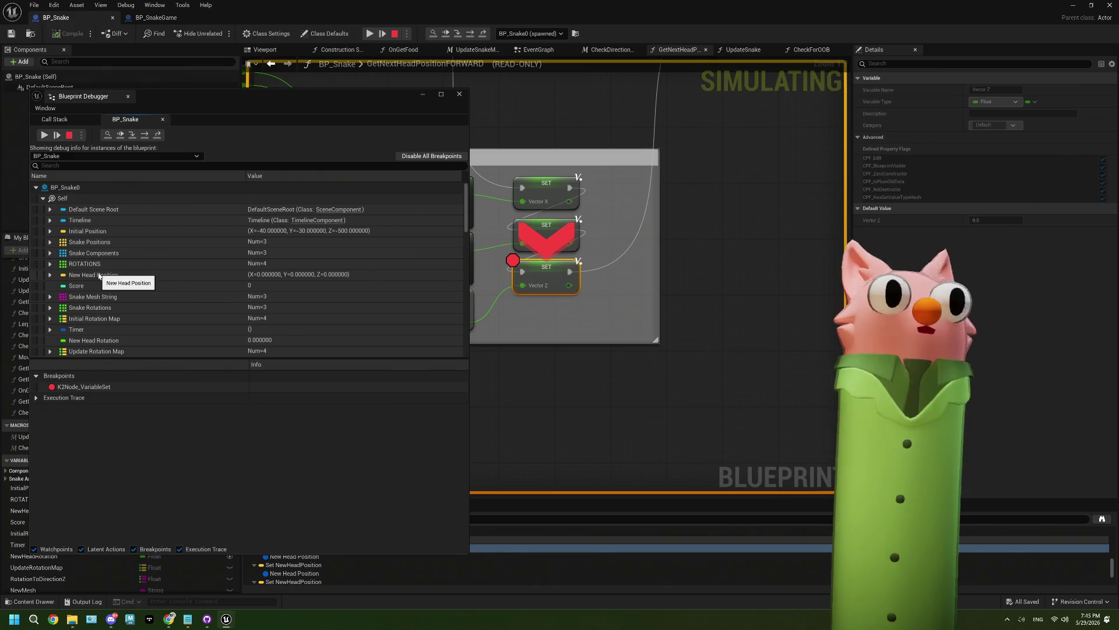
scroll(151, 285, down, 2)
scroll(151, 285, down, 1)
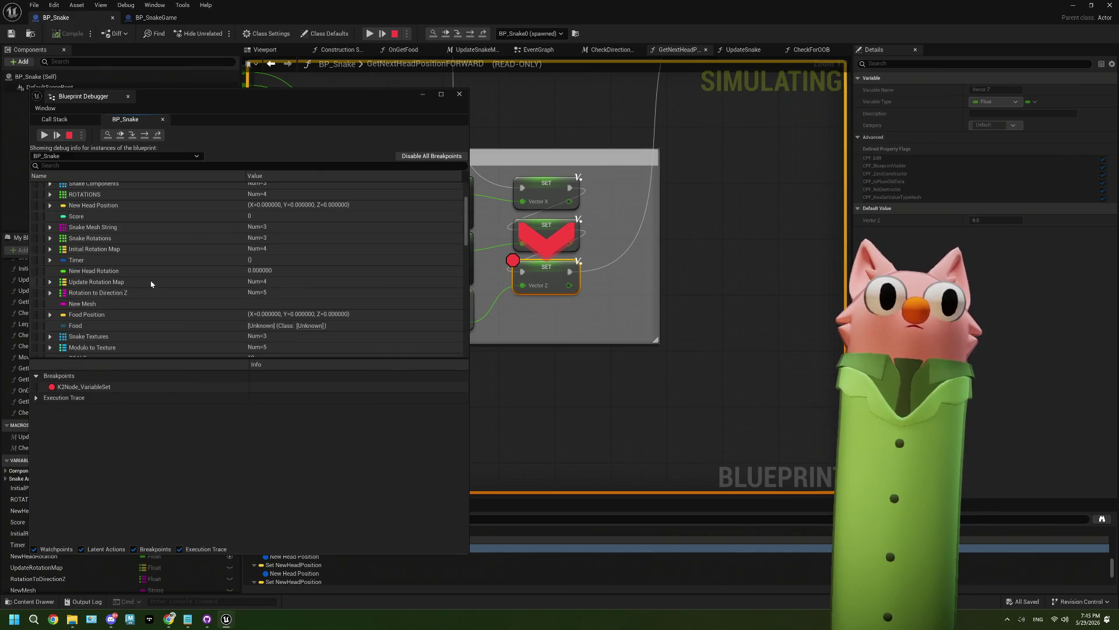
scroll(58, 280, down, 6)
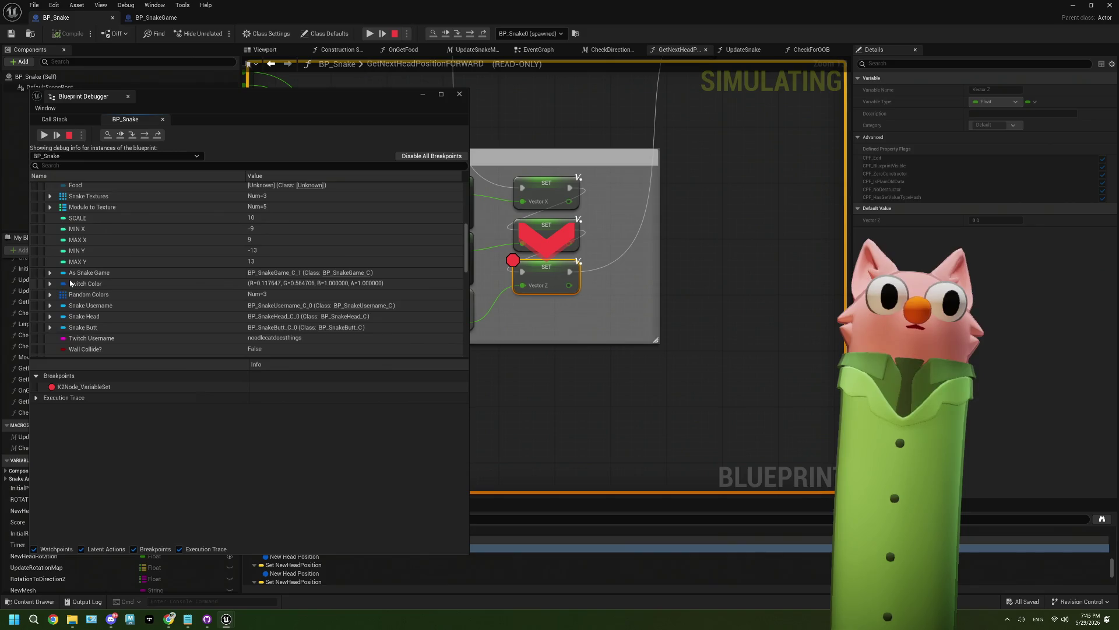
scroll(70, 284, down, 2)
scroll(70, 283, down, 1)
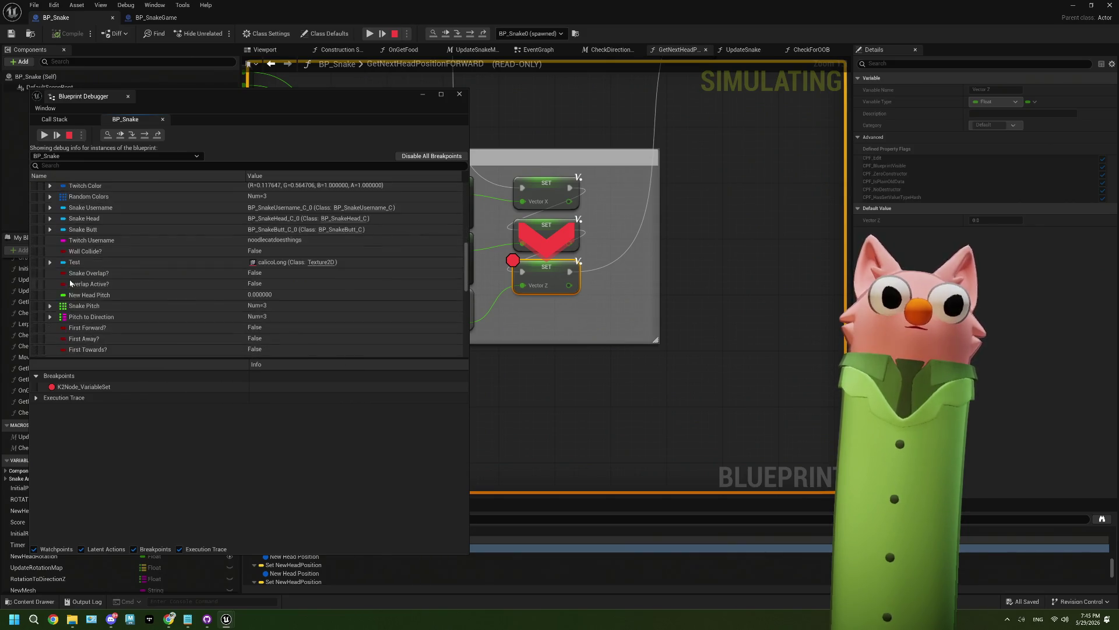
scroll(71, 283, down, 10)
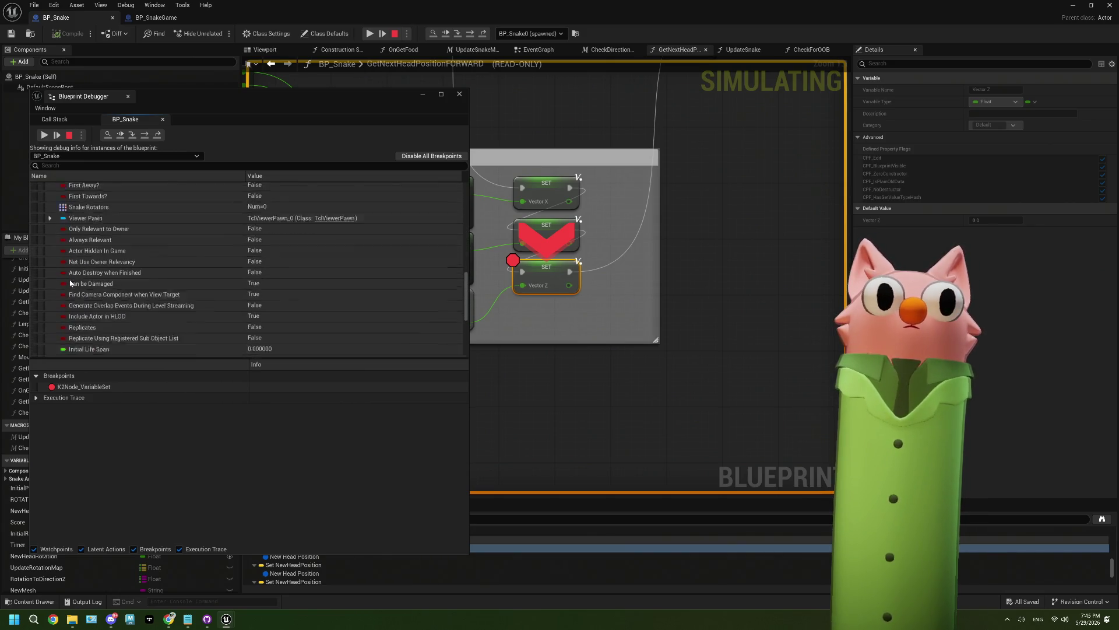
scroll(71, 283, up, 3)
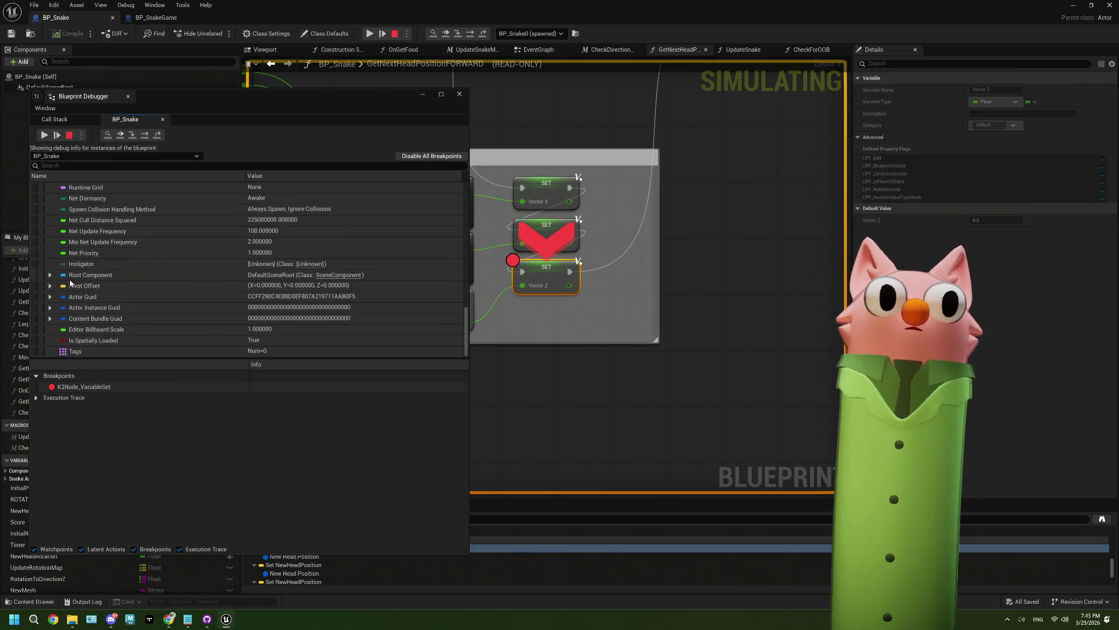
scroll(71, 284, up, 10)
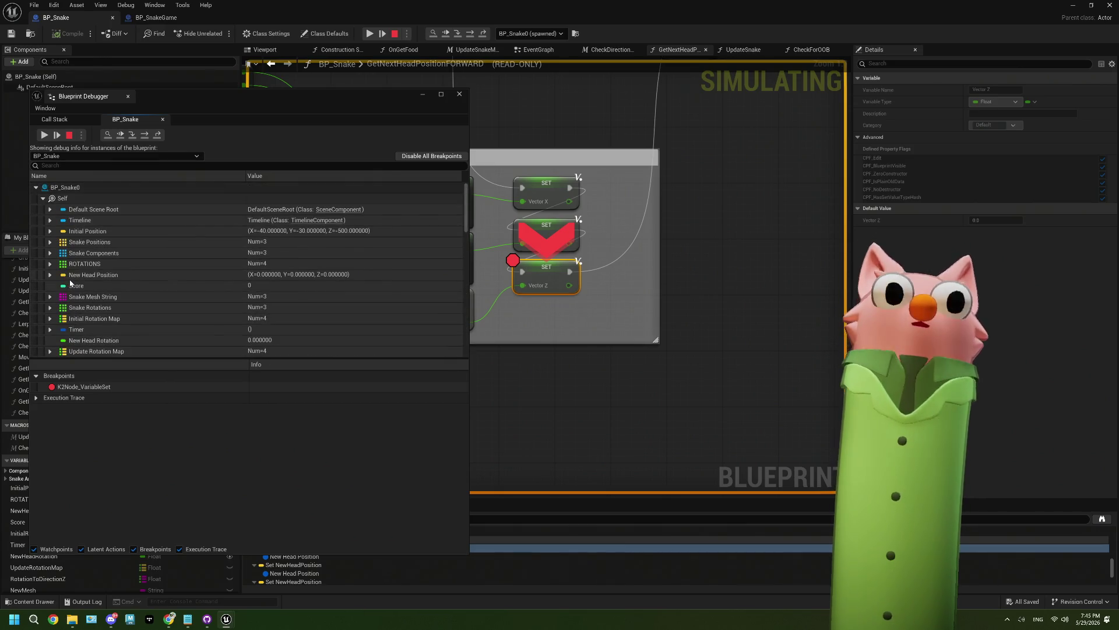
click(50, 275)
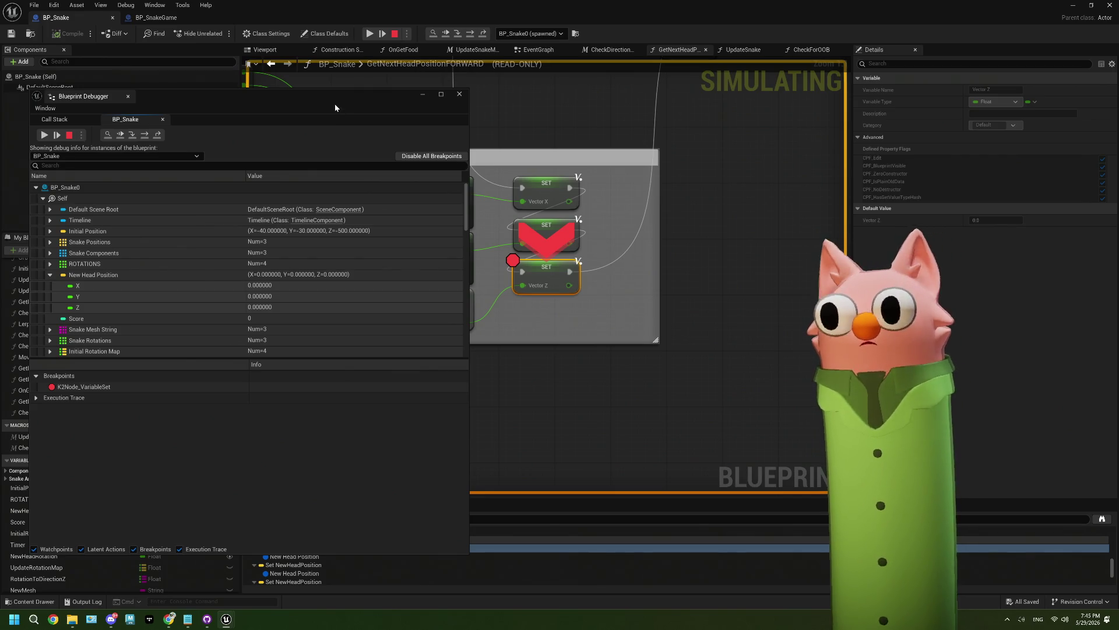
click(144, 136)
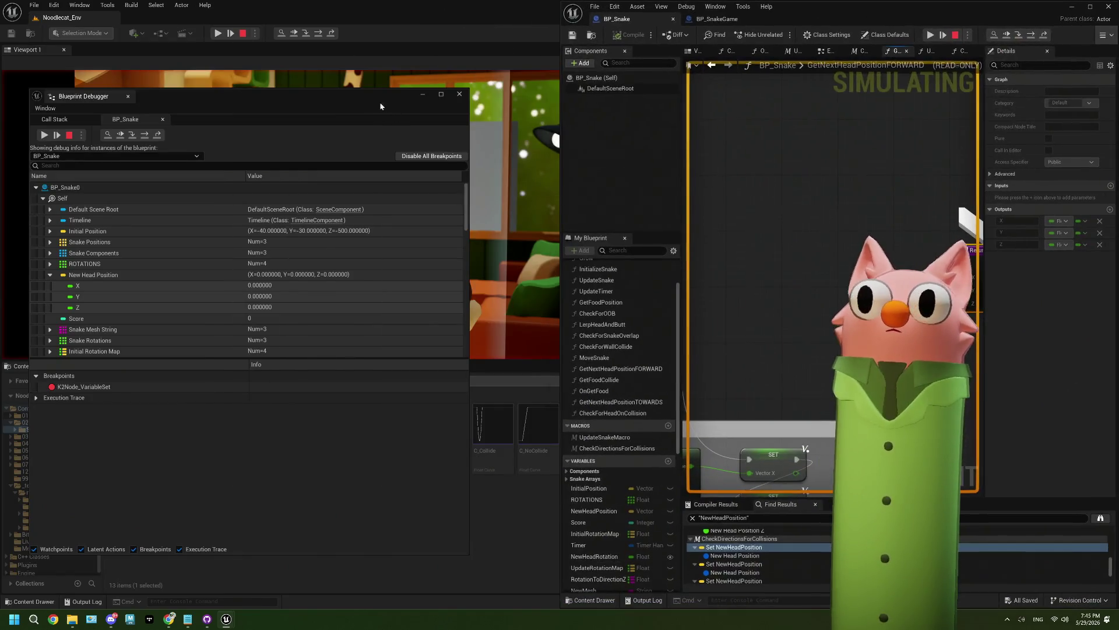
Snap the debugger to the left half and step into CheckDirectionsForCollisions past SET New Head Position
key(super+Left)
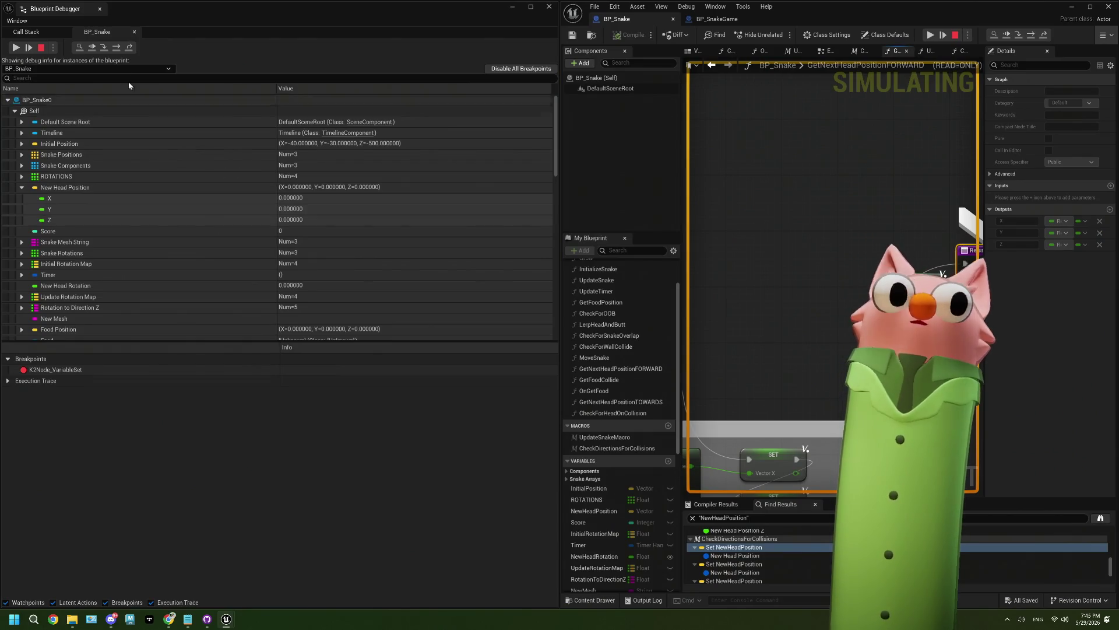
click(117, 49)
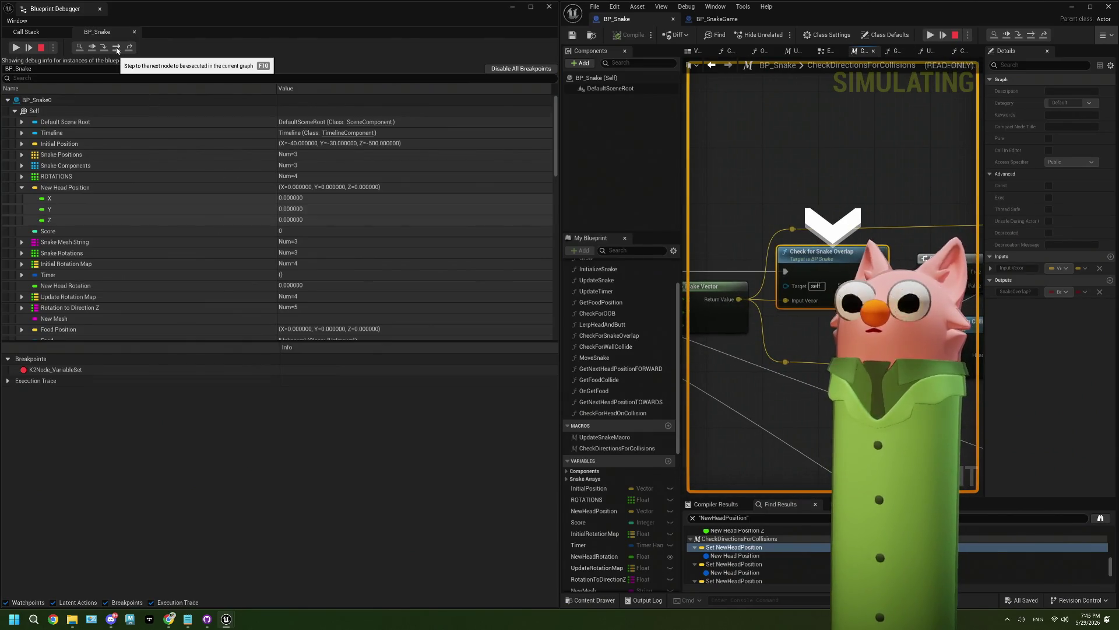
click(117, 49)
click(116, 49)
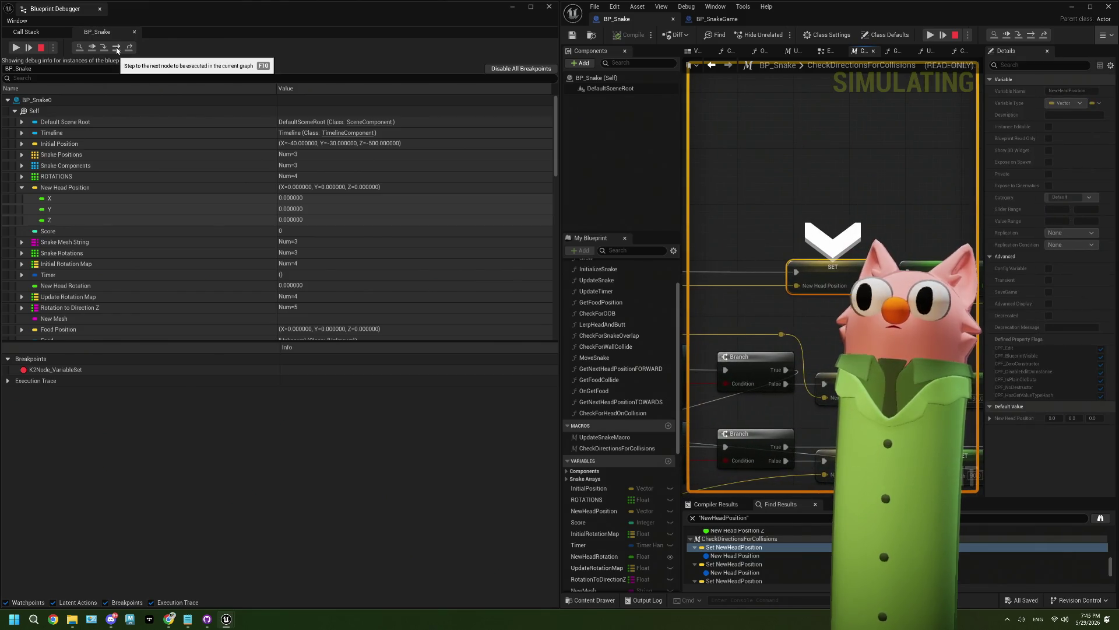
drag(562, 196, 398, 198)
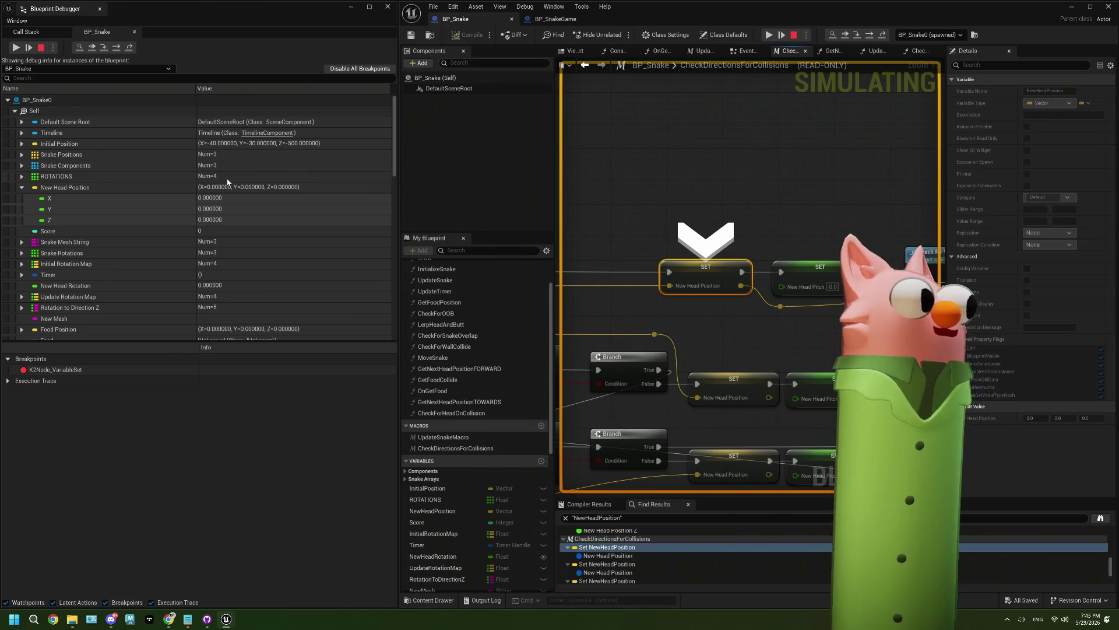
Step through the head pitch to the wall collision check, then stop the simulation
click(124, 48)
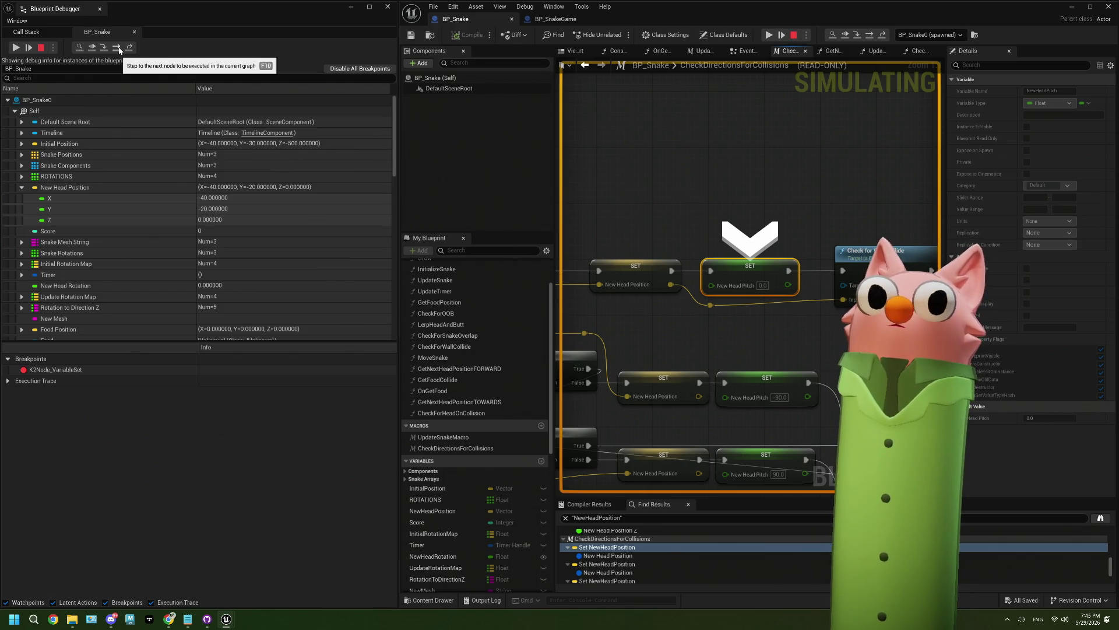
click(119, 50)
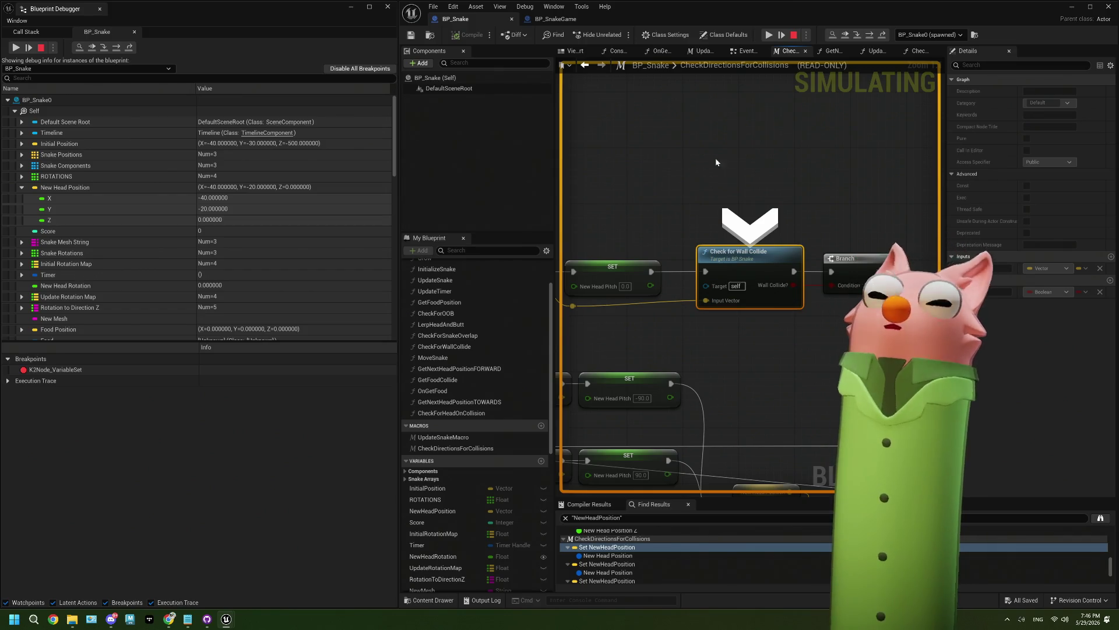
click(797, 39)
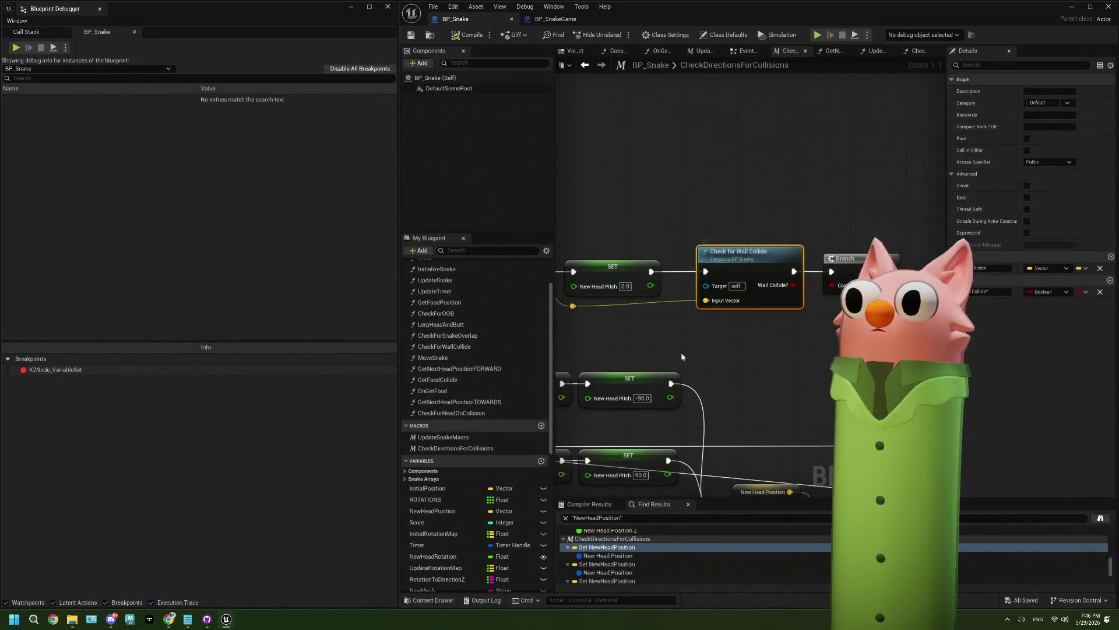
Reopen the GetNextHeadPositionFORWARD graph and select New Head Position, whose default is 0, 0, 0
mouse_move(681, 352)
mouse_down()
mouse_move(784, 312)
mouse_move(660, 312)
mouse_move(699, 303)
mouse_move(795, 343)
mouse_up()
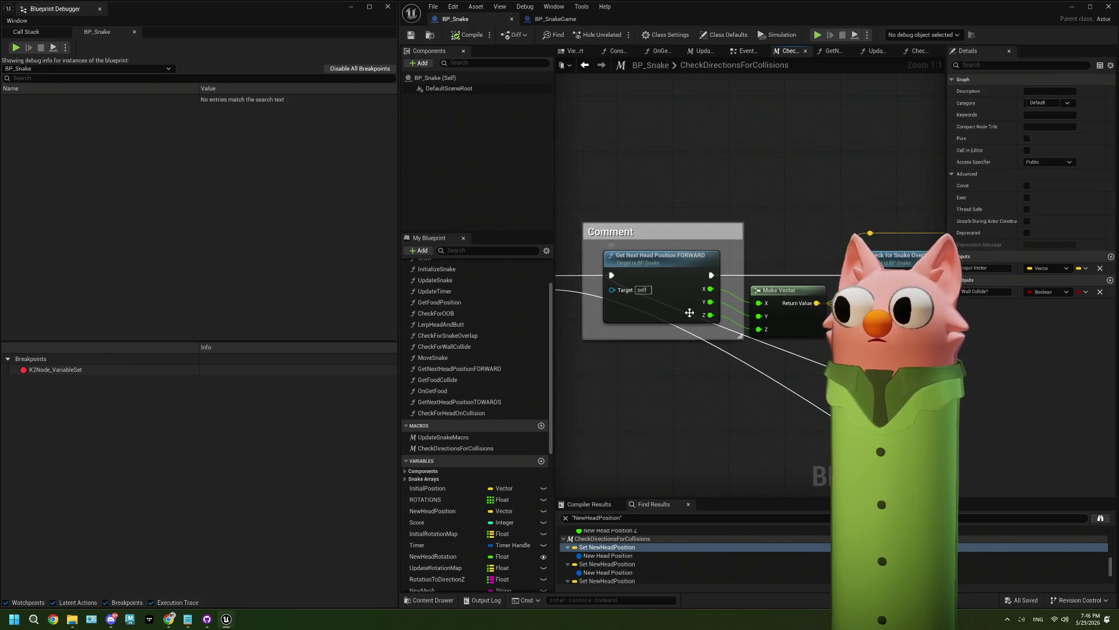
double_click(699, 315)
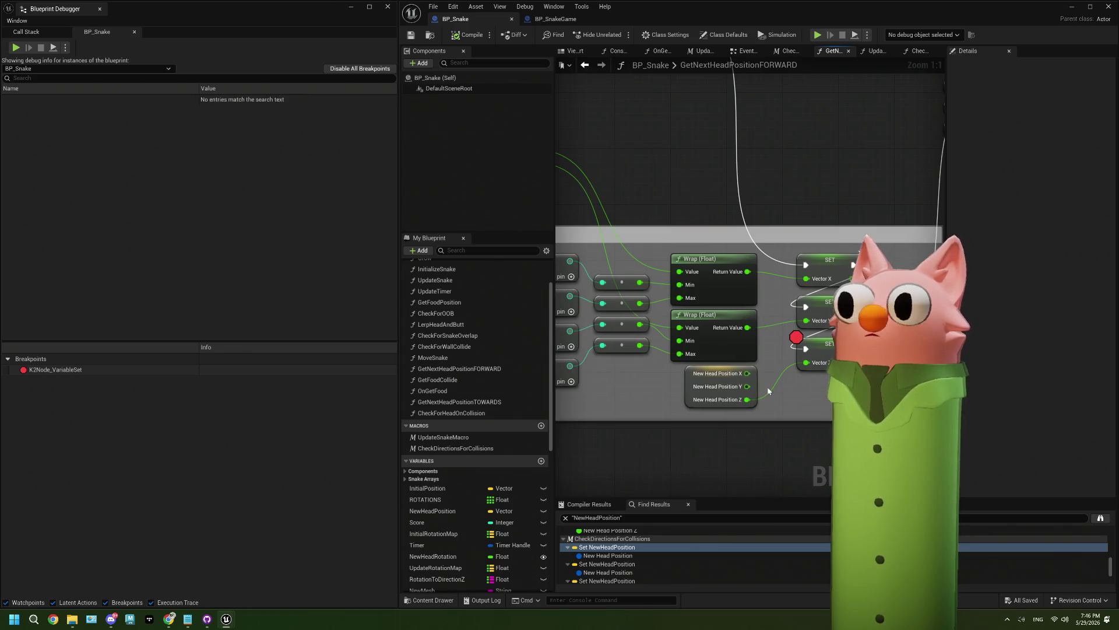
click(690, 394)
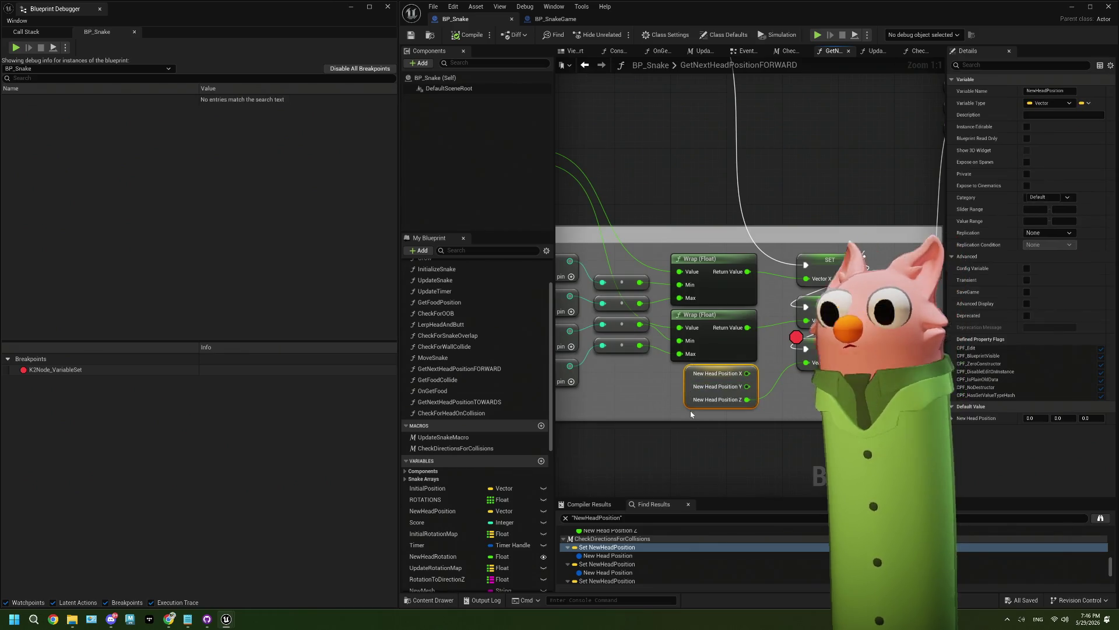
scroll(735, 399, down, 2)
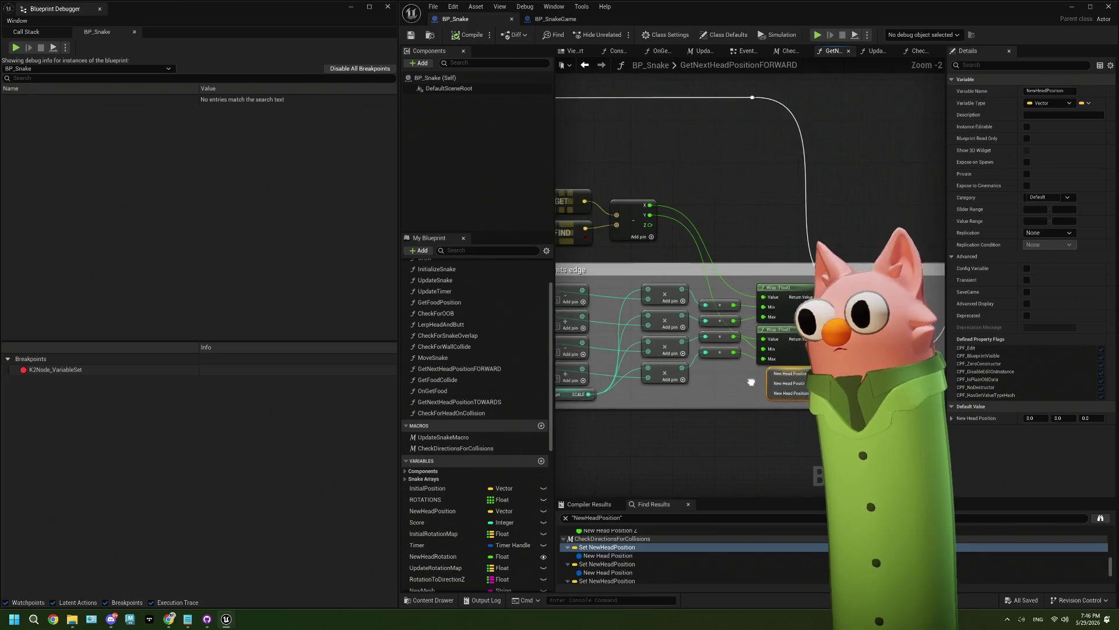
scroll(777, 382, up, 2)
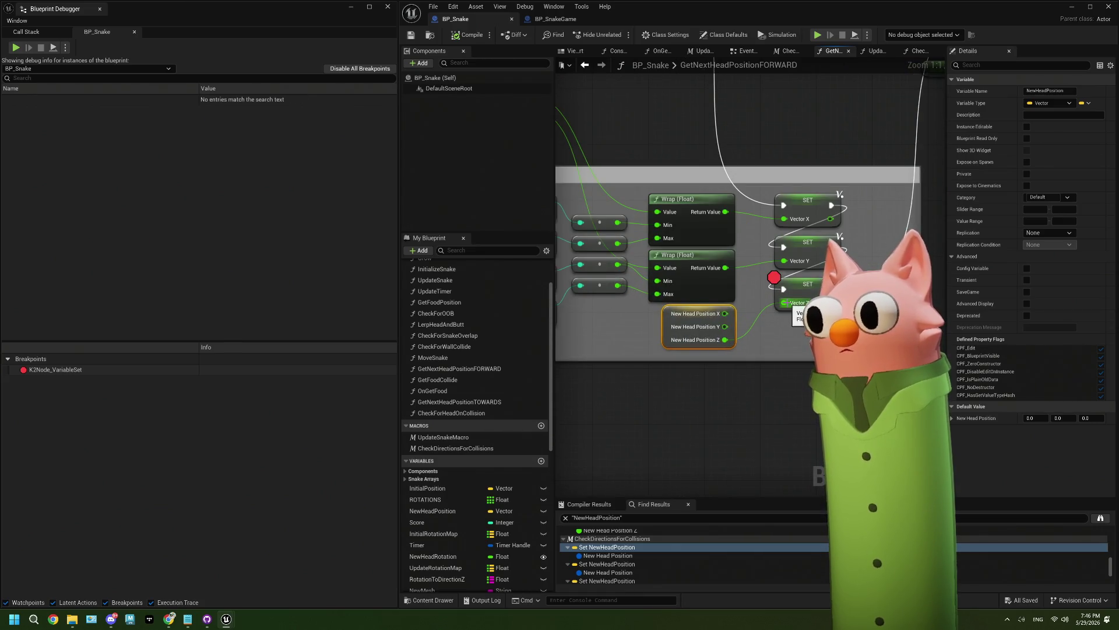
scroll(784, 307, down, 2)
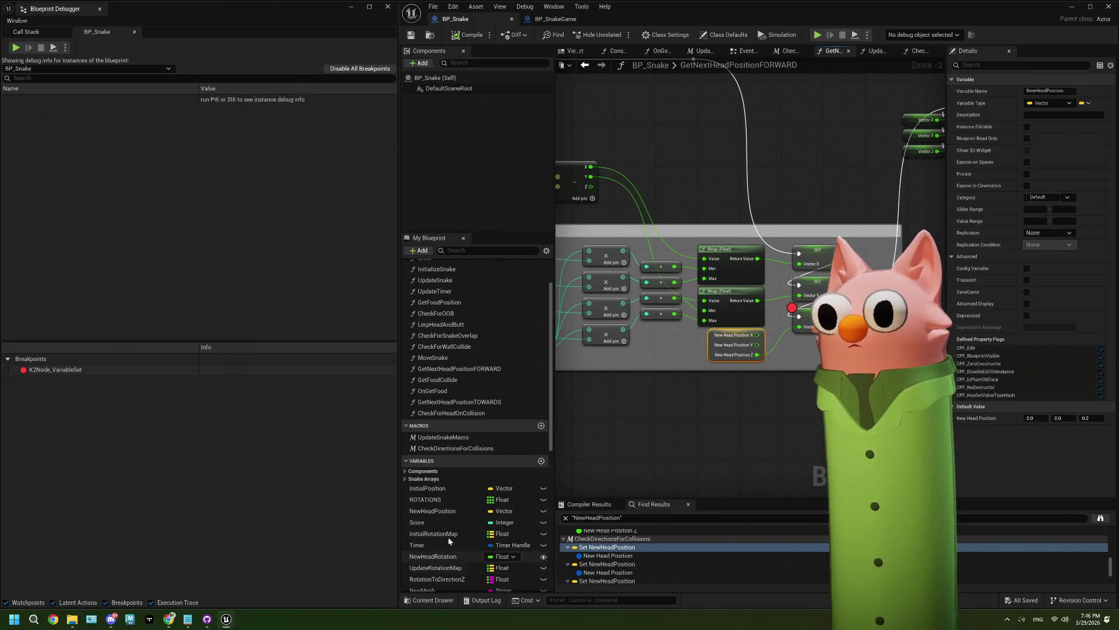
Set NewHeadPosition's default value Z to -500
click(453, 516)
click(1086, 419)
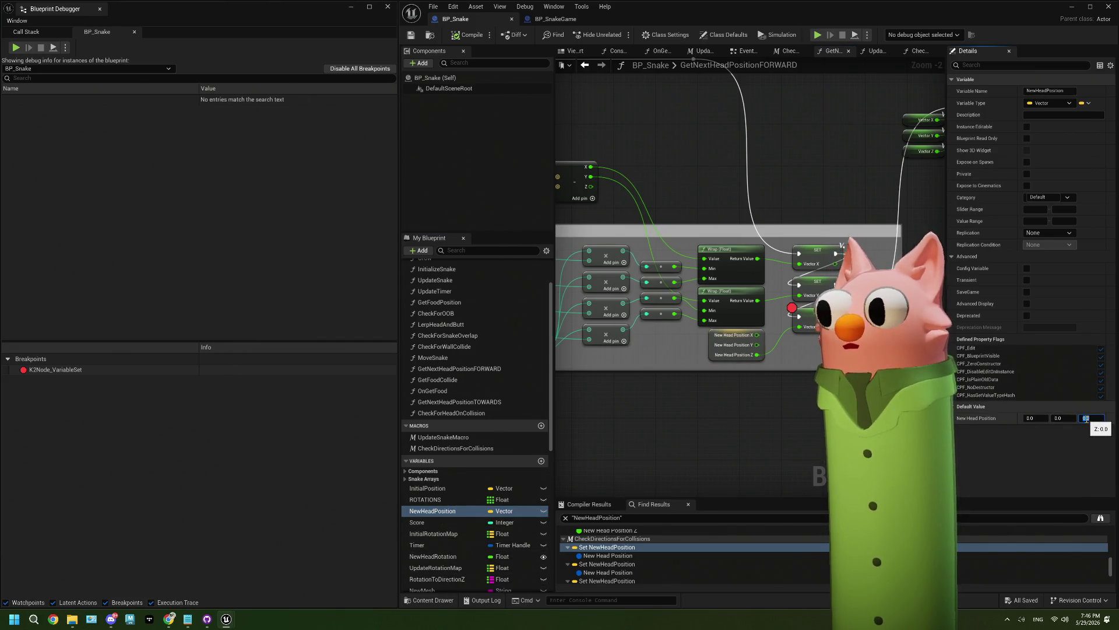
text(-500)
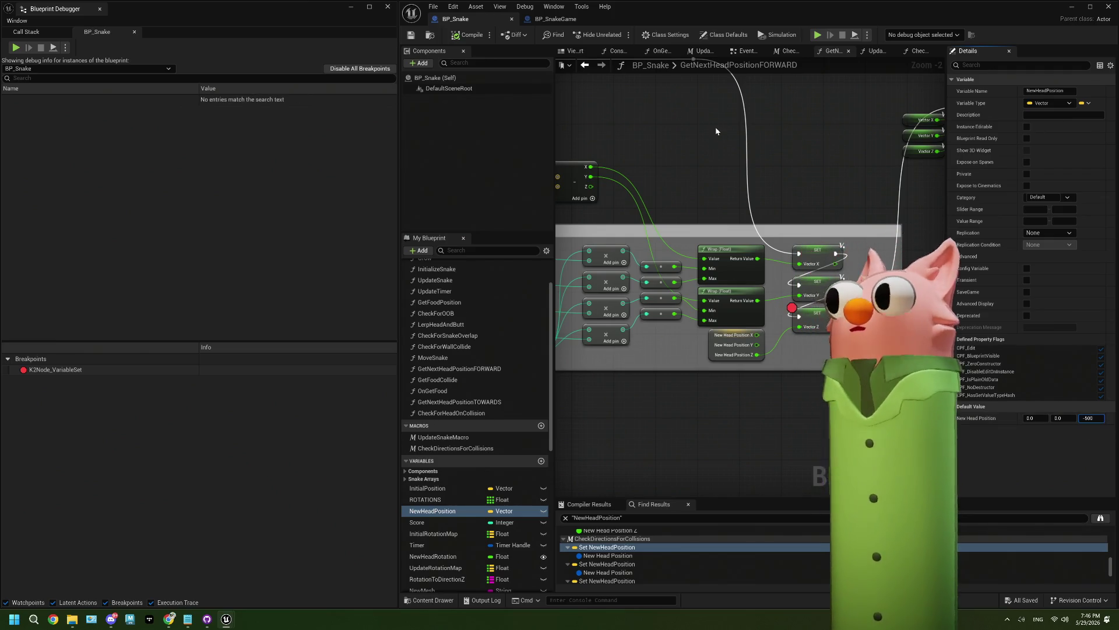
key(Return)
Compile and save BP_Snake, then return to the Noodlecat_Env level editor
click(463, 37)
click(1090, 7)
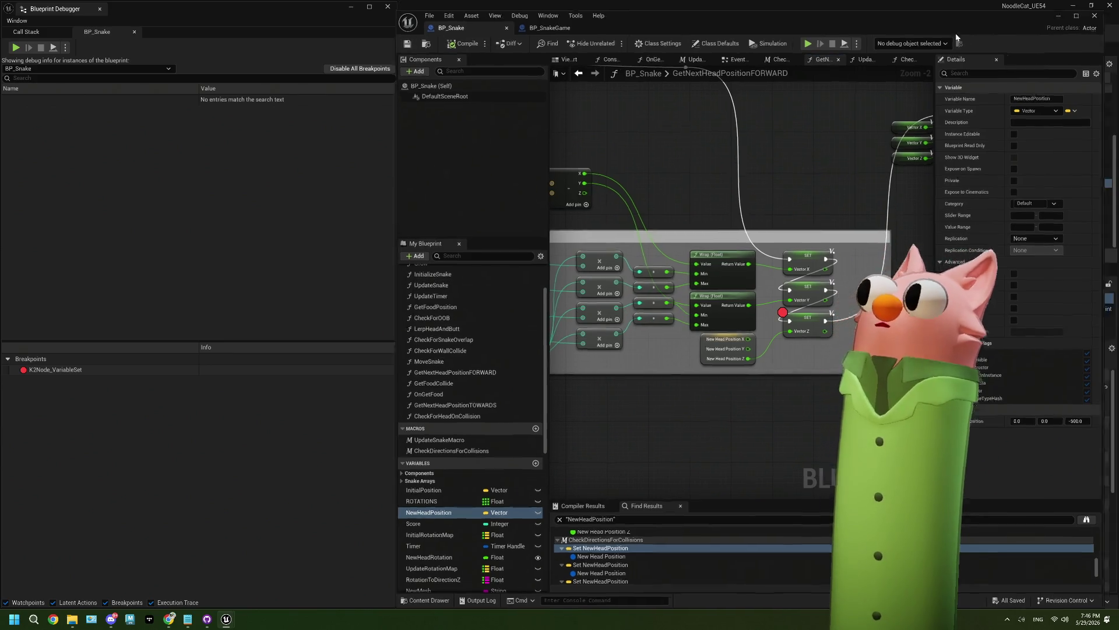
click(956, 6)
click(349, 8)
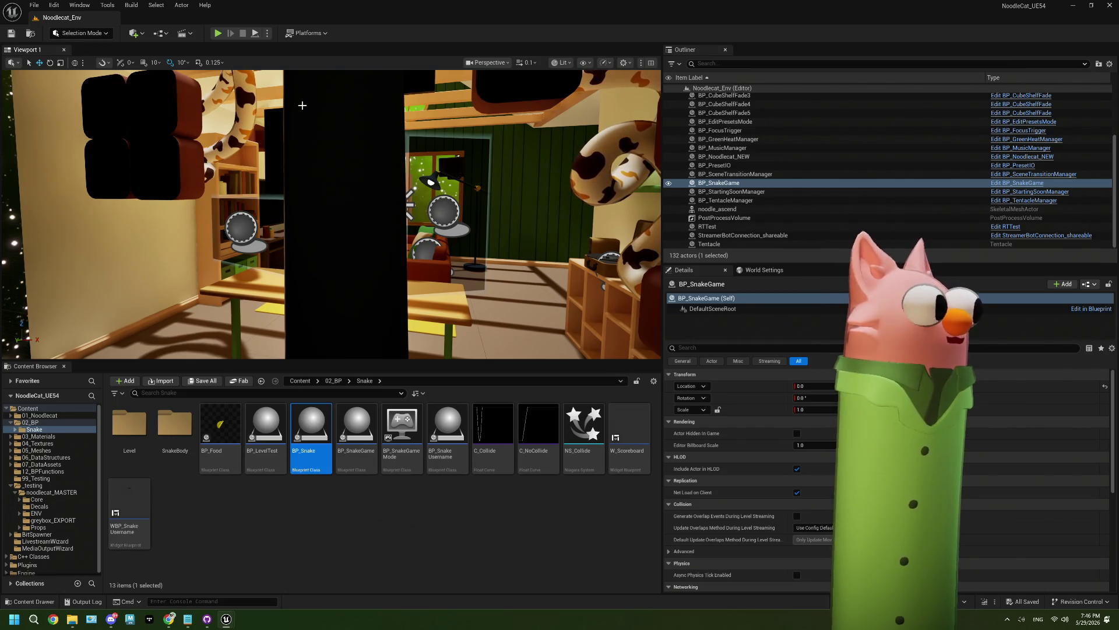
Play the level until the breakpoint hits, then inspect the snake instance in the Blueprint Debugger
click(215, 35)
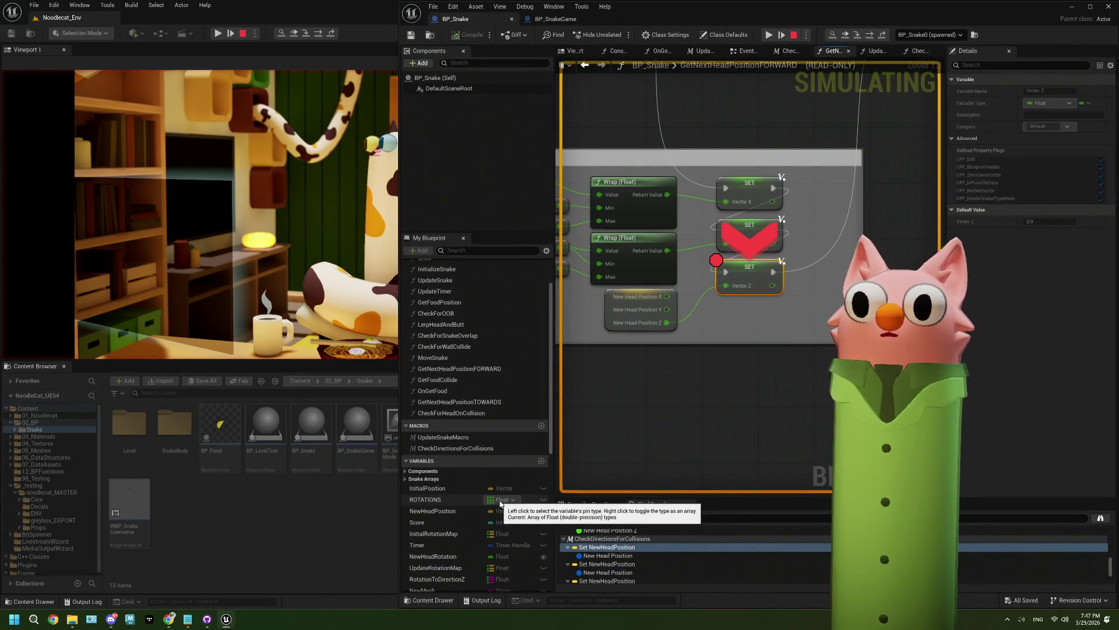
click(526, 7)
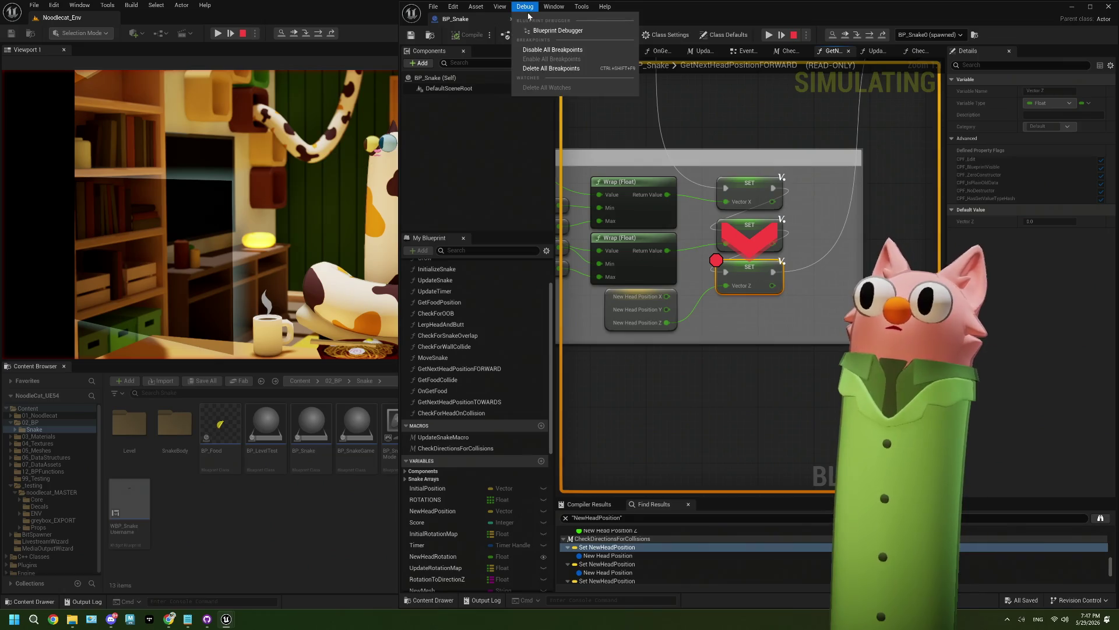
click(556, 30)
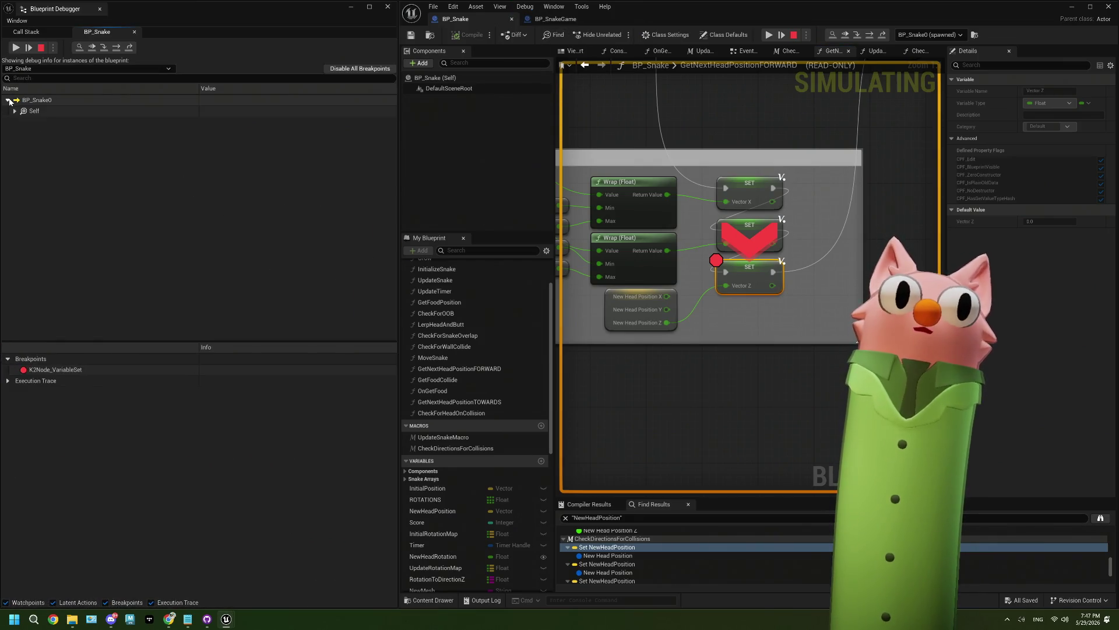
click(15, 110)
Expand New Head Position and step over nodes from the collision checks into UpdateSnakeMacro
click(22, 188)
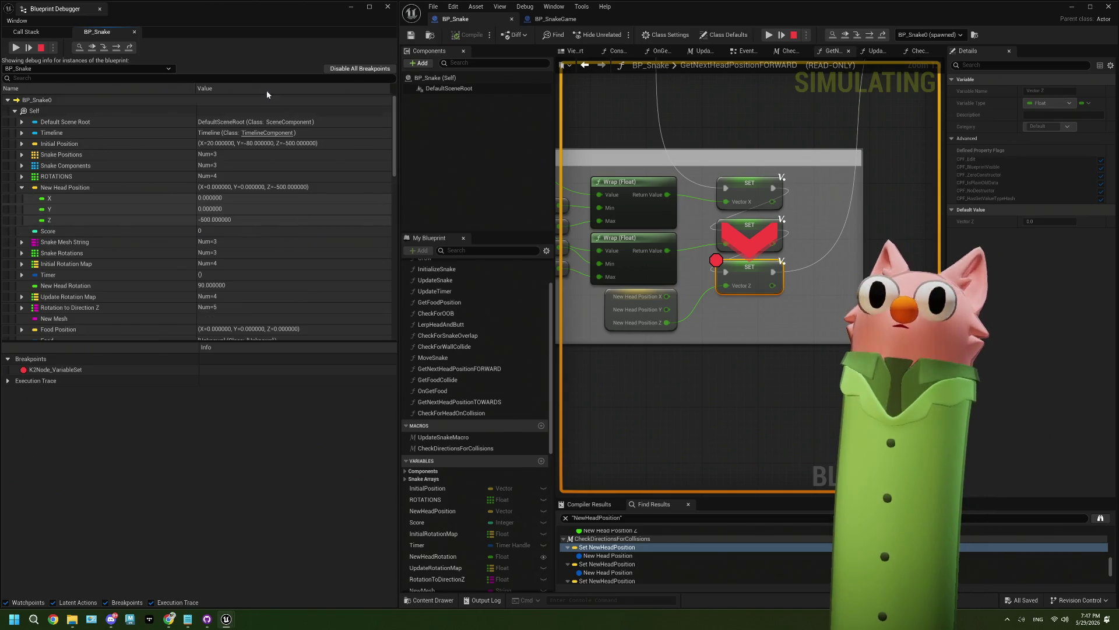
click(115, 51)
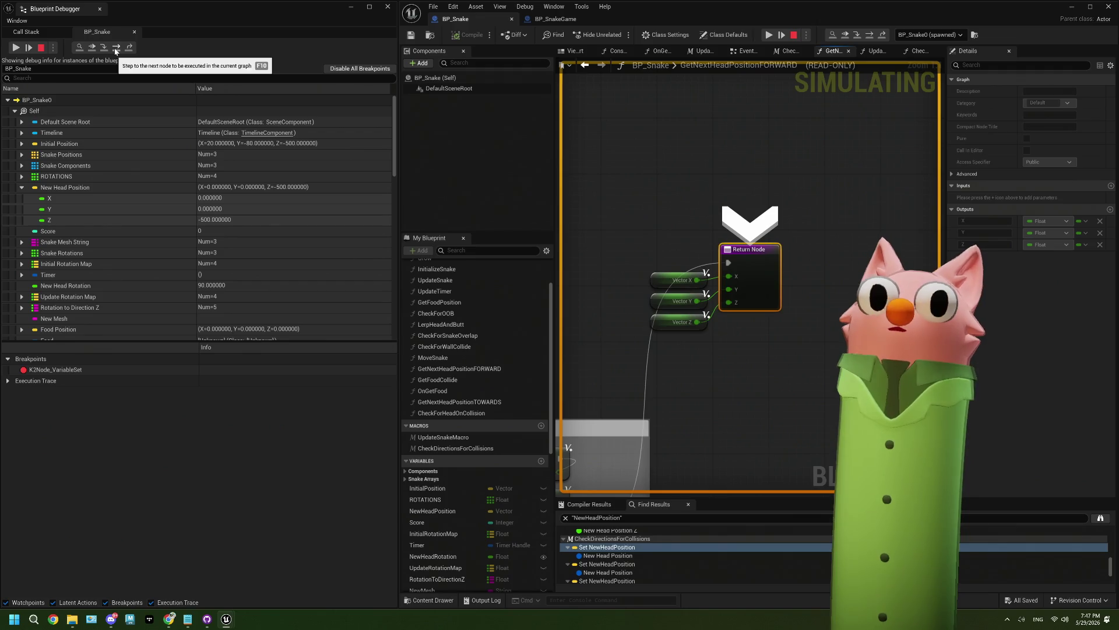
click(115, 52)
click(115, 51)
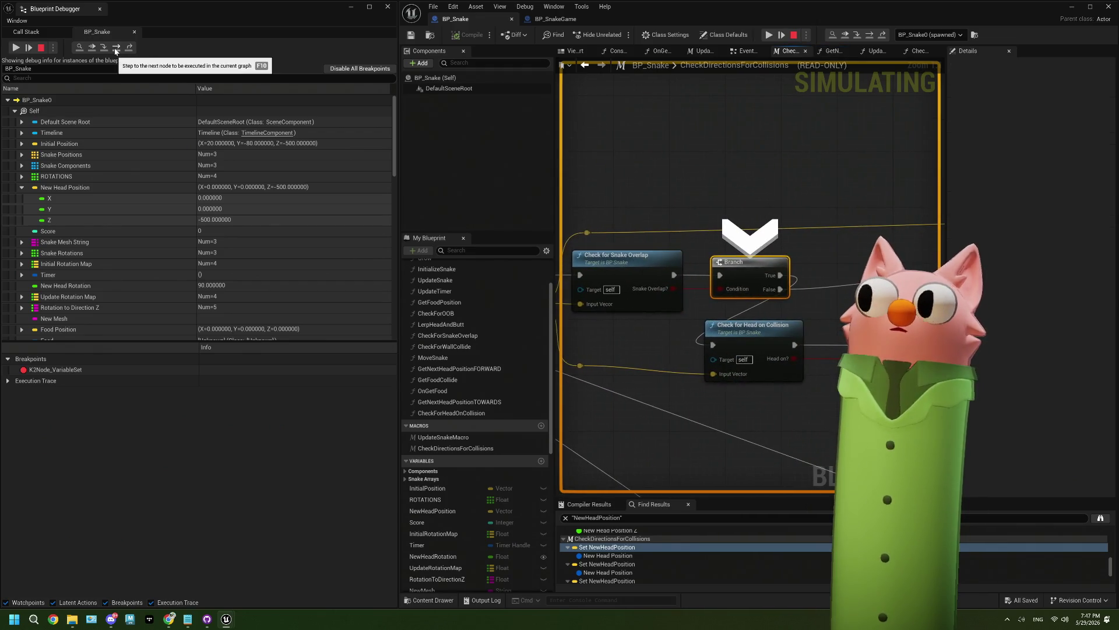
click(115, 51)
click(115, 51)
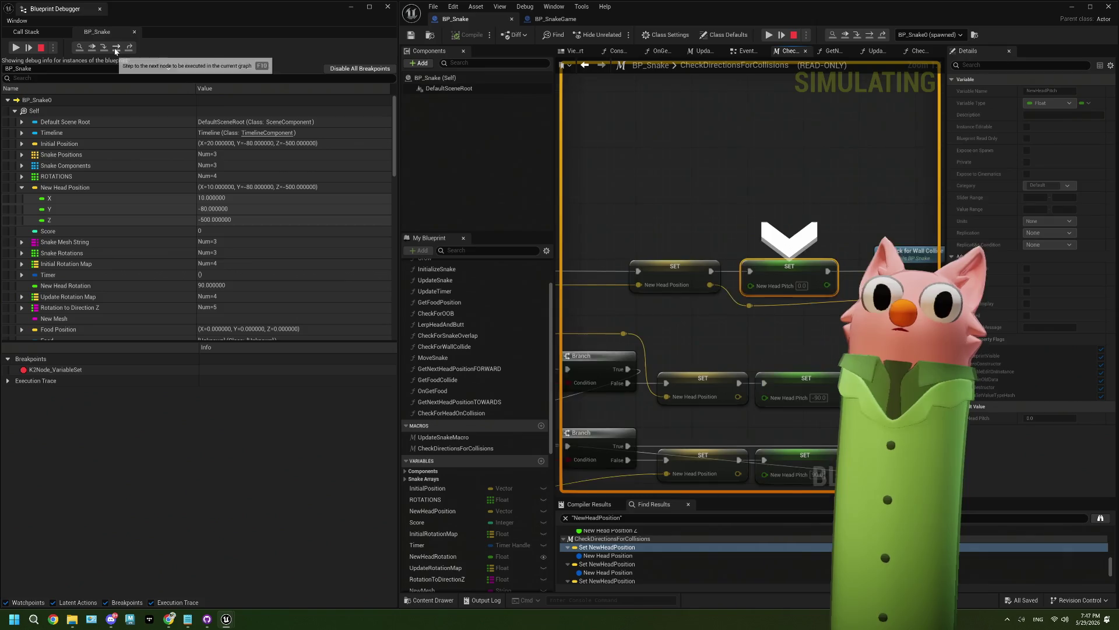
click(116, 51)
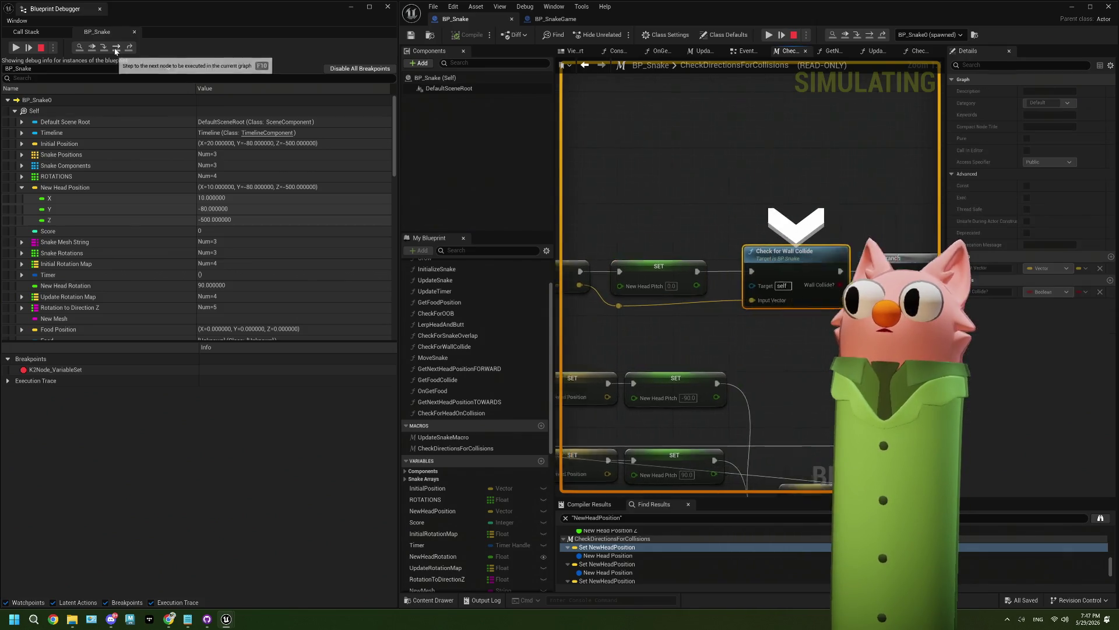
click(116, 51)
click(115, 52)
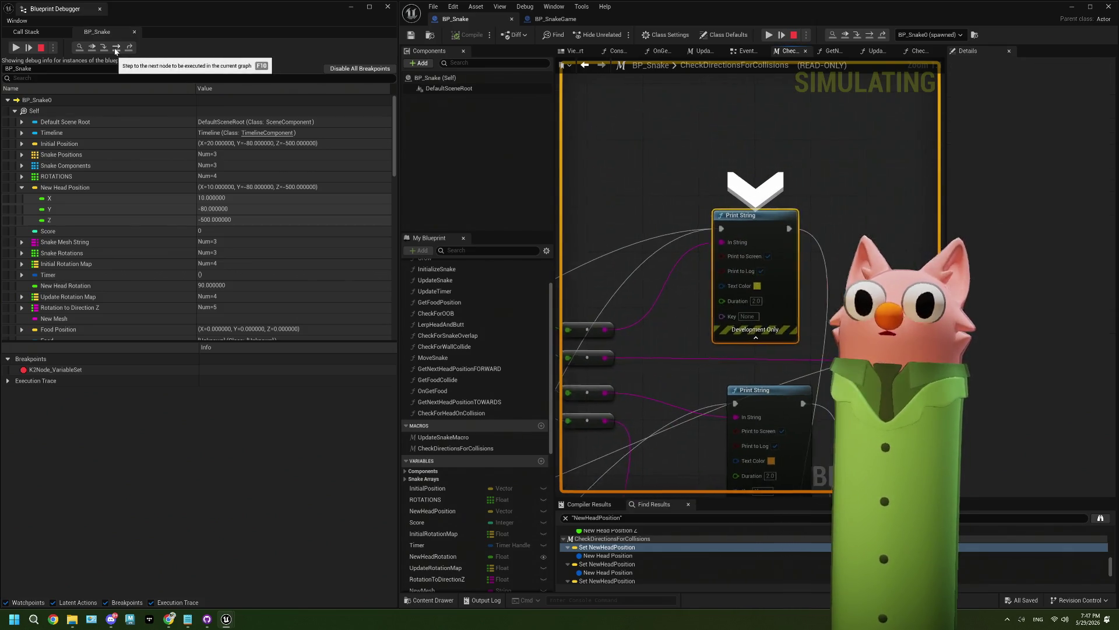
click(115, 51)
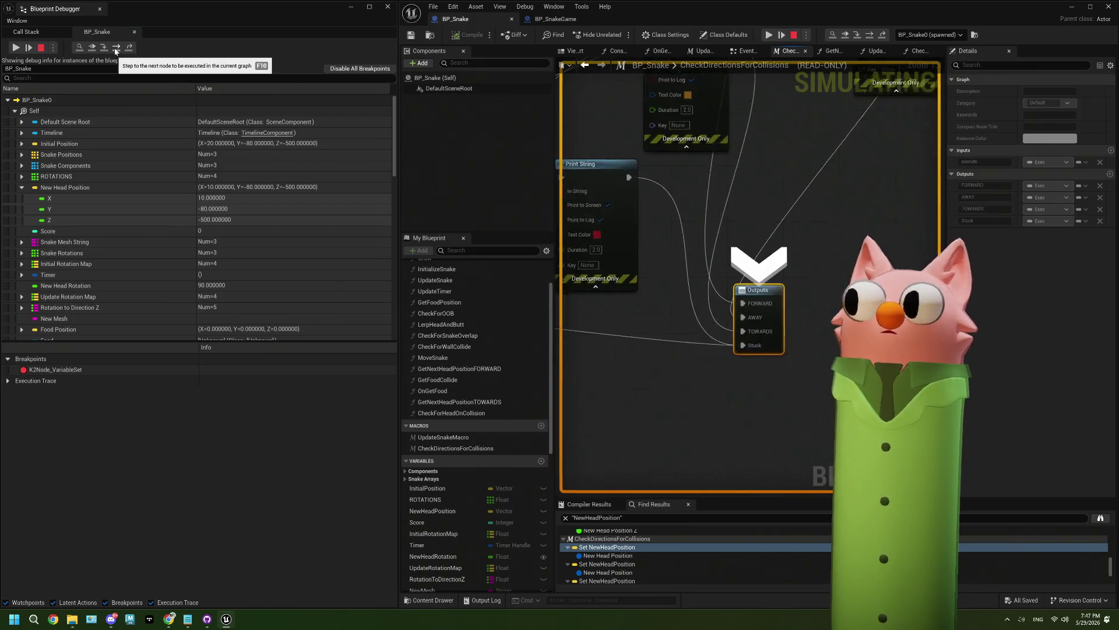
click(116, 51)
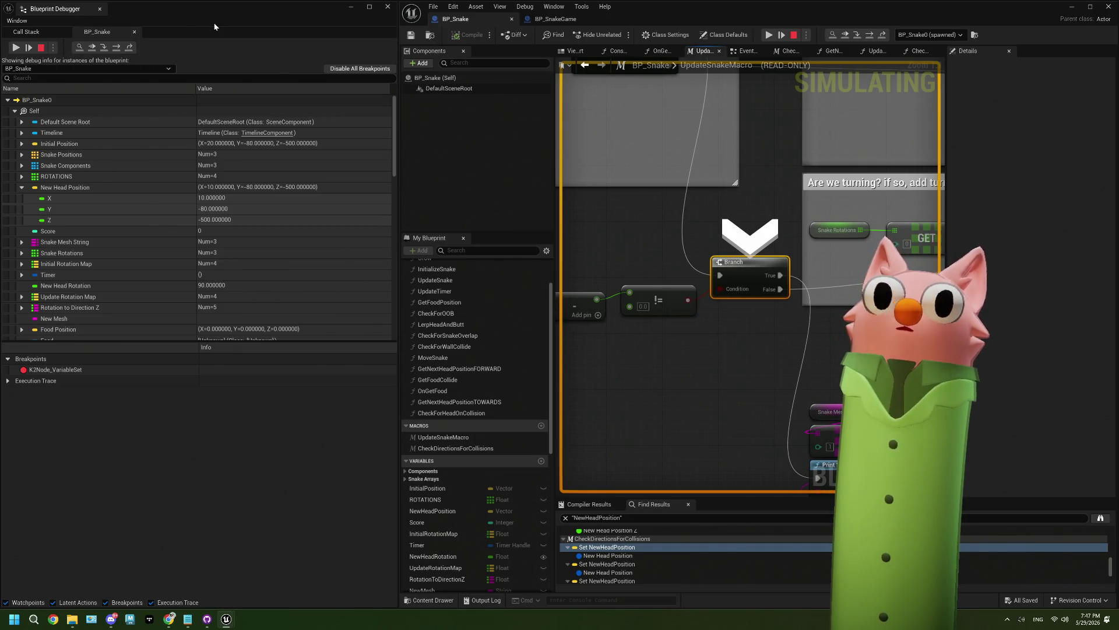
Resume, step out through the direction checks, resume twice to watch X change, then stop play
click(15, 49)
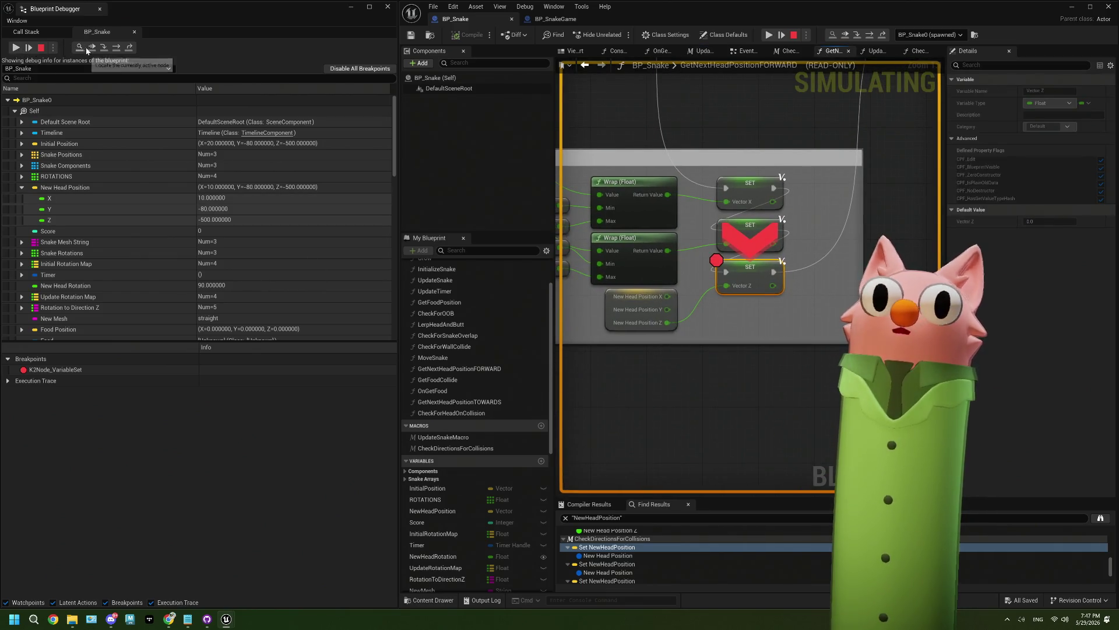
click(119, 47)
click(119, 48)
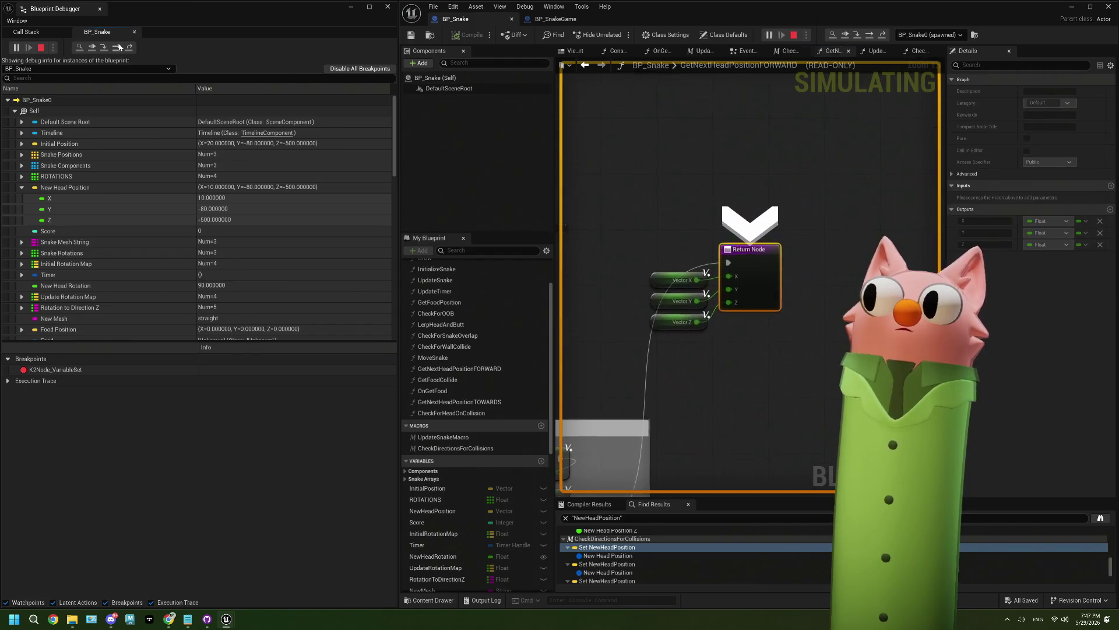
click(118, 47)
click(118, 47)
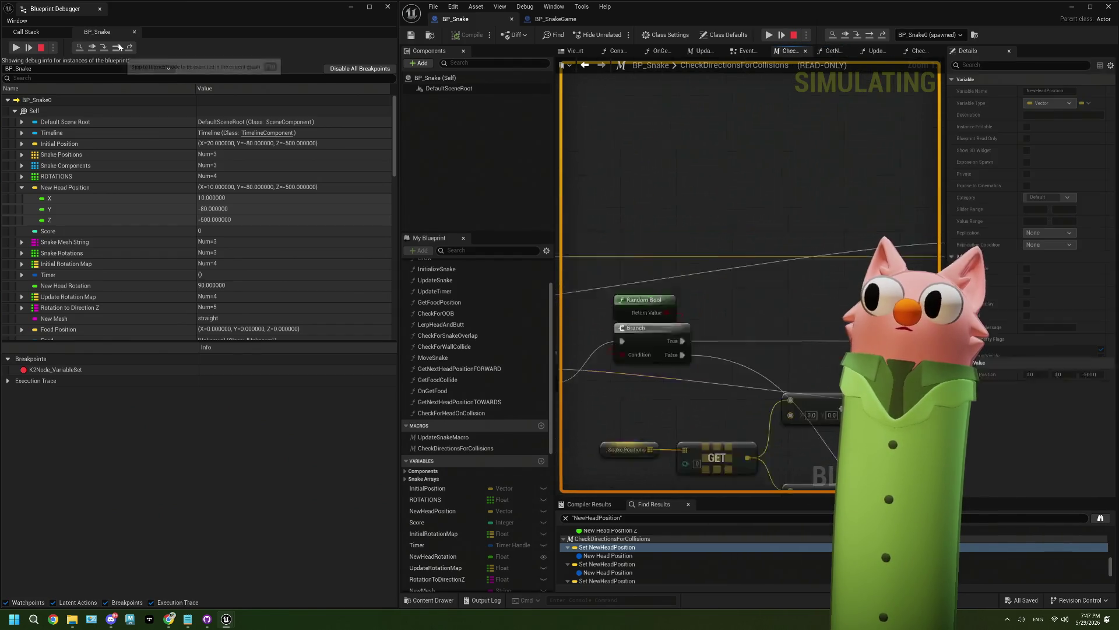
click(118, 47)
click(118, 48)
click(118, 47)
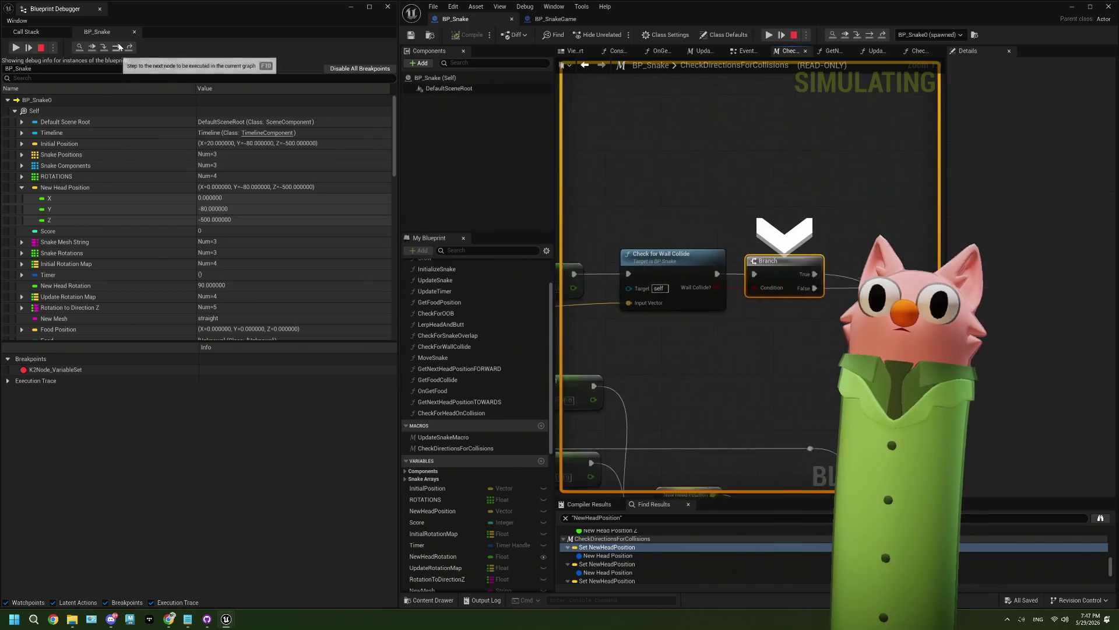
click(118, 47)
click(119, 47)
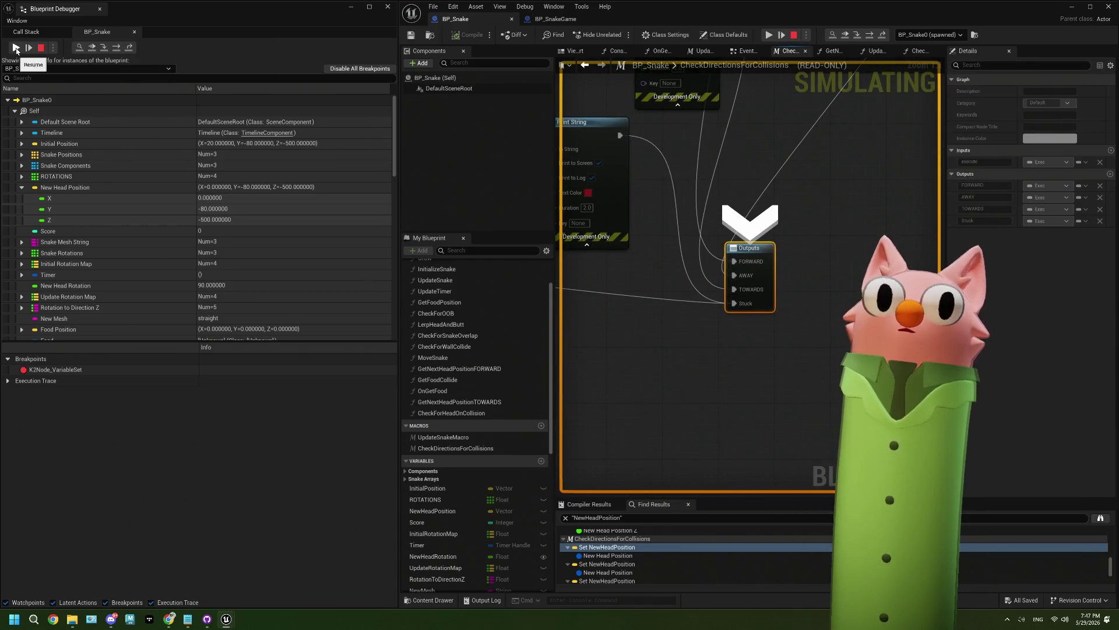
click(16, 49)
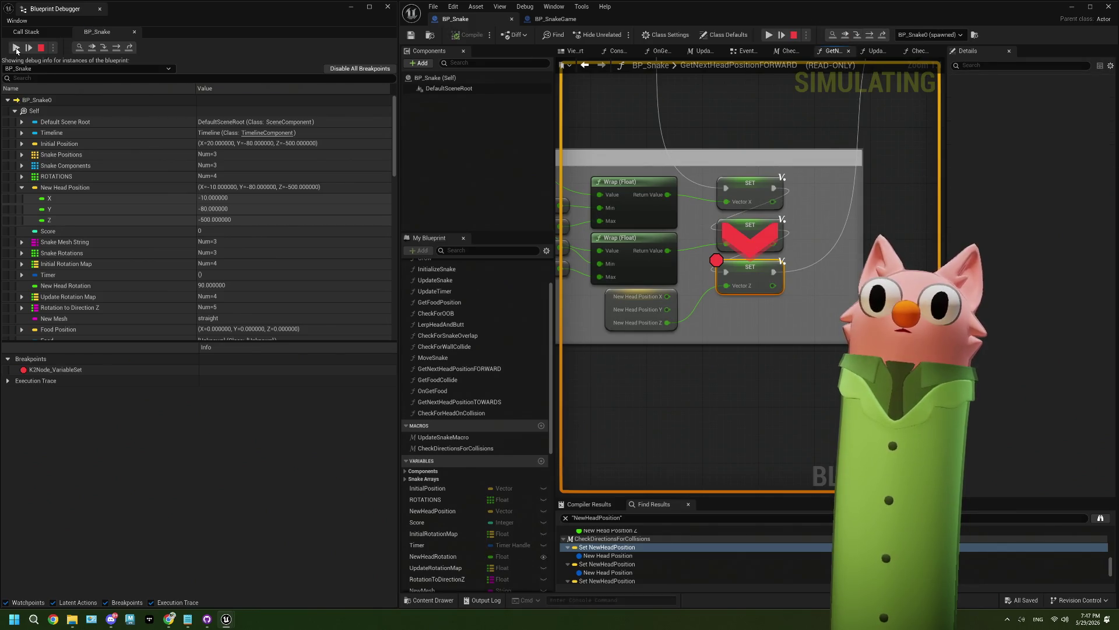
click(16, 49)
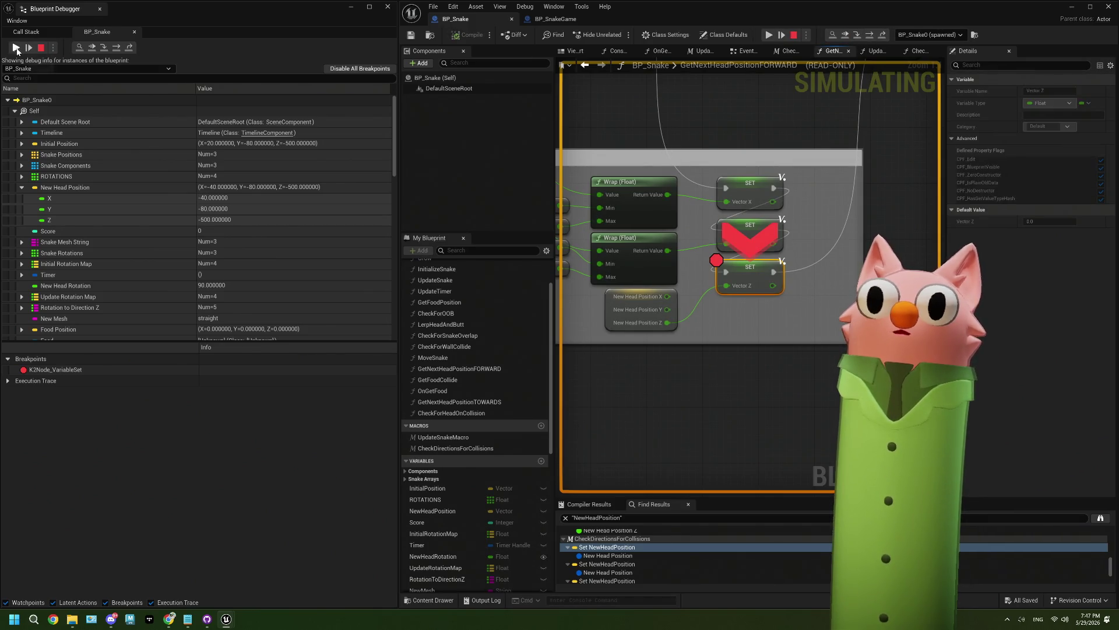
key(Escape)
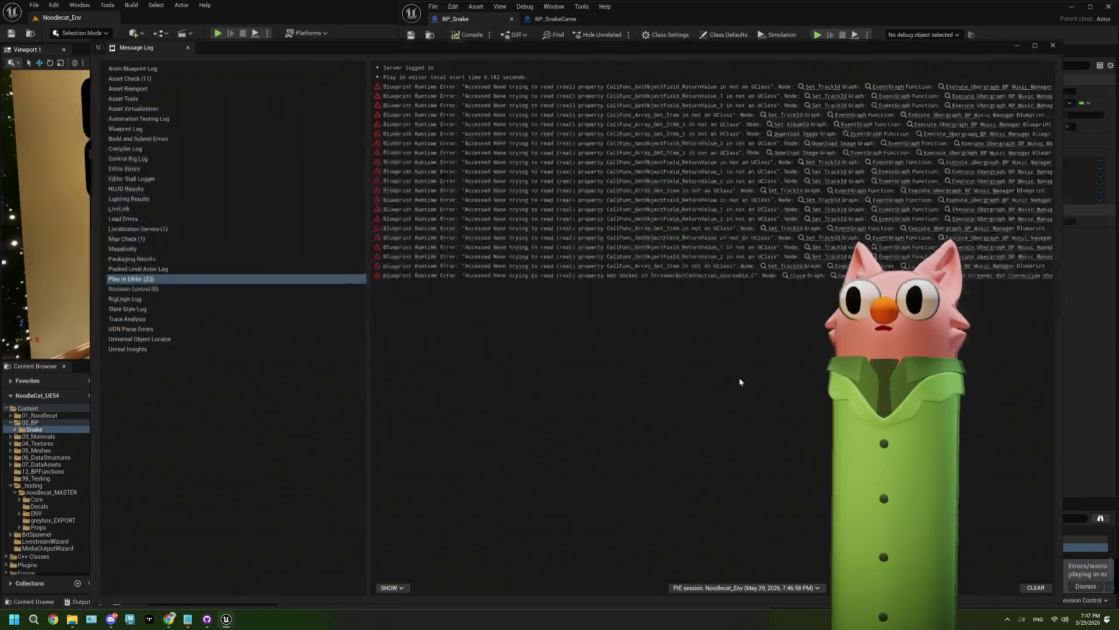
Close the Message Log and Blueprint Debugger, minimize BP_Snake, and start a new play test
click(1058, 41)
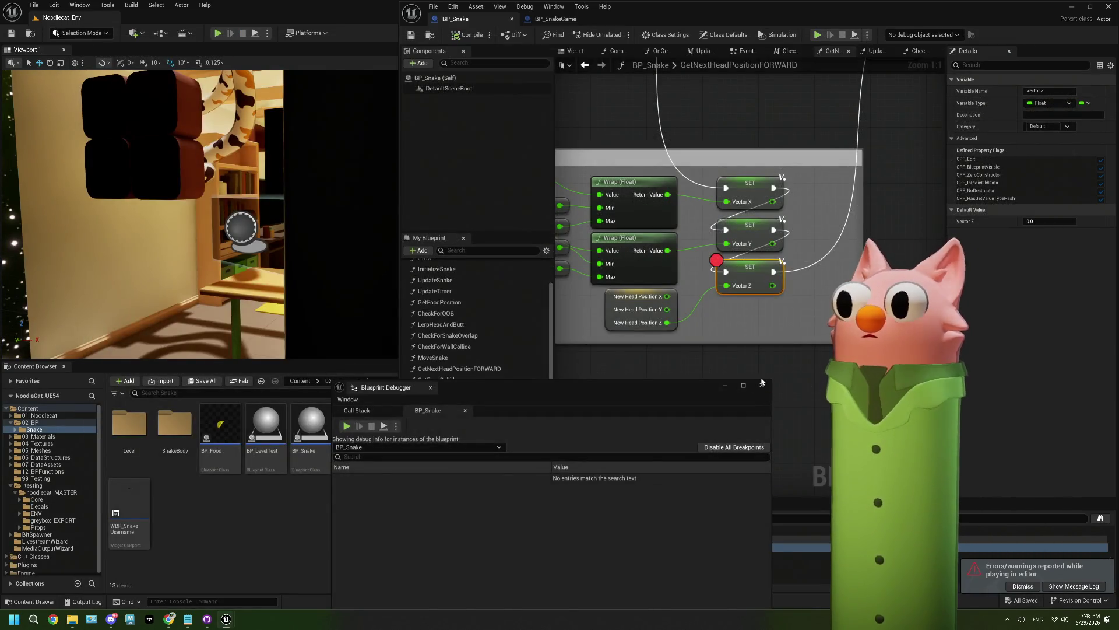
click(762, 385)
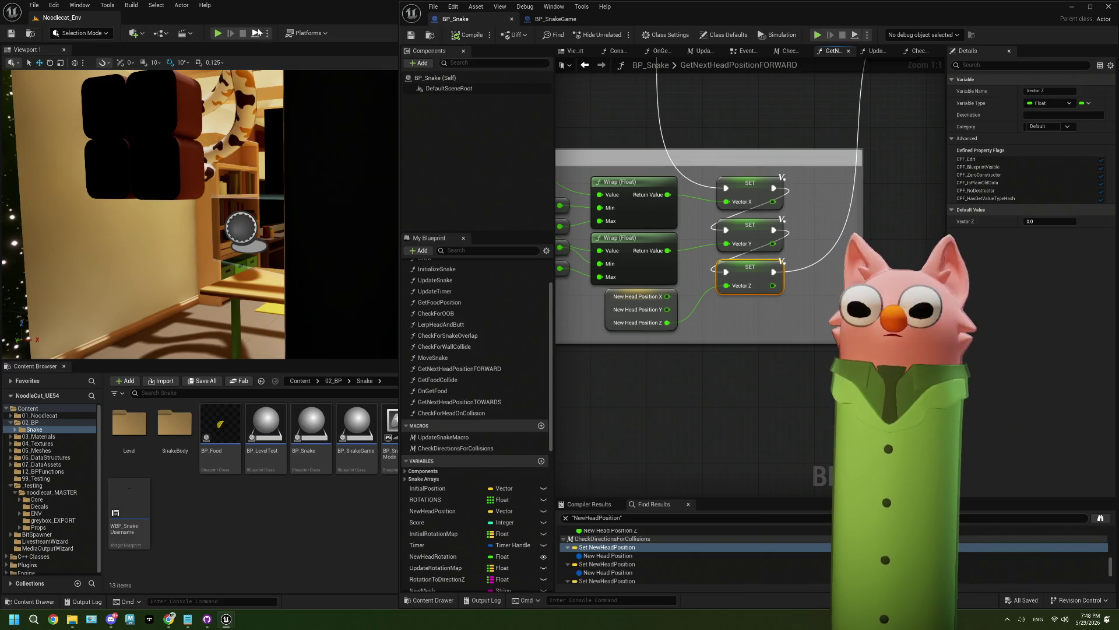
click(1072, 7)
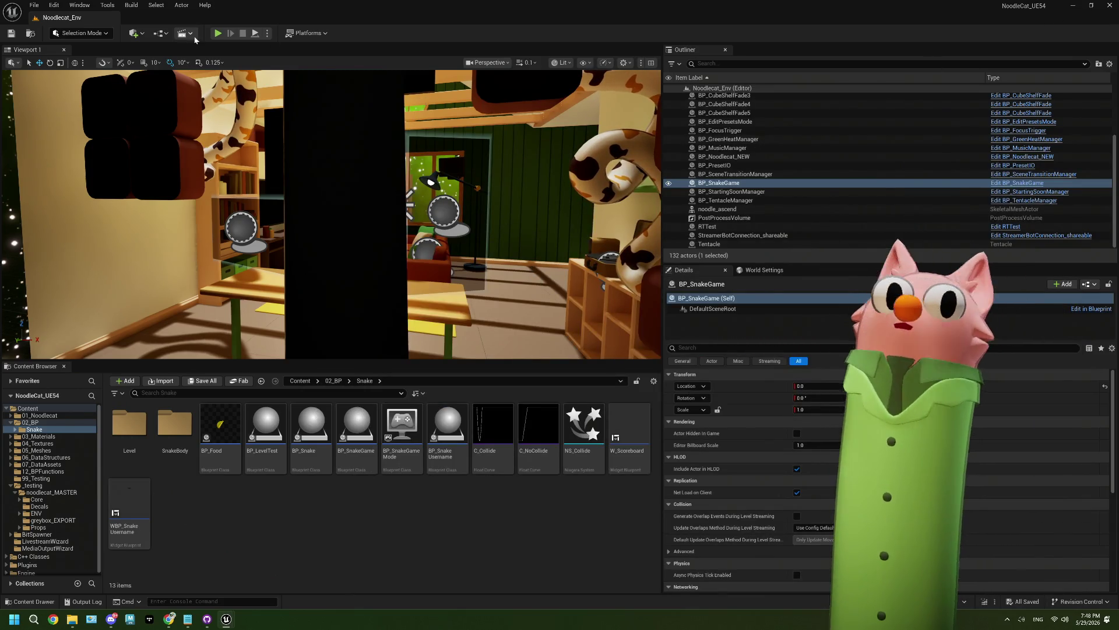
click(218, 34)
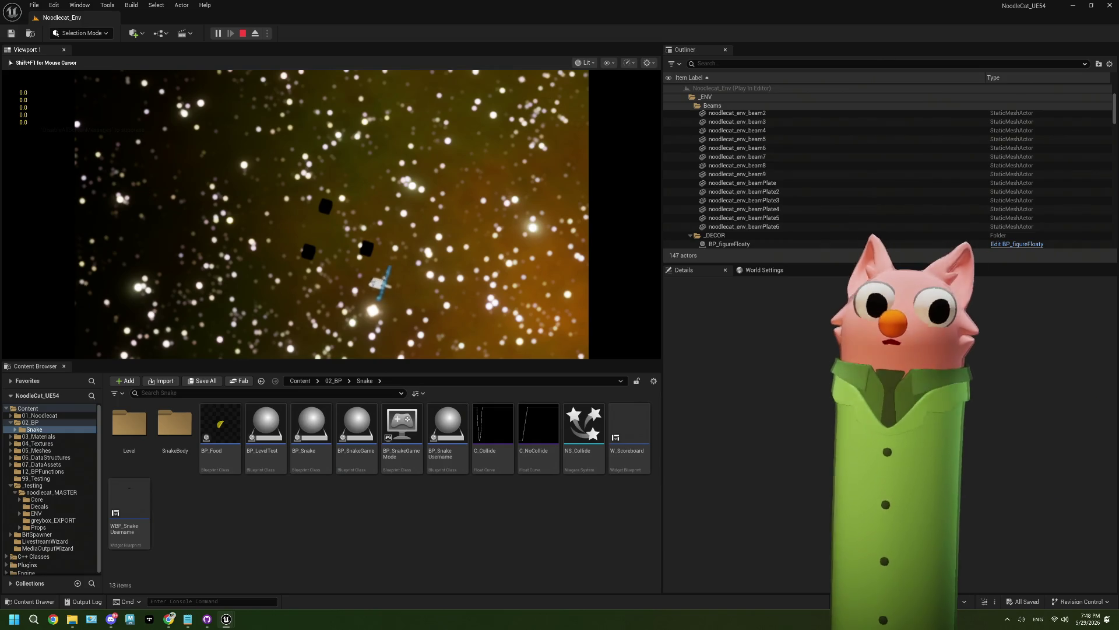
Stop the snake game play test with Esc after watching it run
key(Escape)
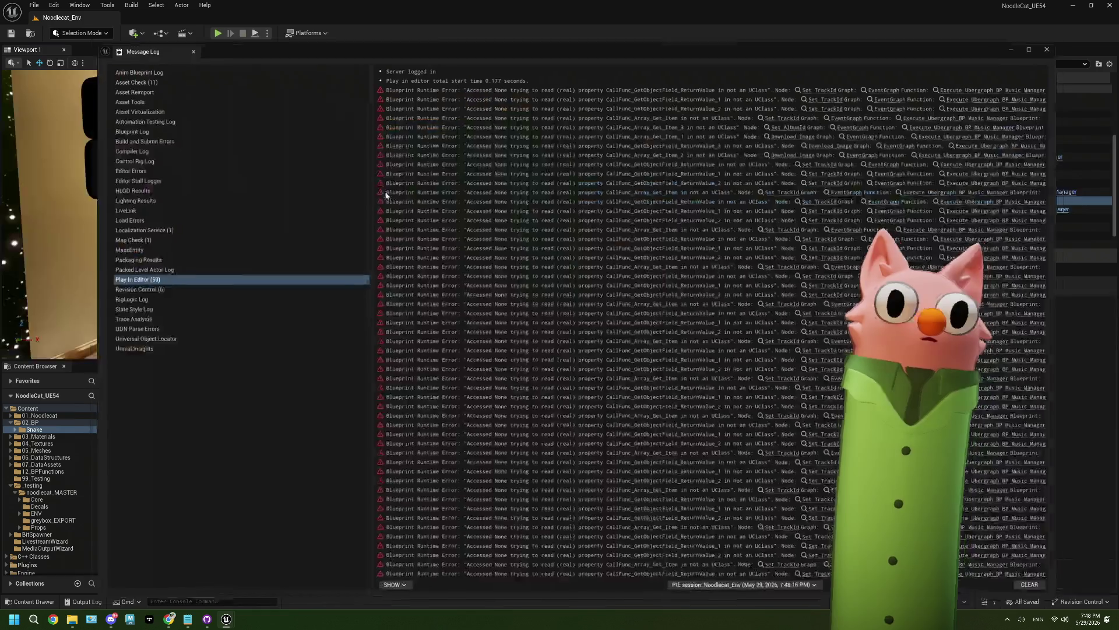
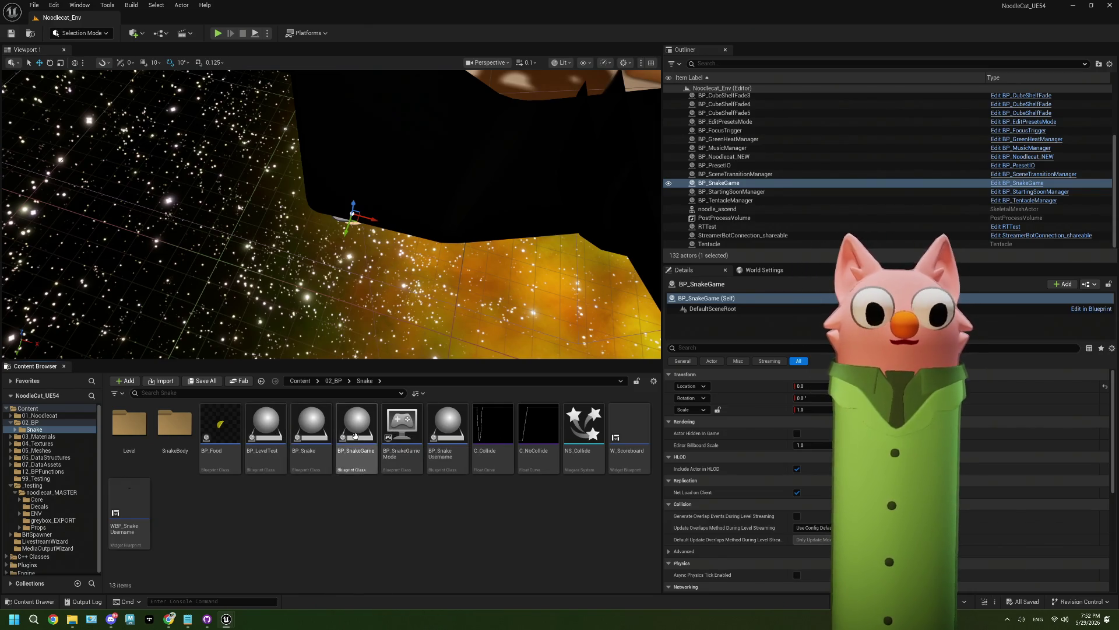
Open BP_SnakeGame's EventGraph and frame the On !fix node that sets New Head Position
double_click(224, 423)
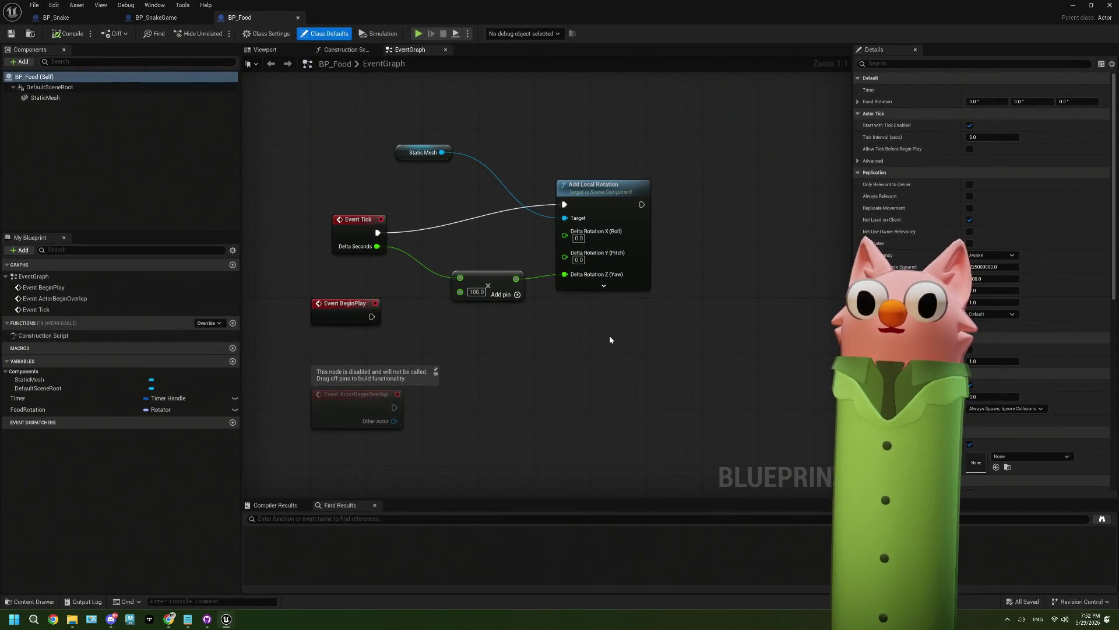
click(156, 18)
click(56, 17)
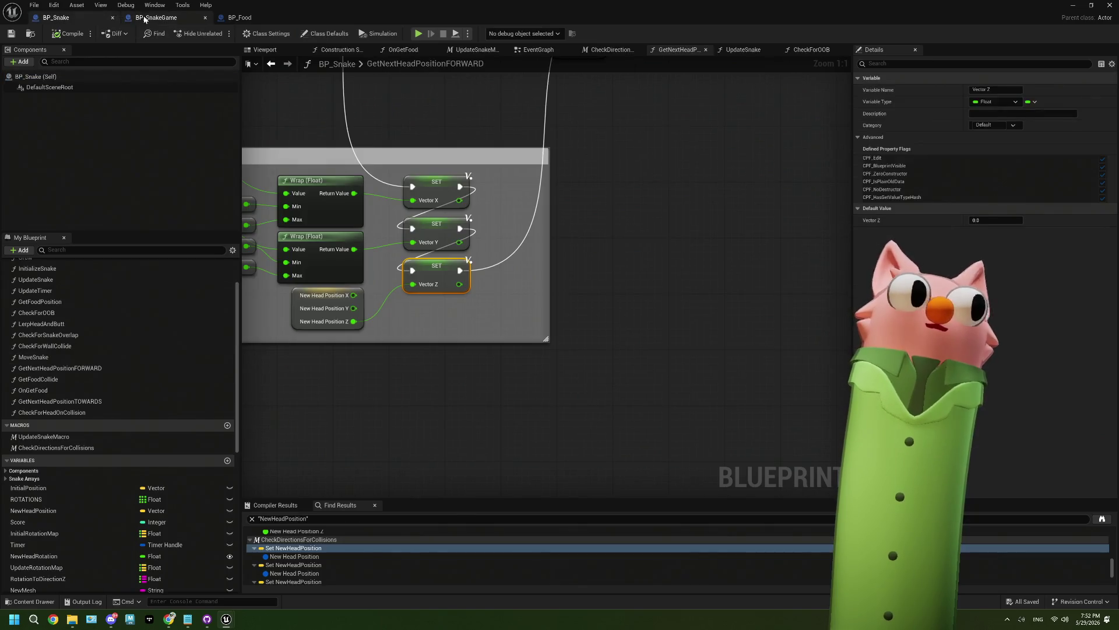
click(144, 18)
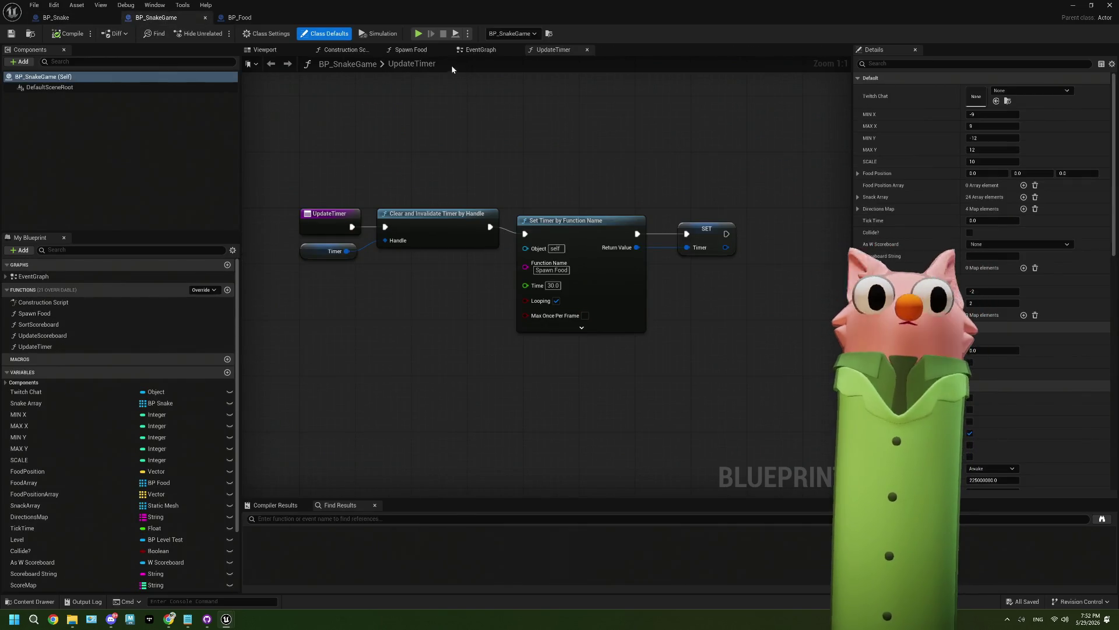
click(480, 50)
scroll(532, 286, down, 7)
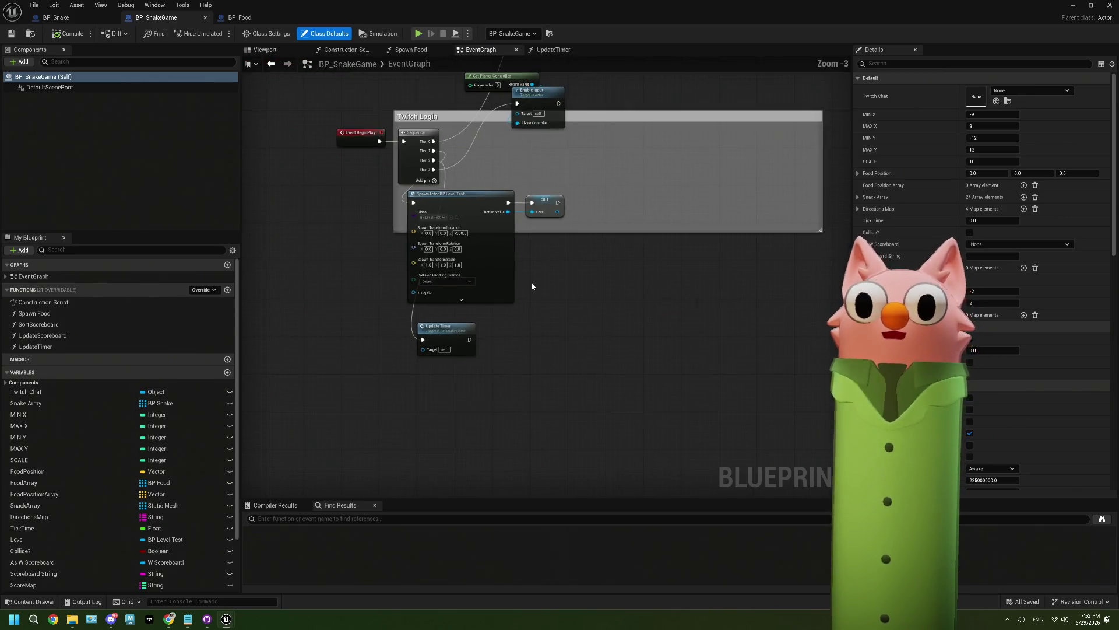
scroll(562, 312, up, 5)
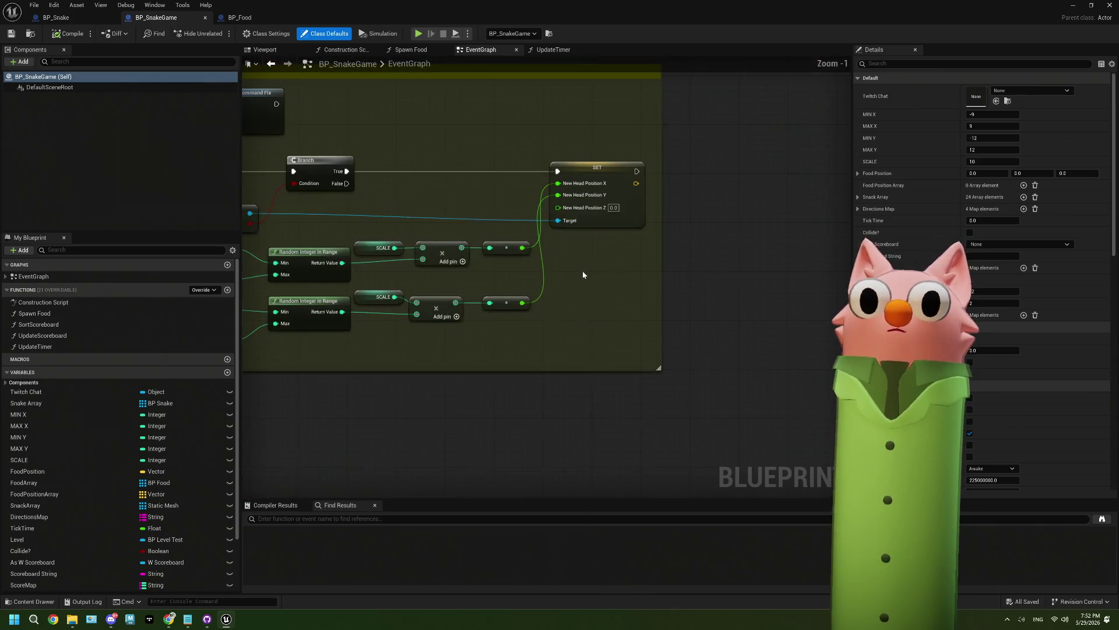
mouse_move(583, 271)
mouse_down()
mouse_move(739, 269)
mouse_move(671, 291)
mouse_up()
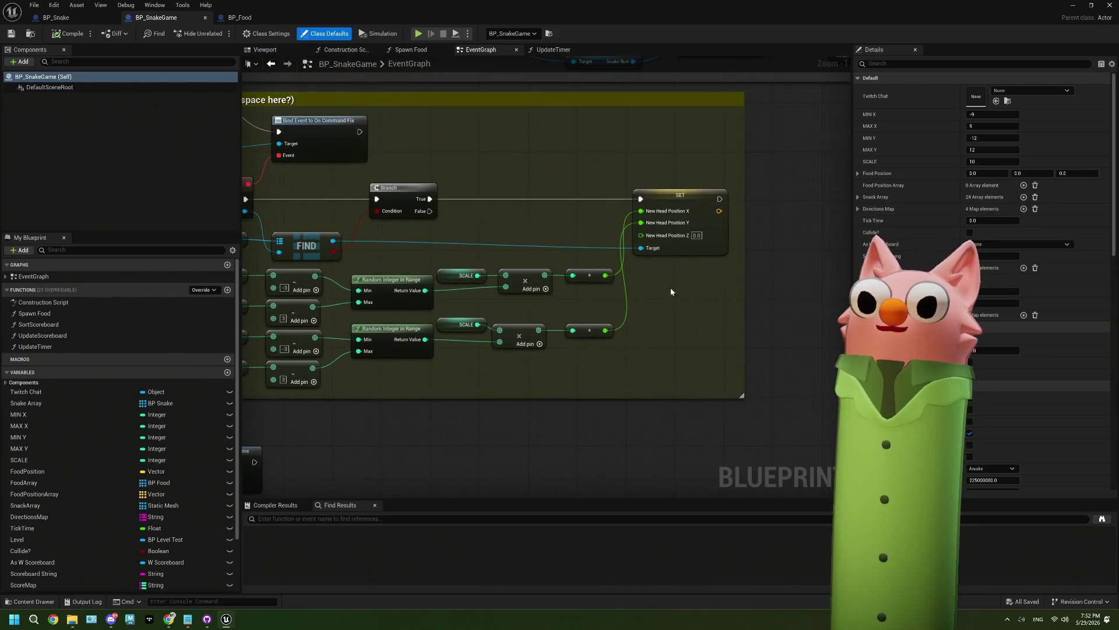
Set the On !fix New Head Position Z to -500, then frame the On Get Food block
text(-500)
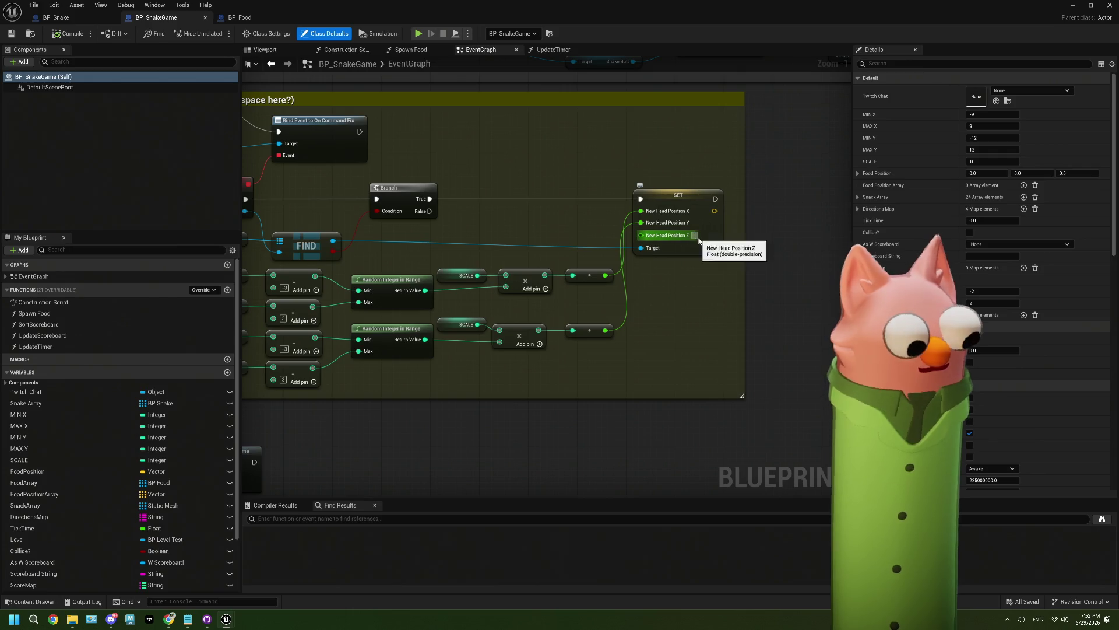
key(Return)
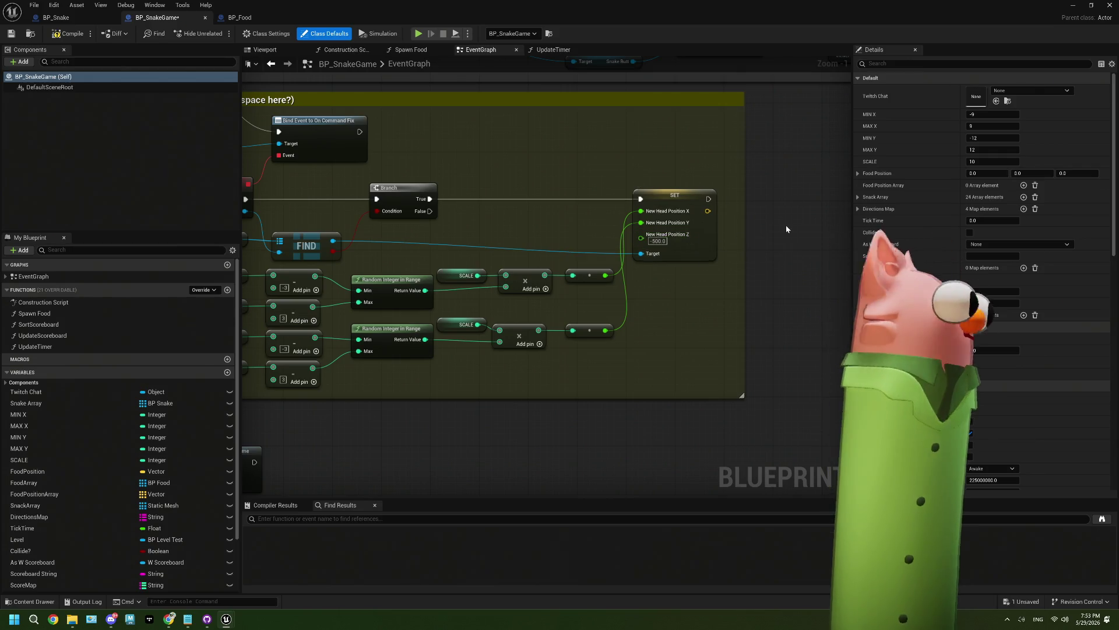
scroll(722, 330, down, 2)
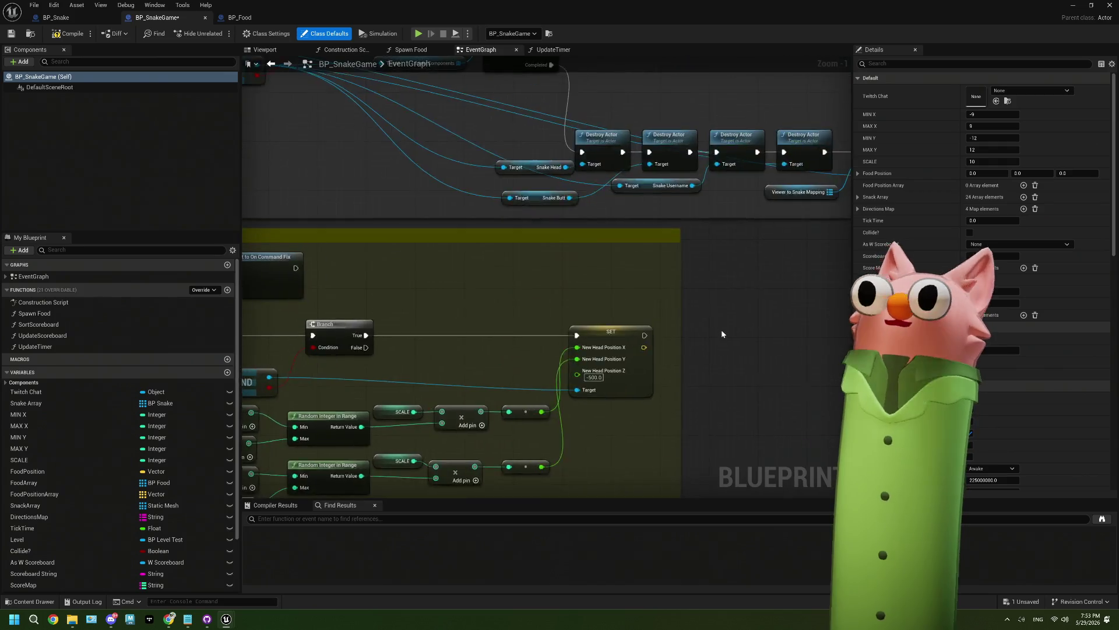
drag(652, 330, 744, 329)
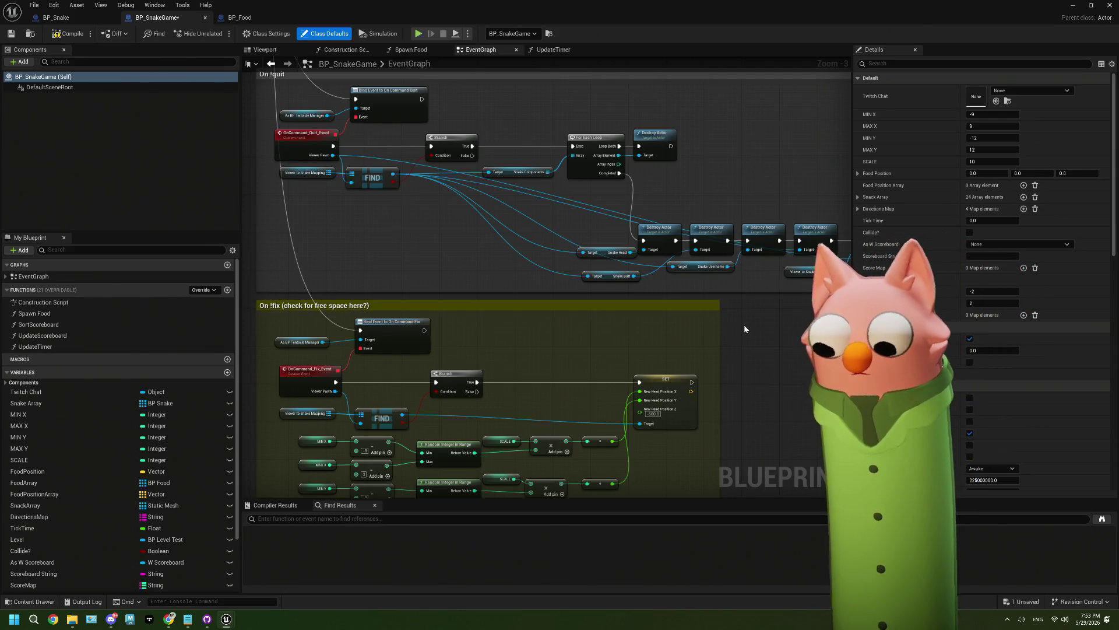
mouse_move(484, 159)
mouse_down()
mouse_move(624, 312)
mouse_move(513, 423)
mouse_up()
mouse_move(658, 319)
mouse_down()
mouse_move(672, 324)
mouse_move(503, 336)
mouse_up()
drag(905, 327, 730, 337)
scroll(730, 337, down, 2)
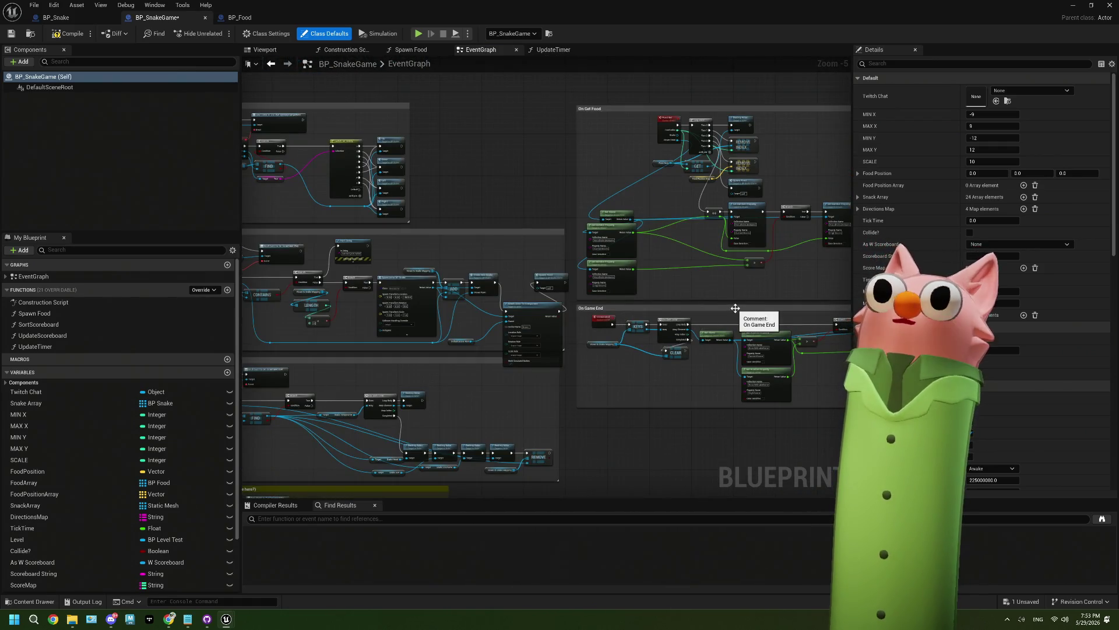
scroll(708, 185, up, 5)
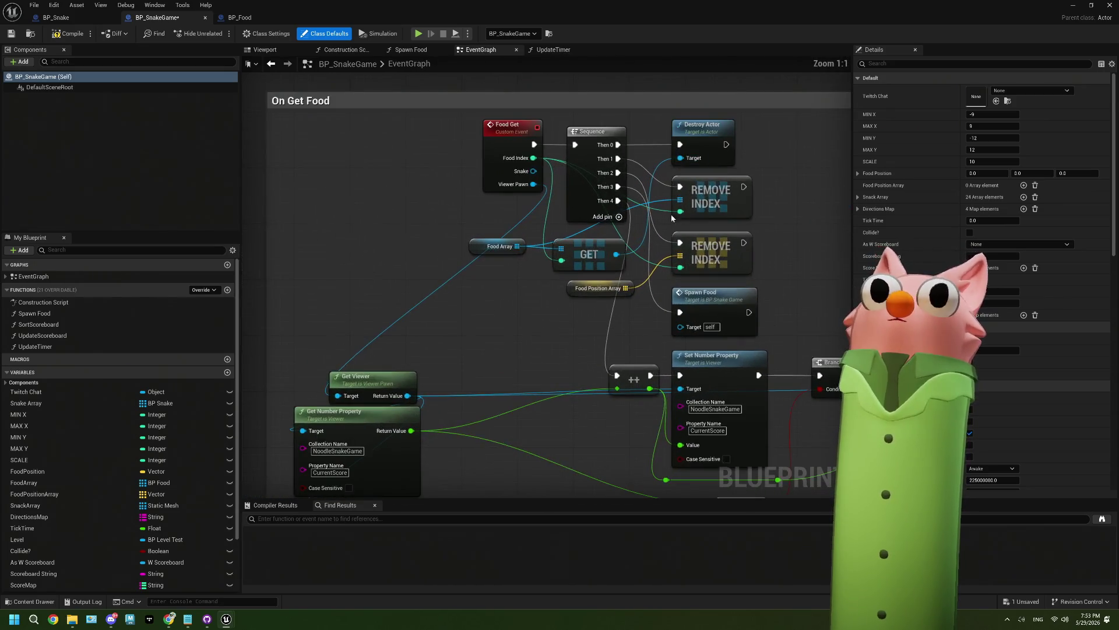
In the Spawn Food function, set the Make Vector Z to -500
scroll(800, 383, down, 1)
double_click(668, 260)
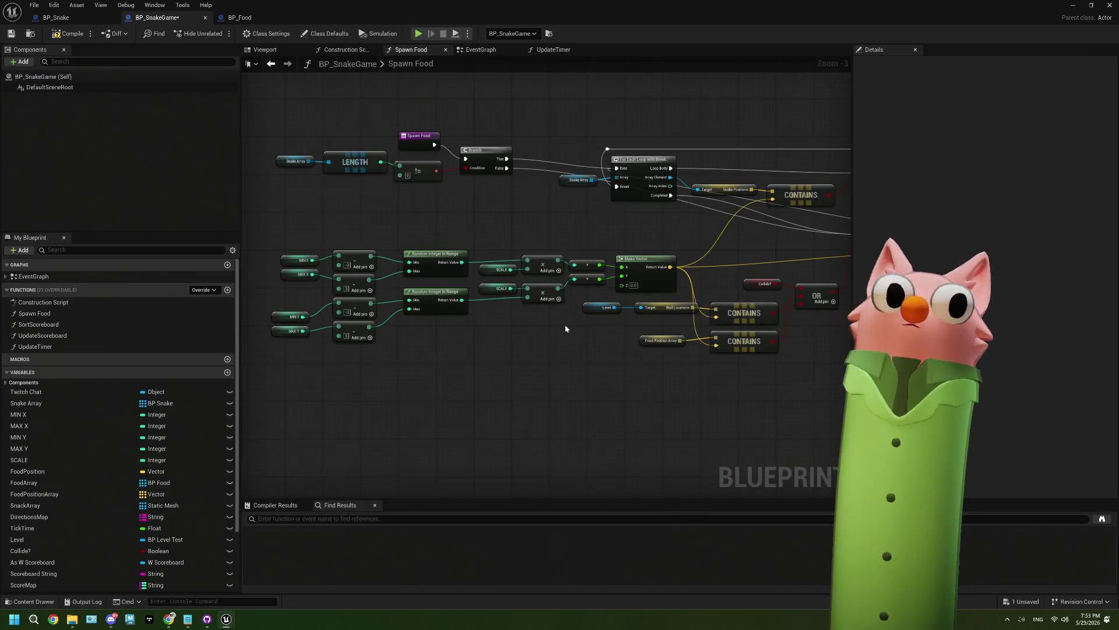
drag(564, 328, 576, 321)
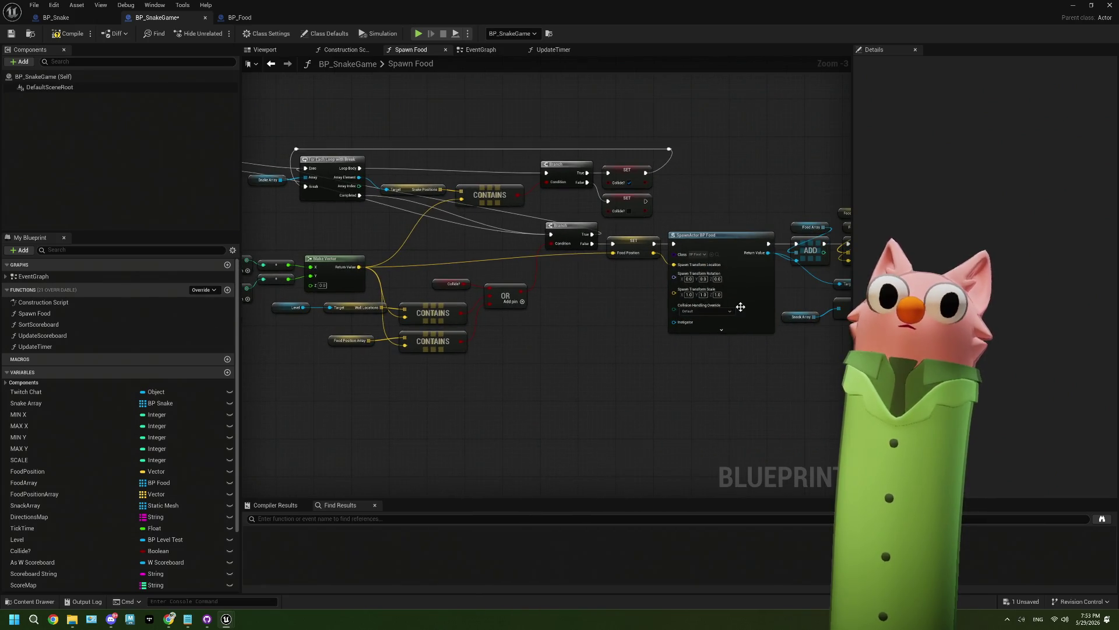
drag(633, 297, 632, 288)
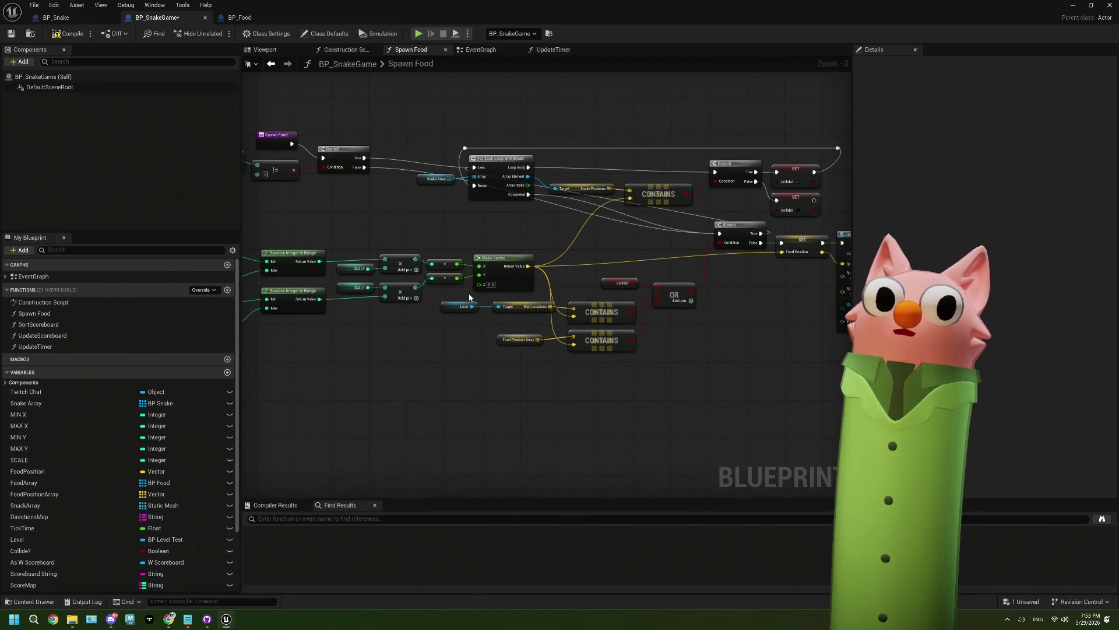
scroll(494, 282, up, 2)
text(-500)
key(Return)
Look over the rest of the Spawn Food graph, then compile and save BP_SnakeGame
drag(464, 364, 275, 409)
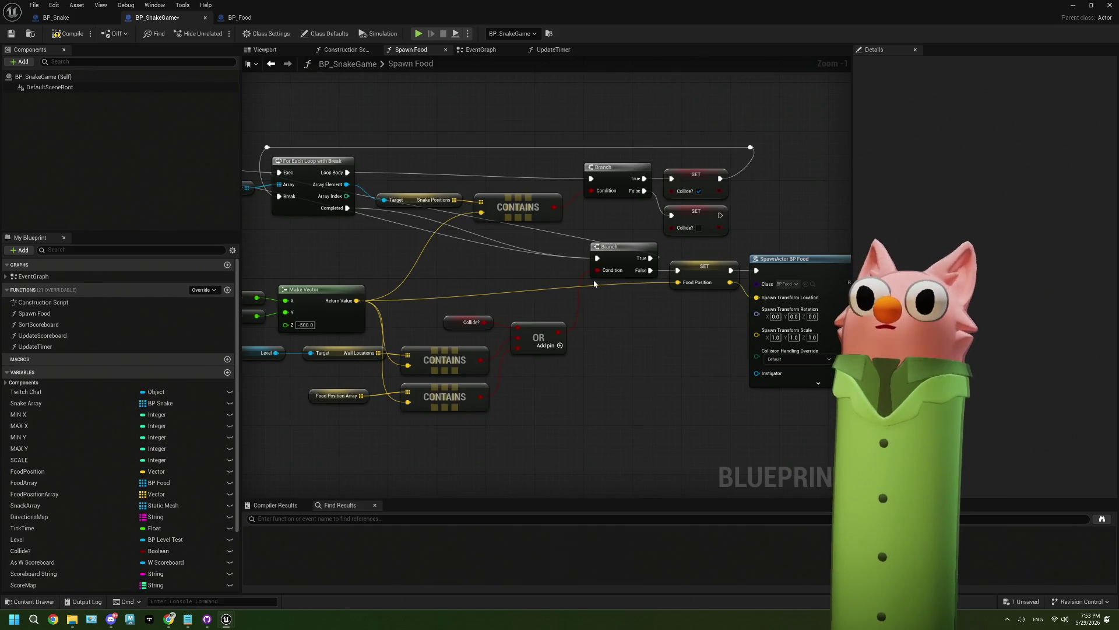
drag(471, 269, 592, 289)
mouse_move(533, 253)
mouse_down()
mouse_move(597, 285)
mouse_move(657, 273)
mouse_up()
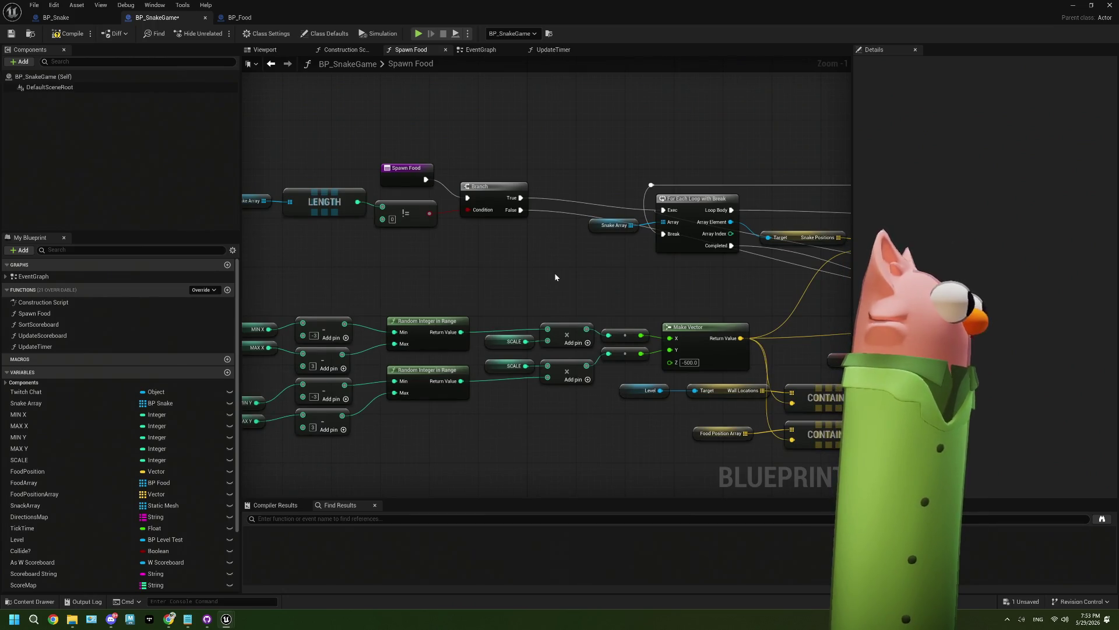
mouse_move(621, 313)
mouse_down()
mouse_move(623, 292)
mouse_move(217, 291)
mouse_up()
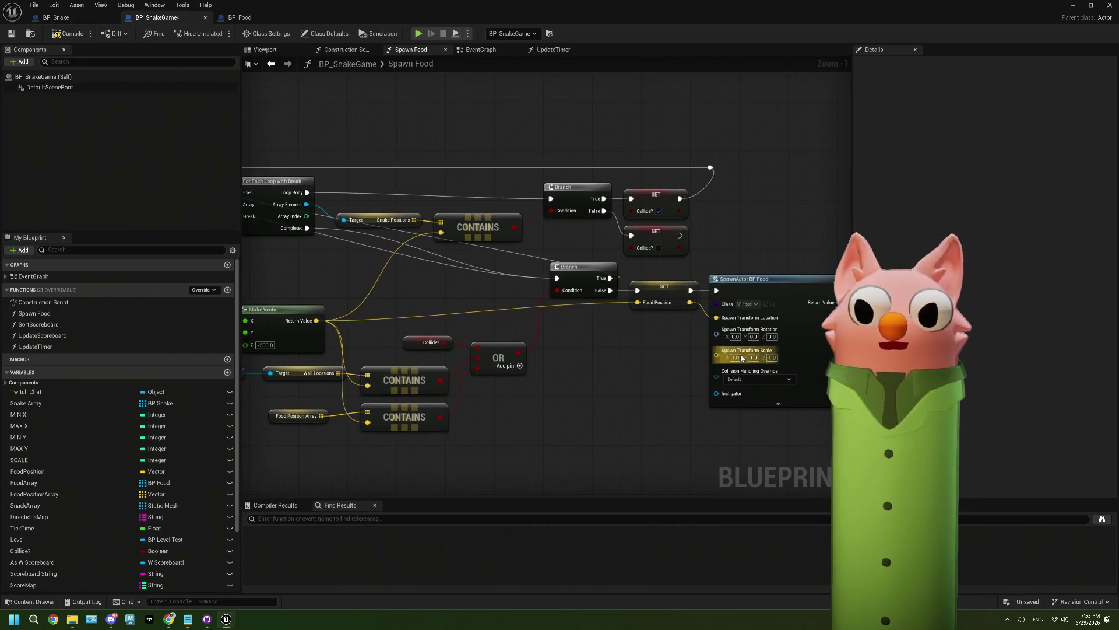
drag(689, 403, 620, 400)
drag(705, 396, 611, 394)
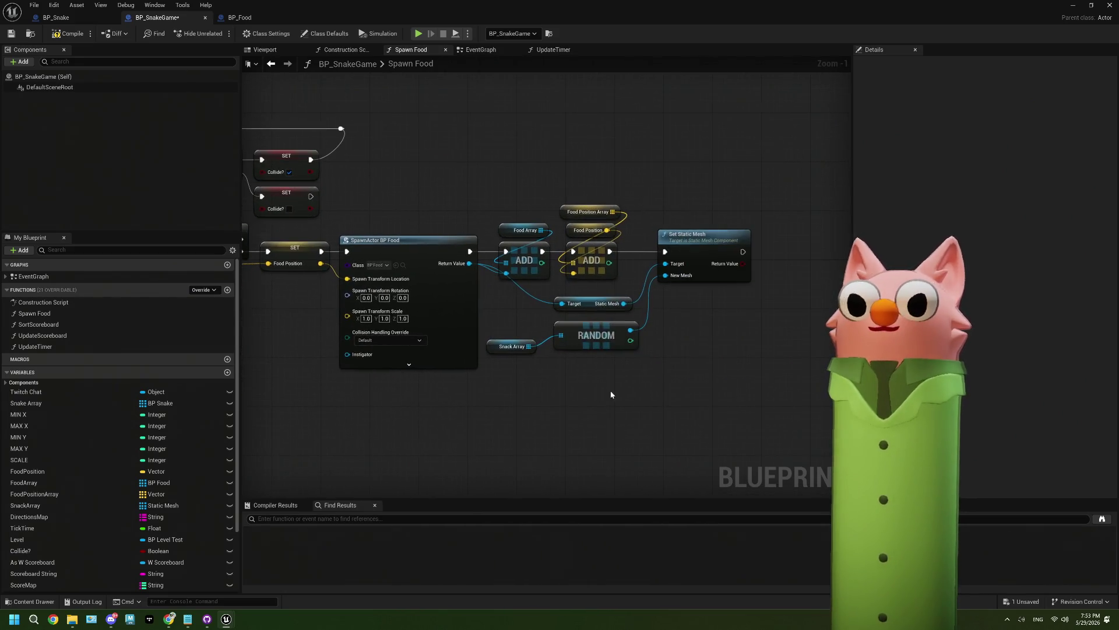
click(54, 38)
key(ctrl+s)
click(1067, 7)
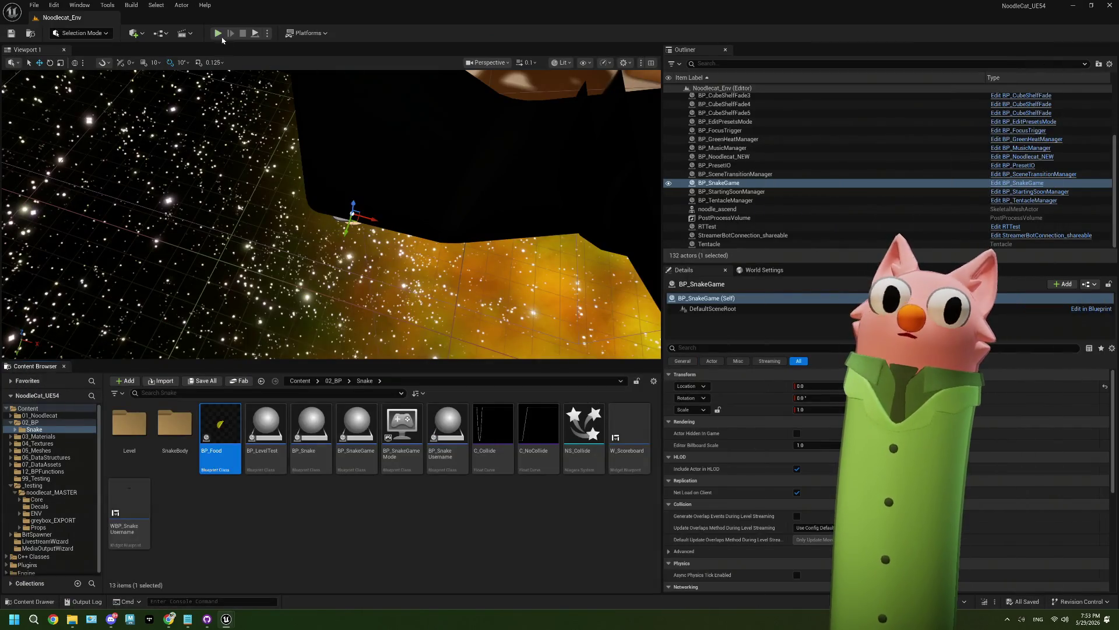
Playtest the level, steer the snake downward, then stop and close the Message Log
key(alt+p)
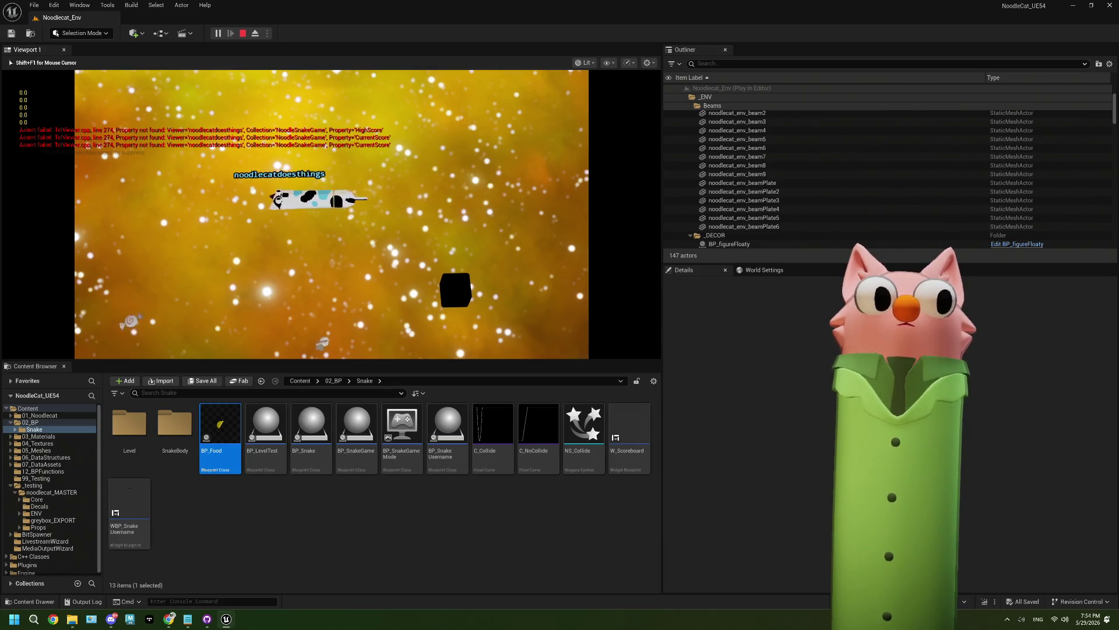
key(Down)
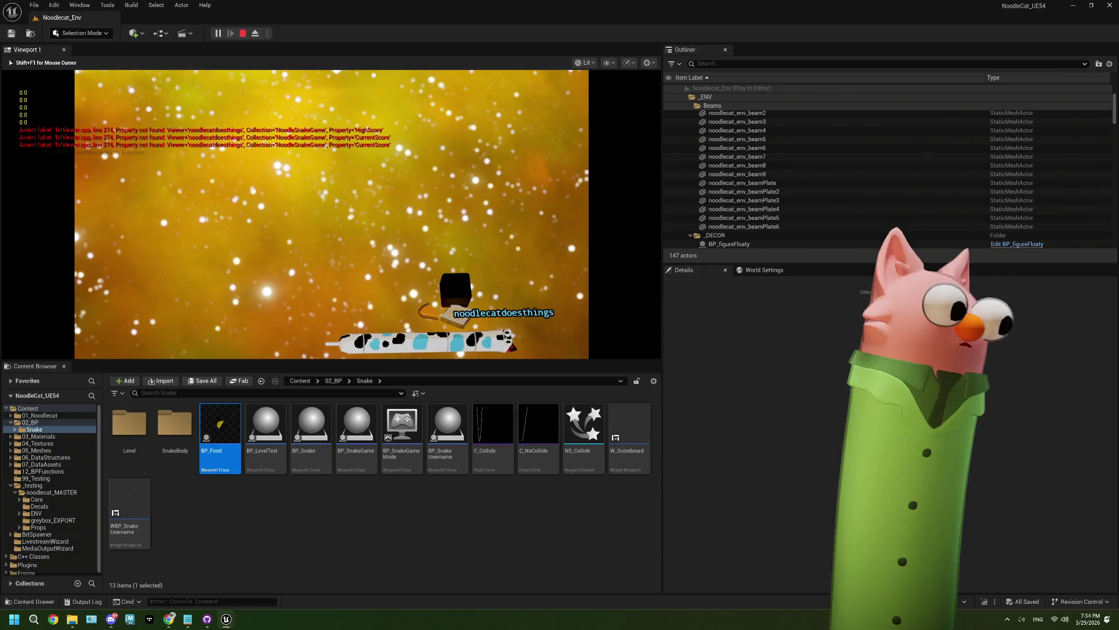
key(Escape)
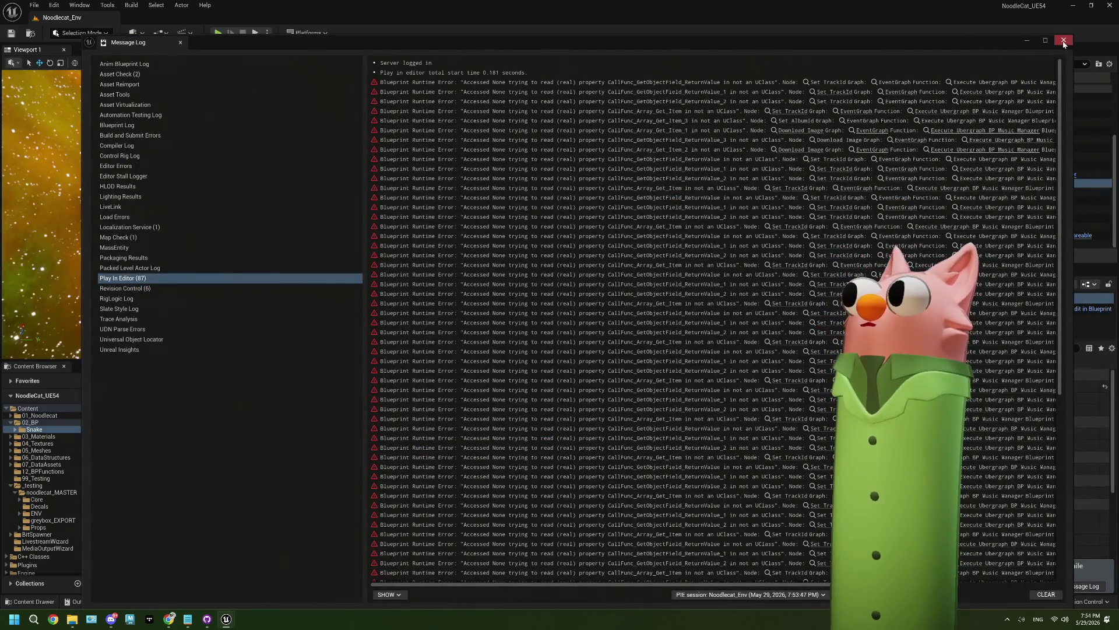
click(1064, 41)
Clear the asset selection, pull the level camera back to the shelf, and reopen BP_SnakeGame
click(305, 524)
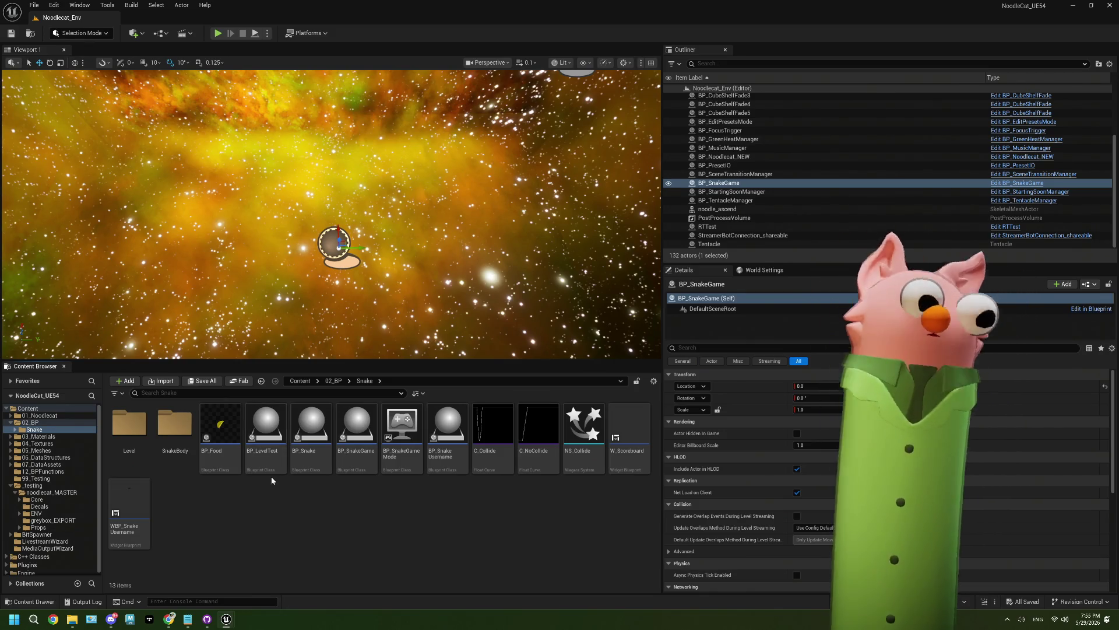
drag(333, 216, 349, 268)
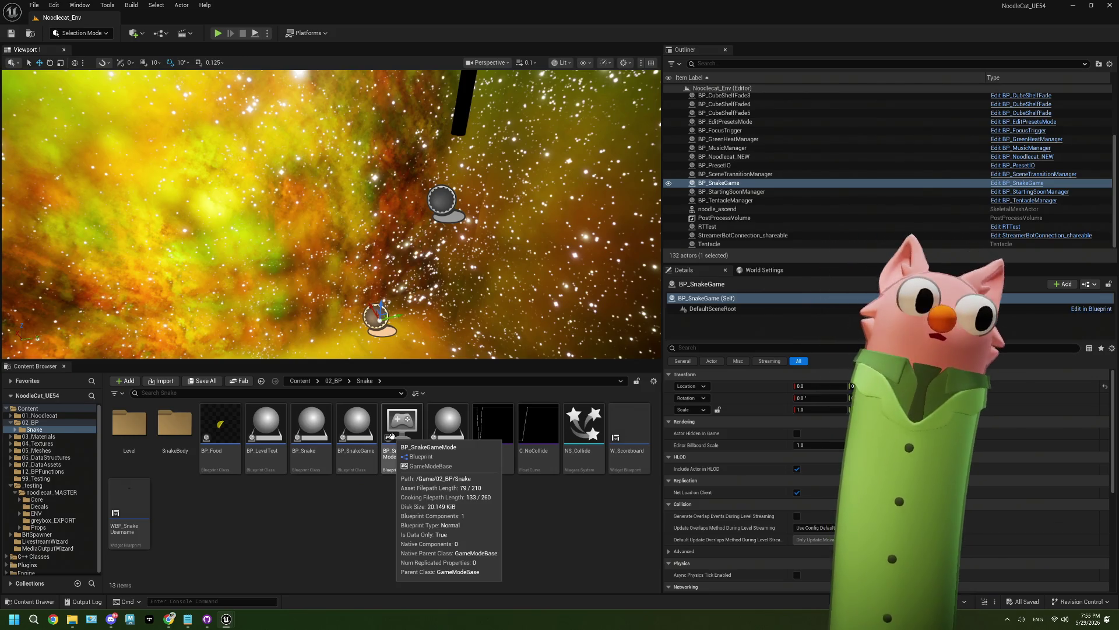
double_click(357, 426)
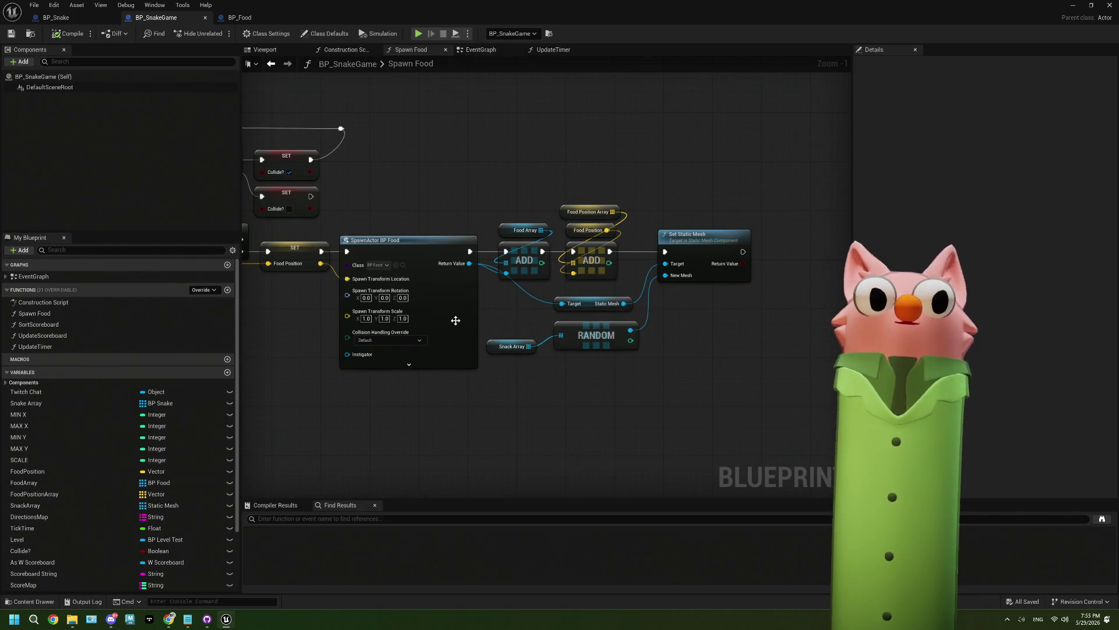
scroll(457, 317, down, 5)
scroll(419, 266, up, 4)
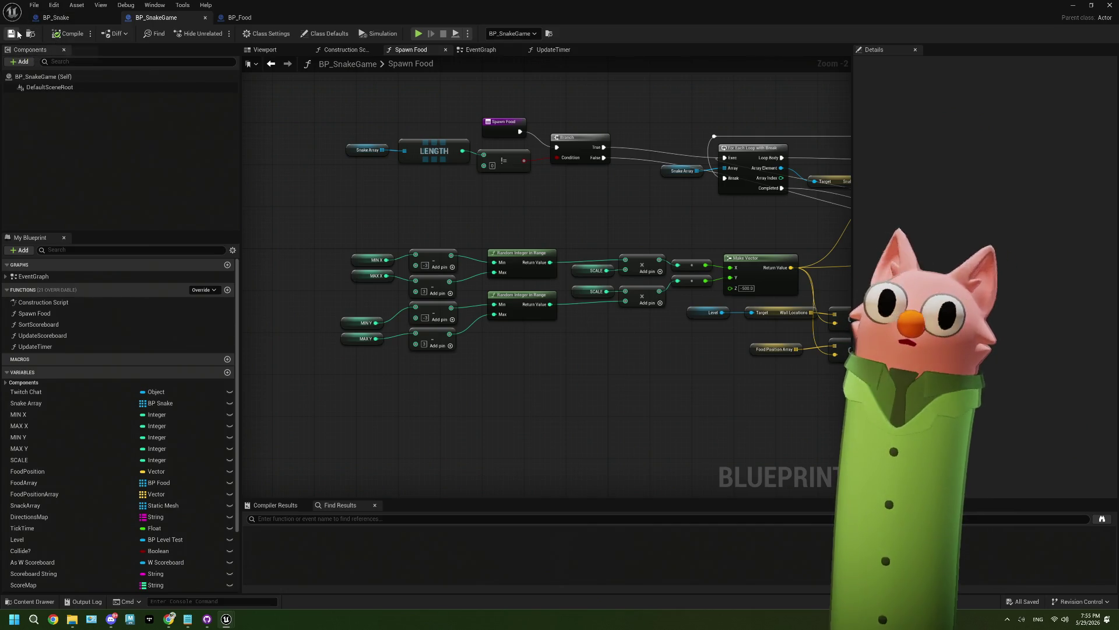
click(1073, 5)
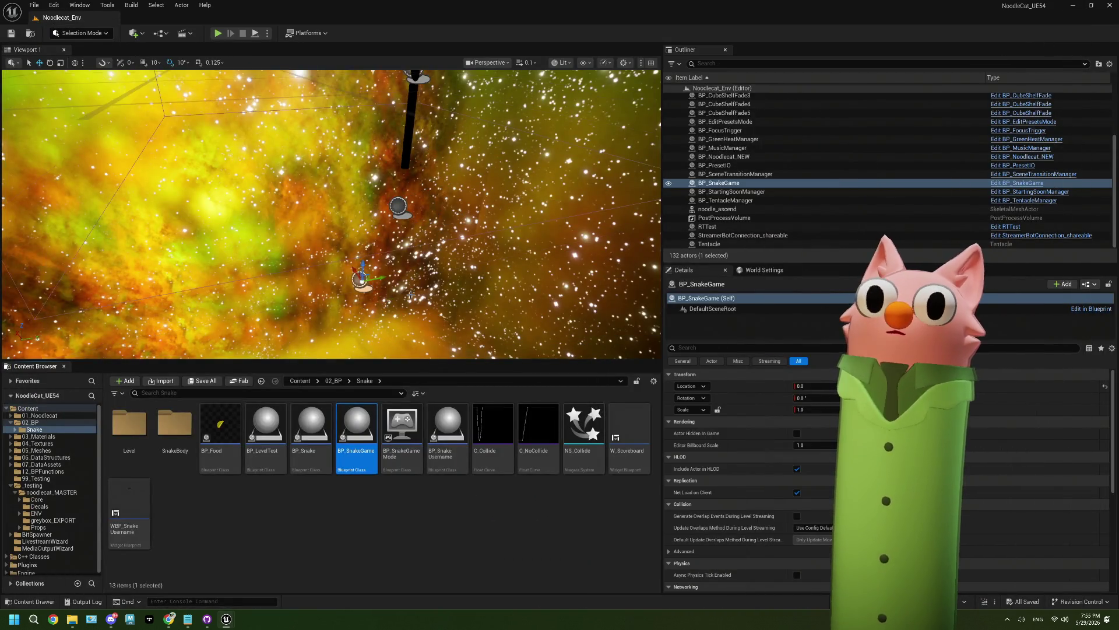
scroll(411, 296, up, 3)
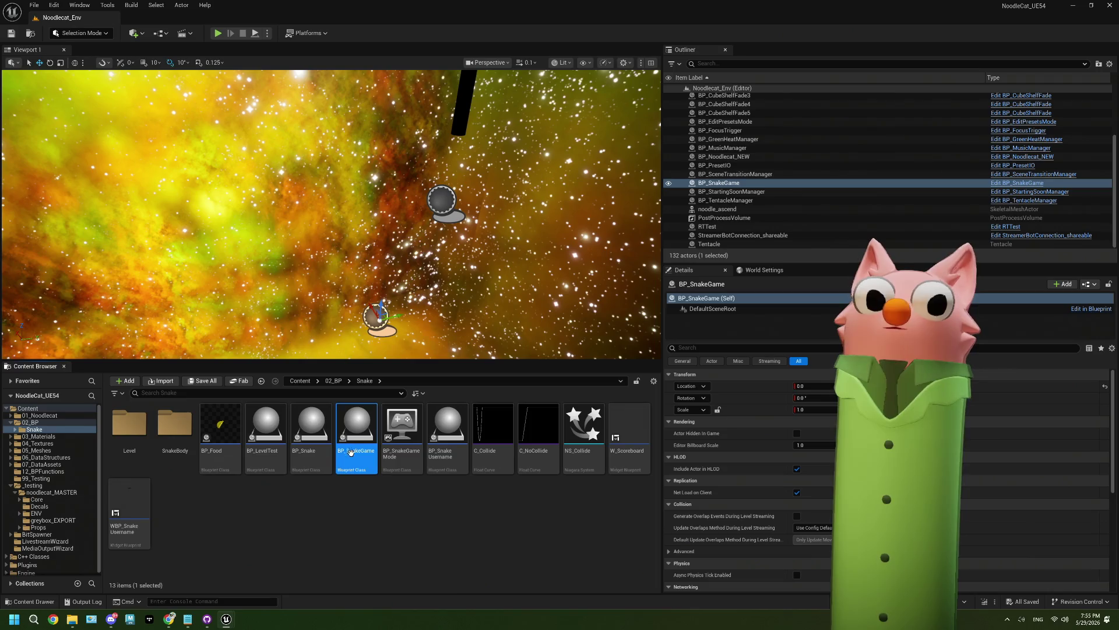
double_click(350, 448)
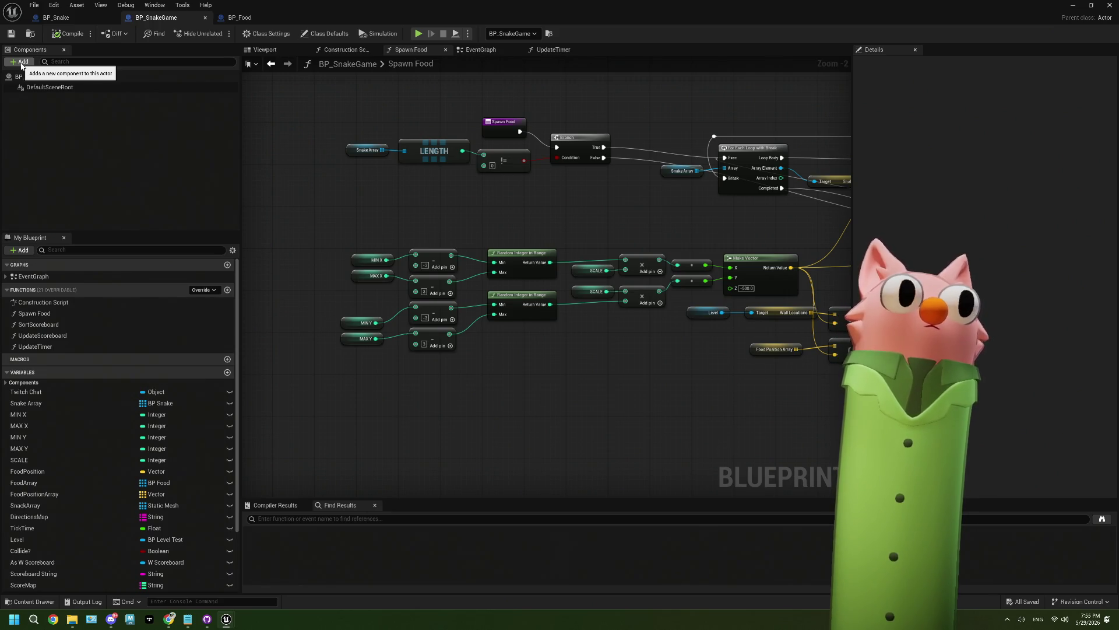
Add a Scene Capture Component 2D with its default name to BP_SnakeGame and compile
click(21, 62)
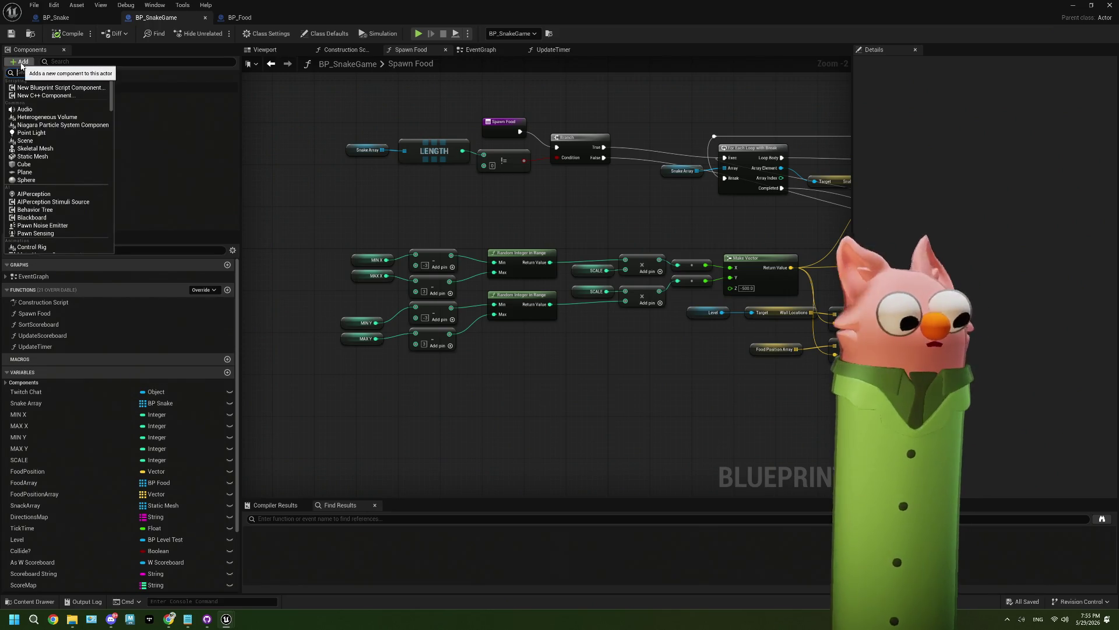
text(scen)
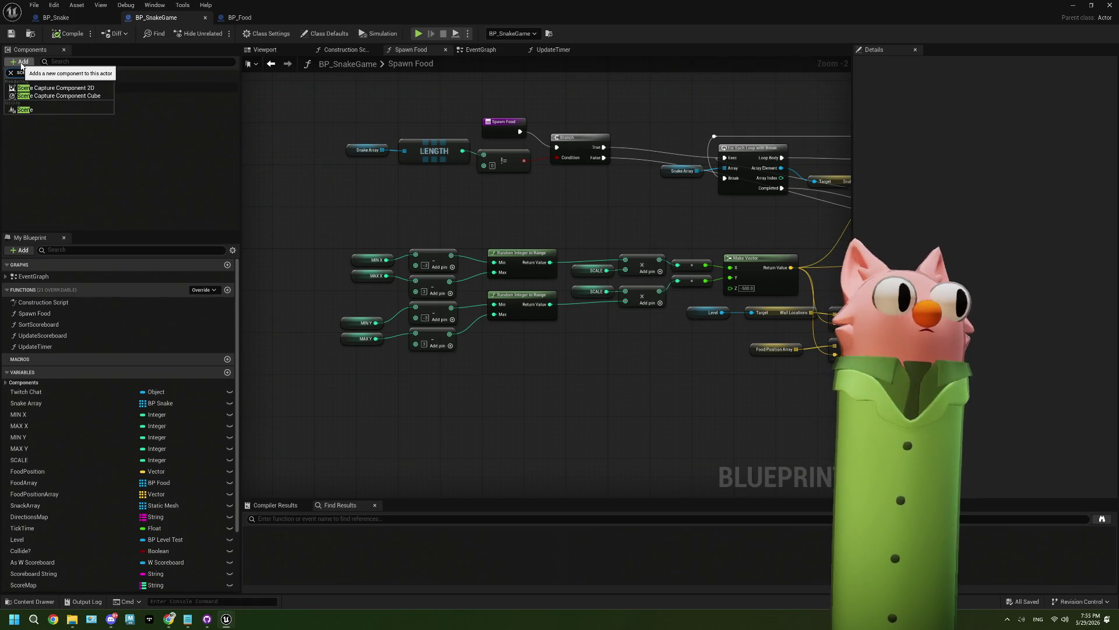
click(33, 89)
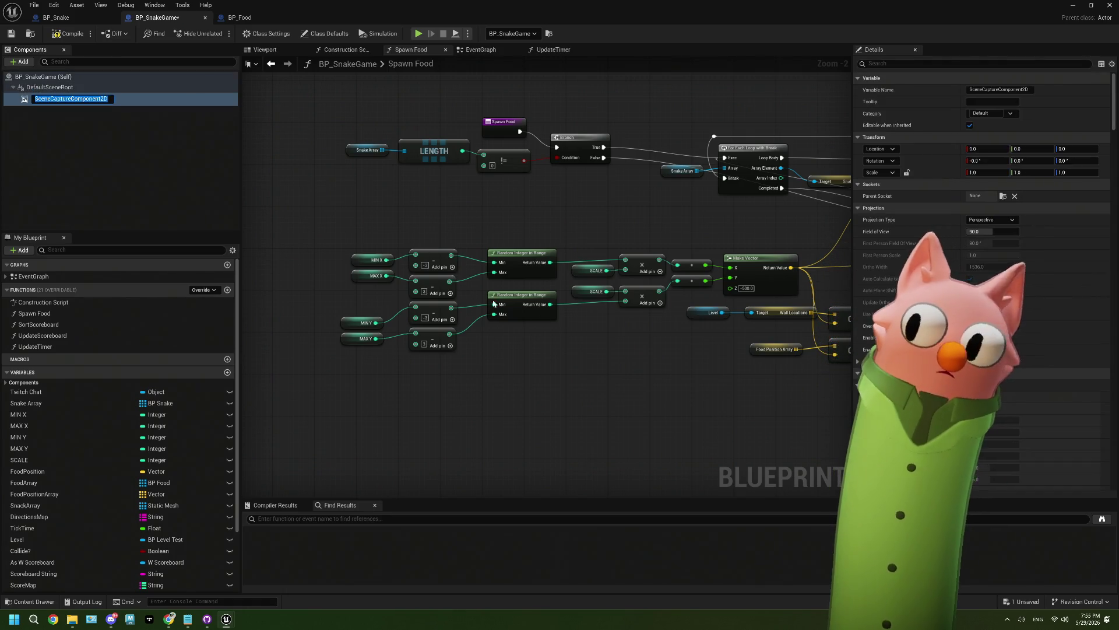
click(101, 163)
click(48, 99)
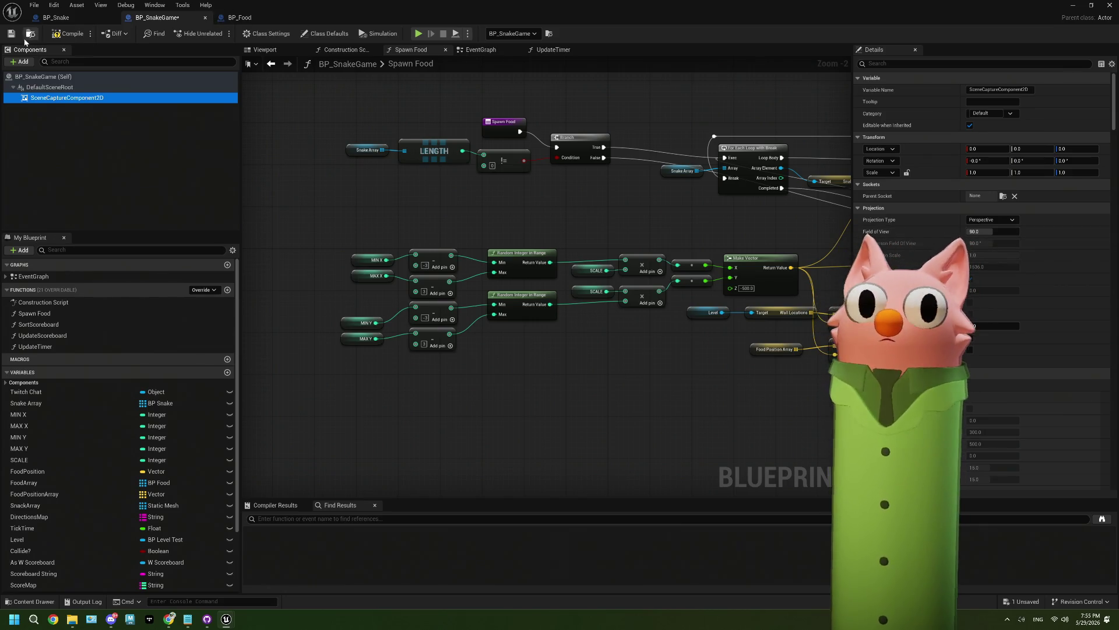
click(68, 33)
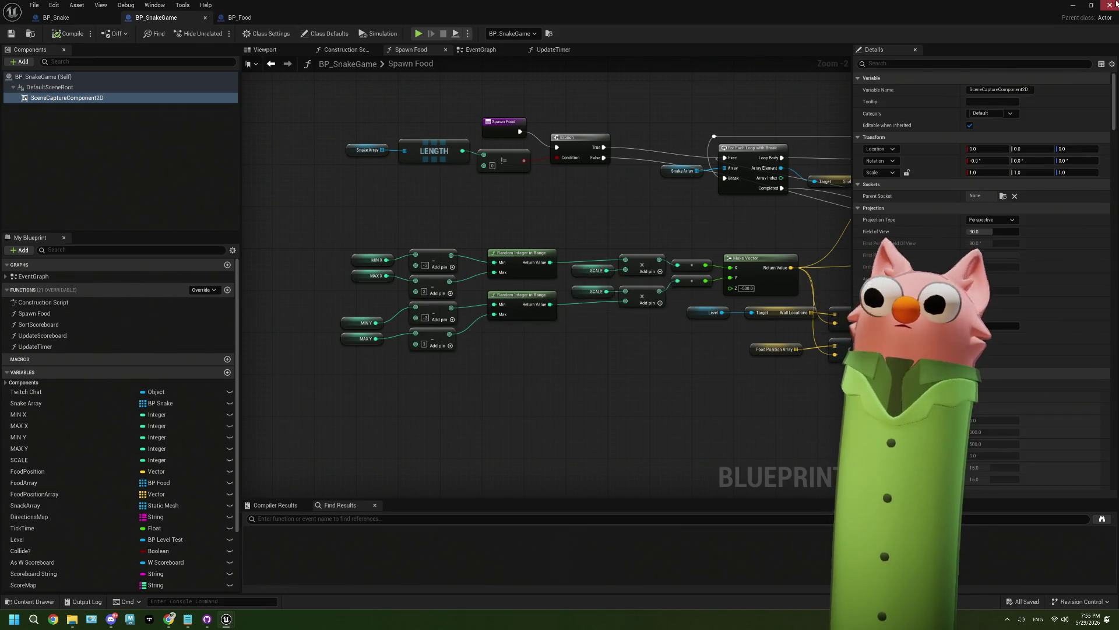
click(1073, 6)
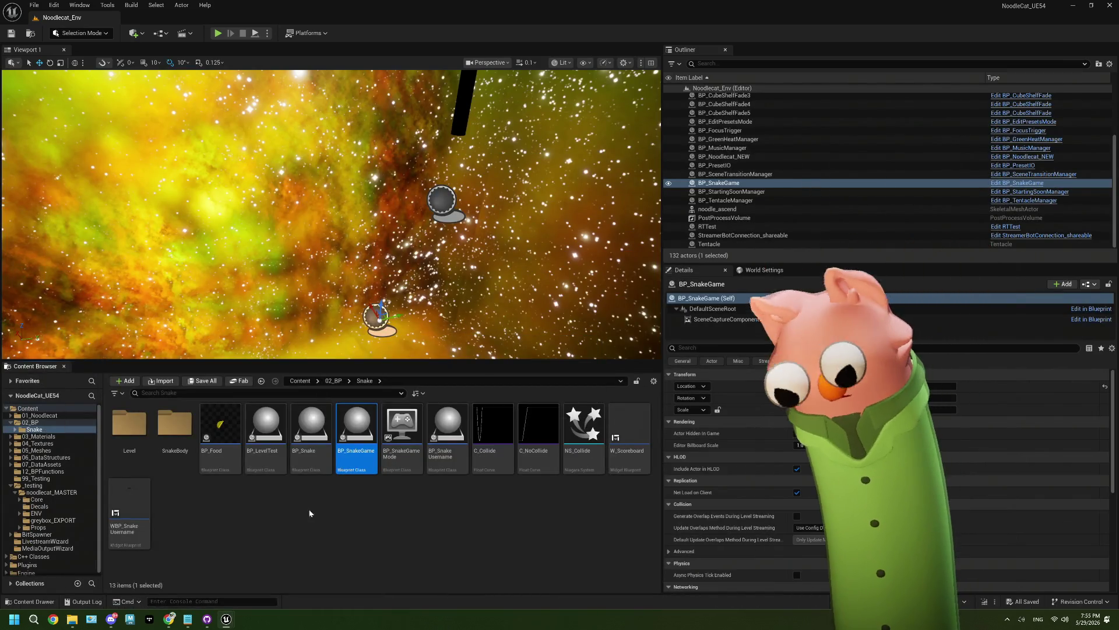
Open the Noodlecat_TESTING level and inspect its CameraActor's Details
click(36, 410)
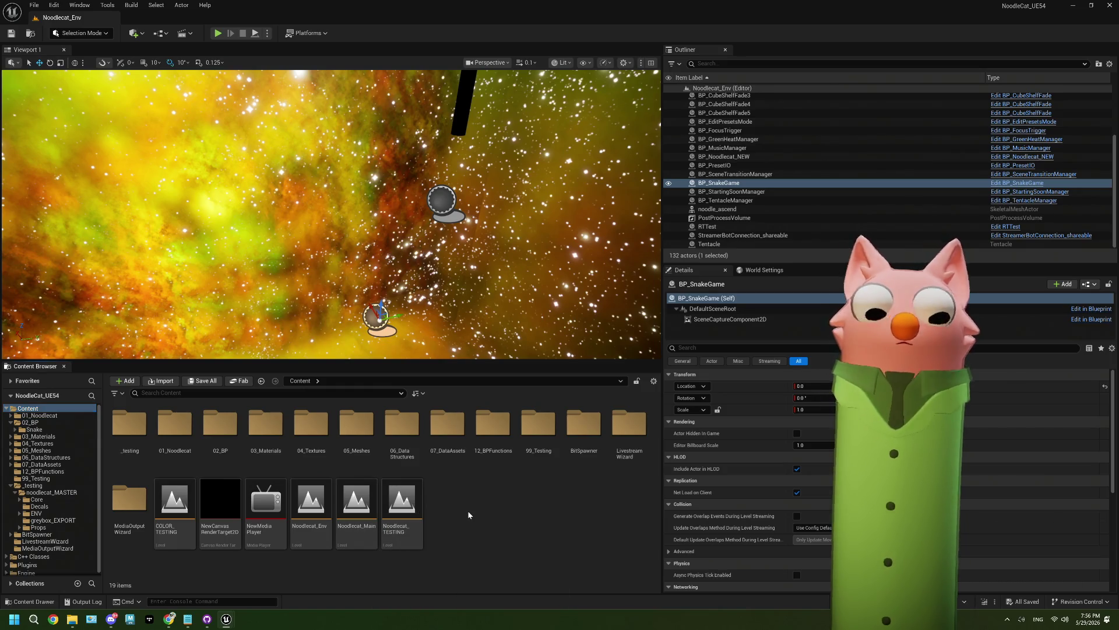
double_click(402, 503)
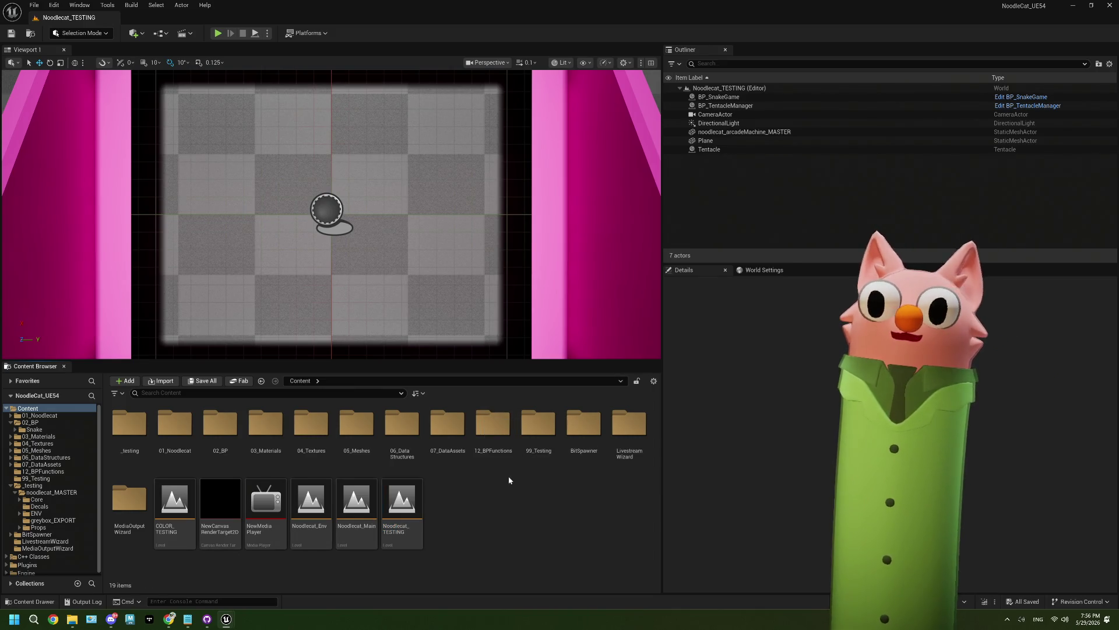
click(723, 115)
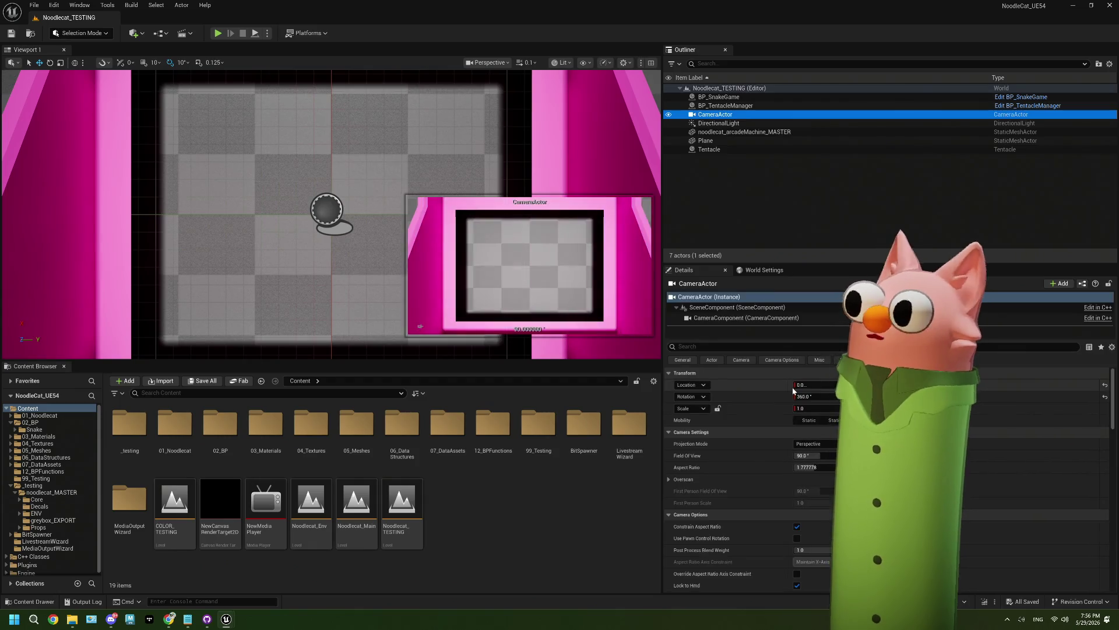
scroll(751, 450, down, 2)
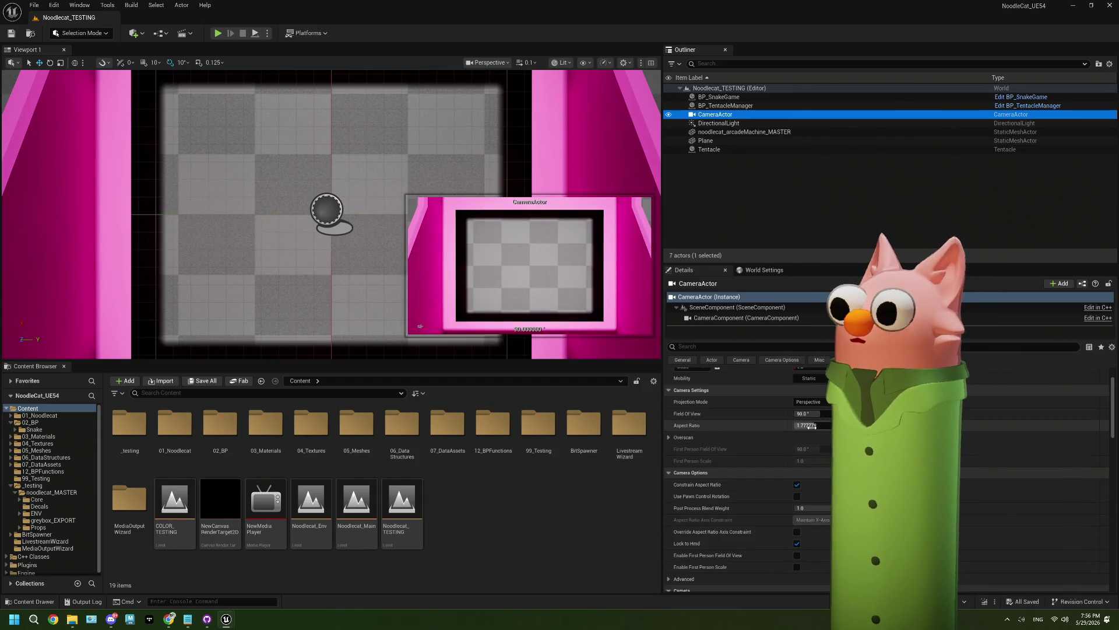
scroll(763, 450, down, 1)
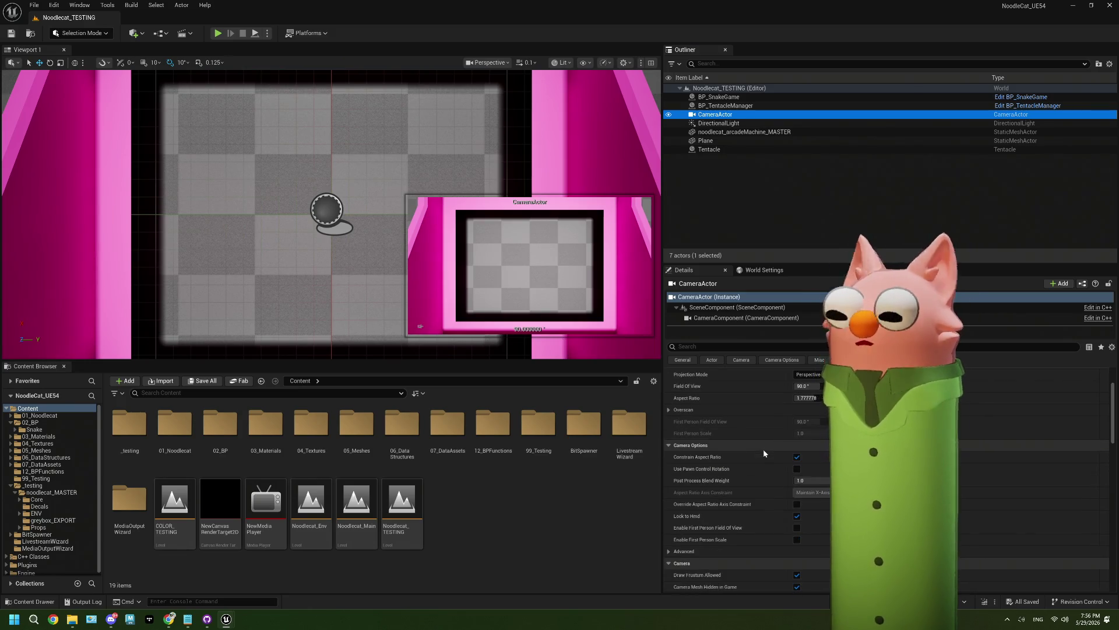
scroll(764, 454, down, 5)
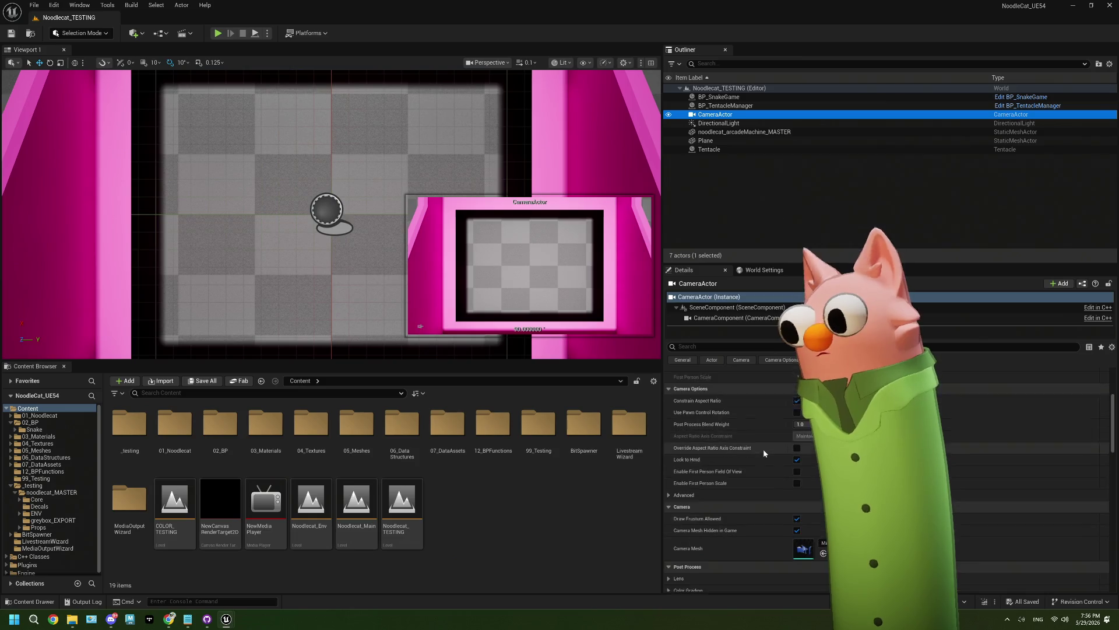
scroll(764, 453, up, 6)
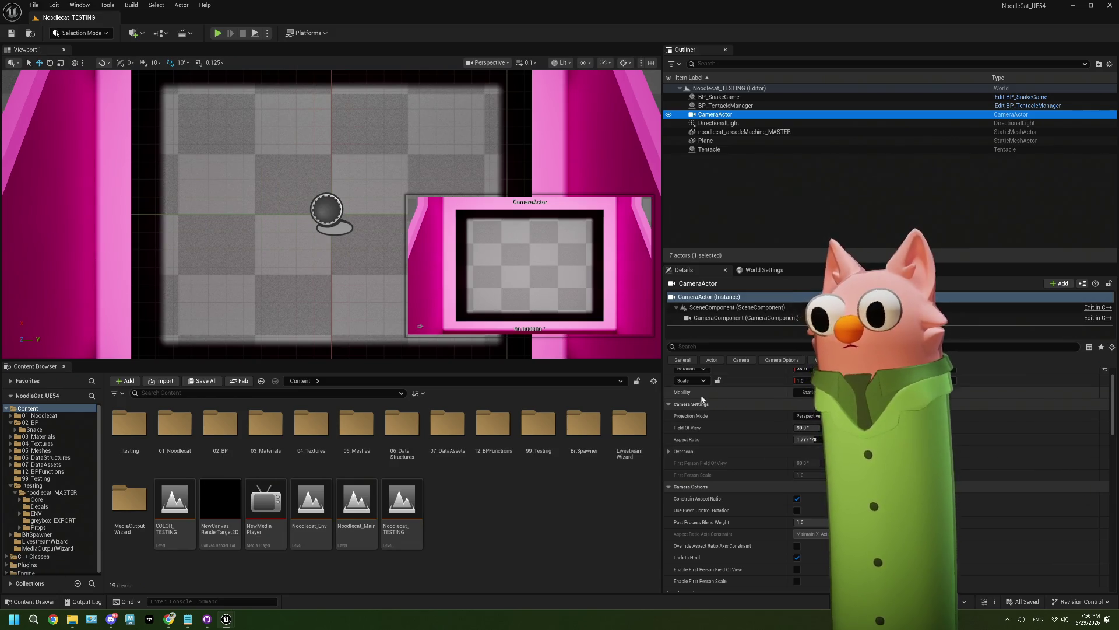
scroll(783, 465, down, 2)
scroll(783, 466, down, 4)
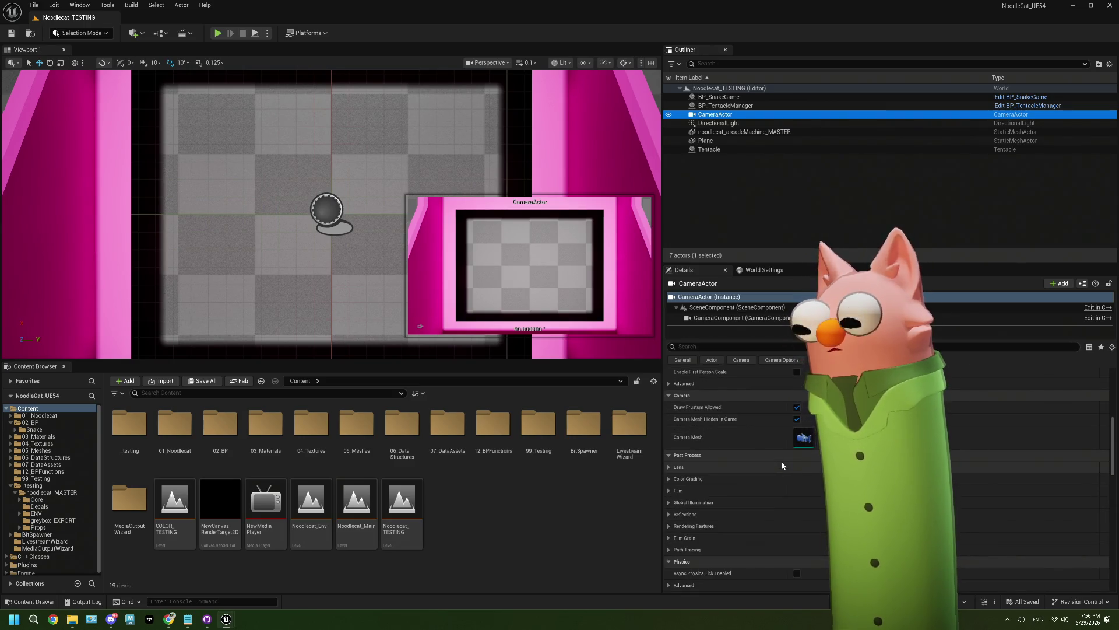
scroll(783, 465, down, 10)
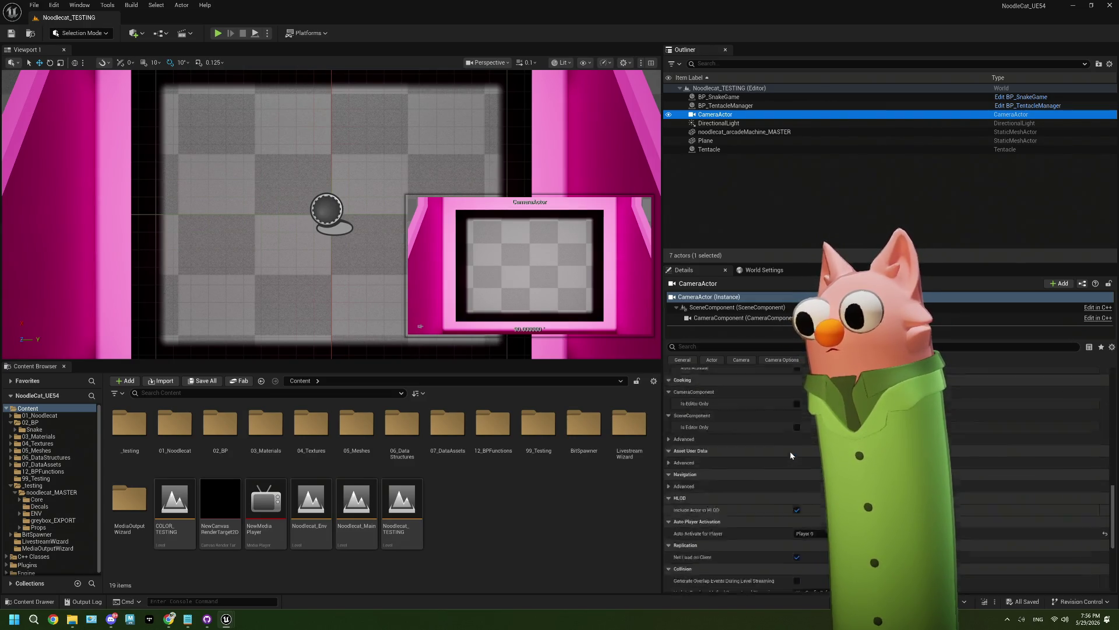
scroll(789, 450, up, 15)
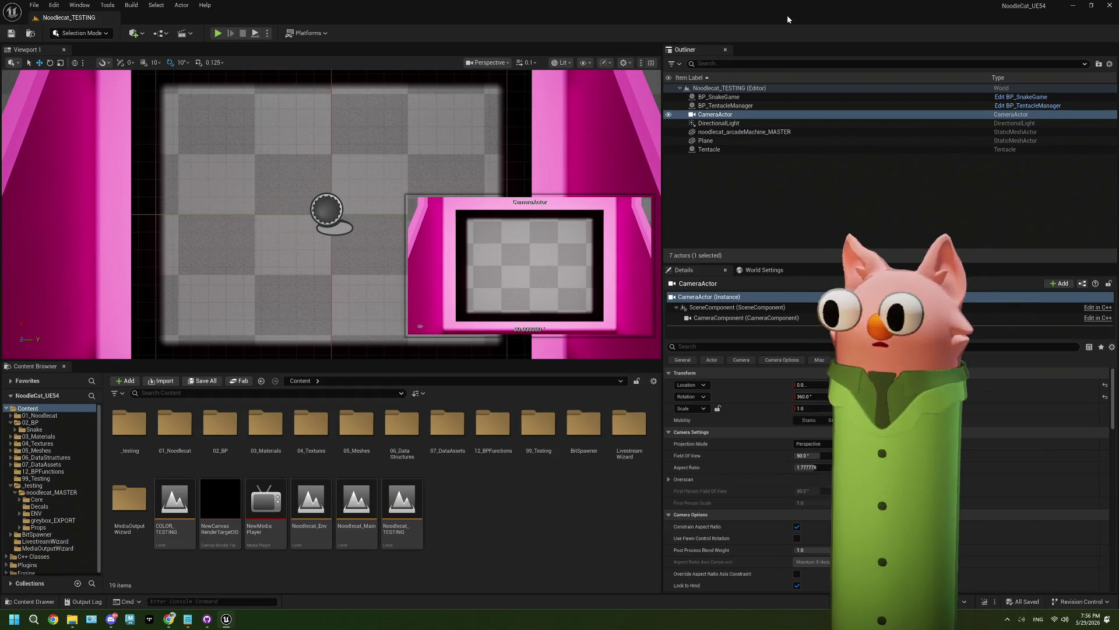
Snip a screenshot of the camera's Transform values, then select the Noodlecat_Env level asset
key(super+shift+s)
drag(666, 332, 1012, 438)
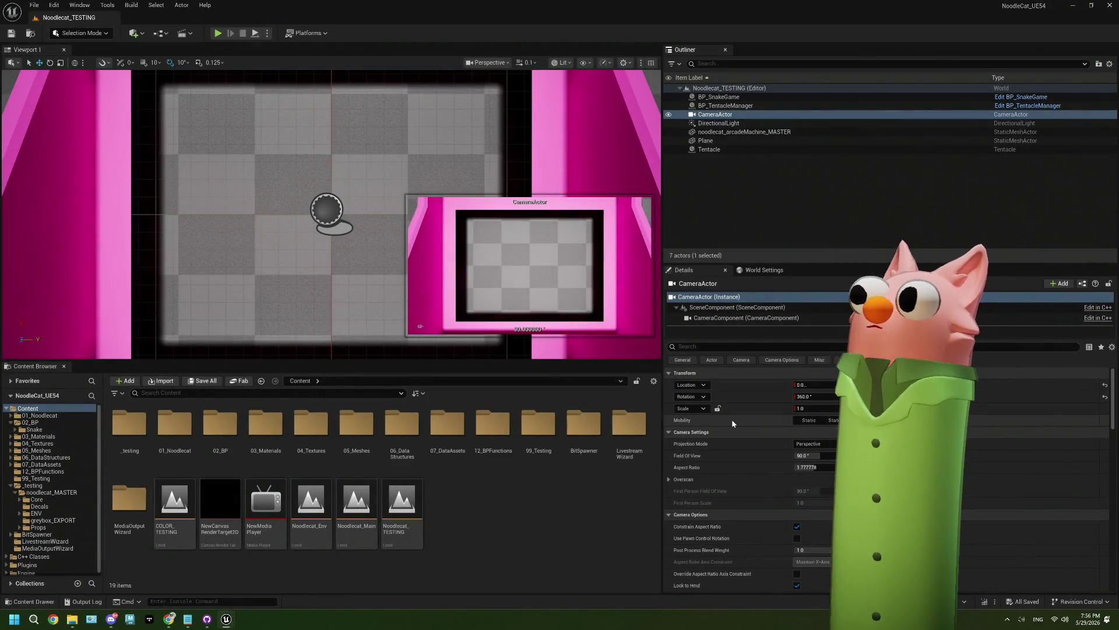
click(1024, 517)
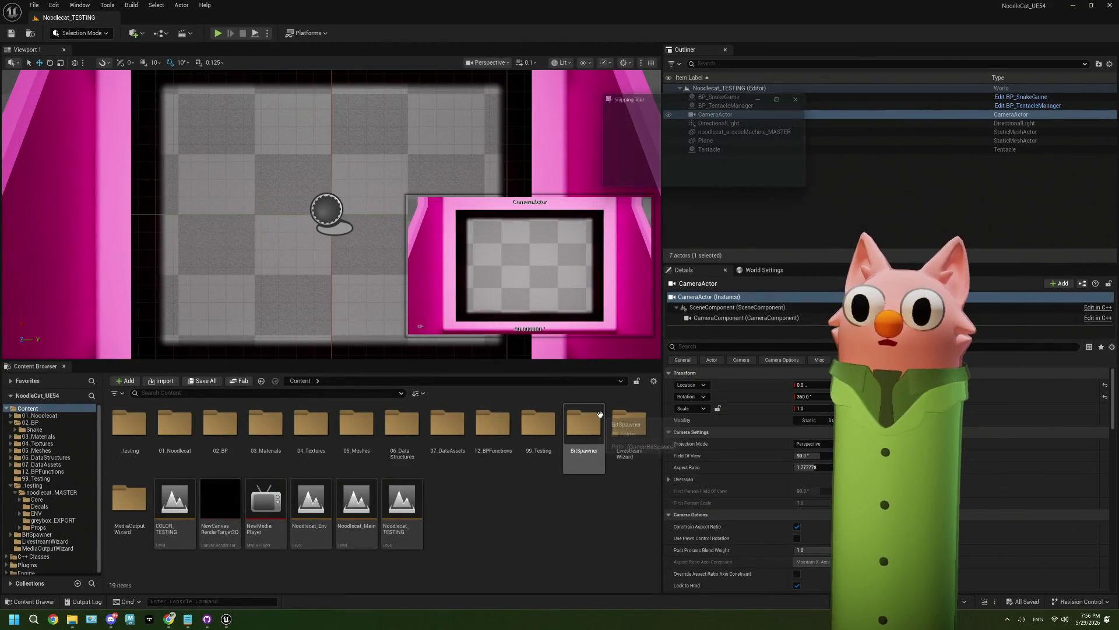
click(491, 28)
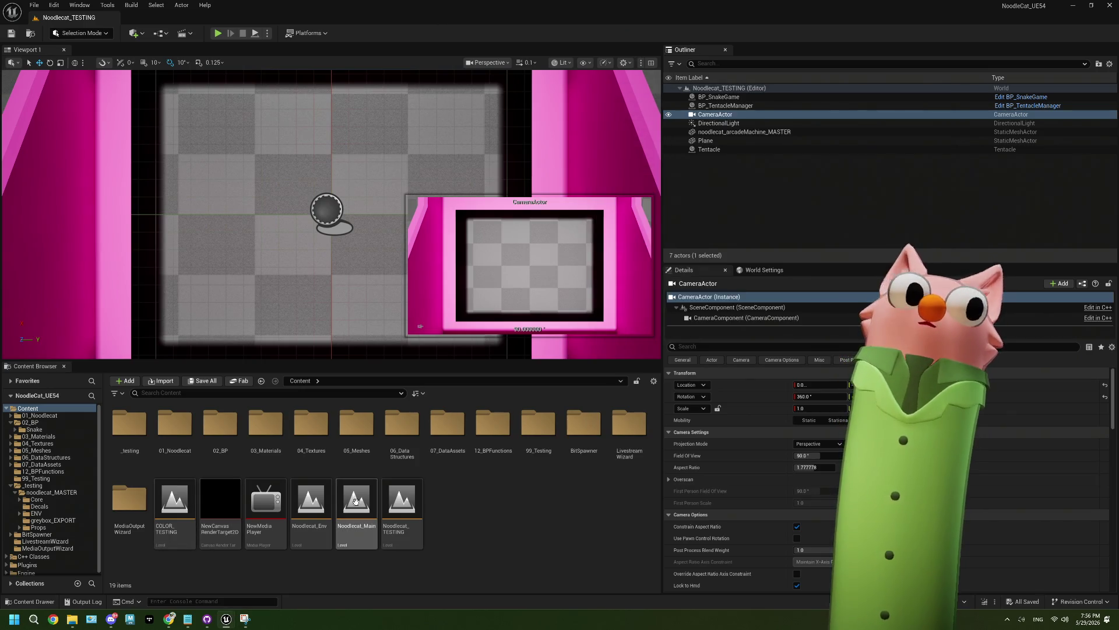
click(316, 502)
Reopen Noodlecat_Env, open BP_Snake from Content/02_BP/Snake, and switch to BP_SnakeGame
double_click(315, 501)
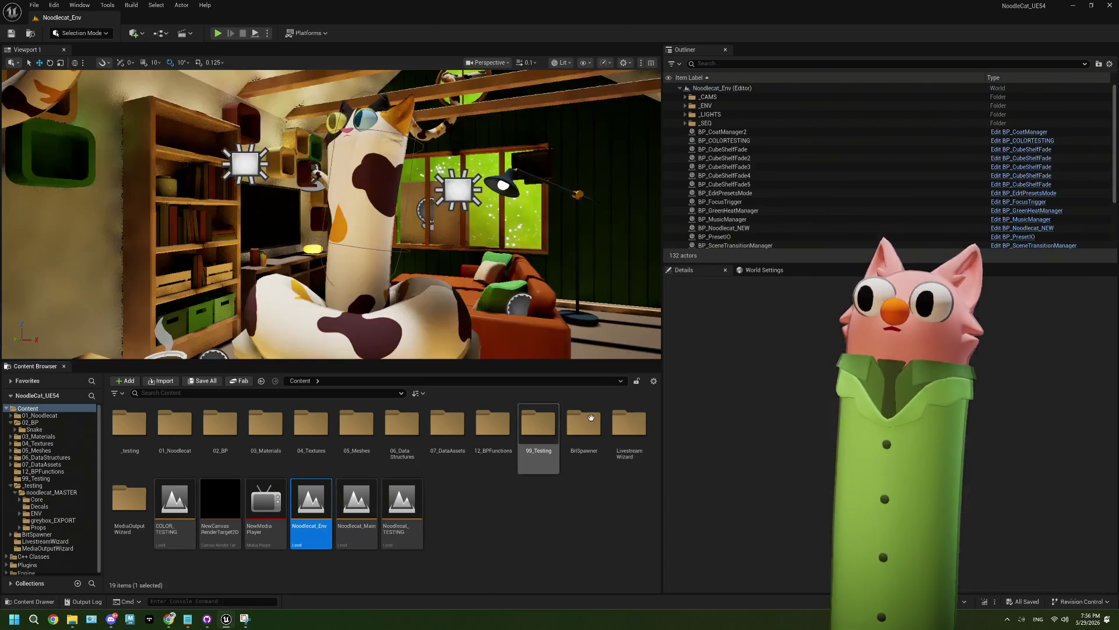
mouse_move(368, 184)
mouse_down()
mouse_move(368, 280)
mouse_move(367, 173)
mouse_up()
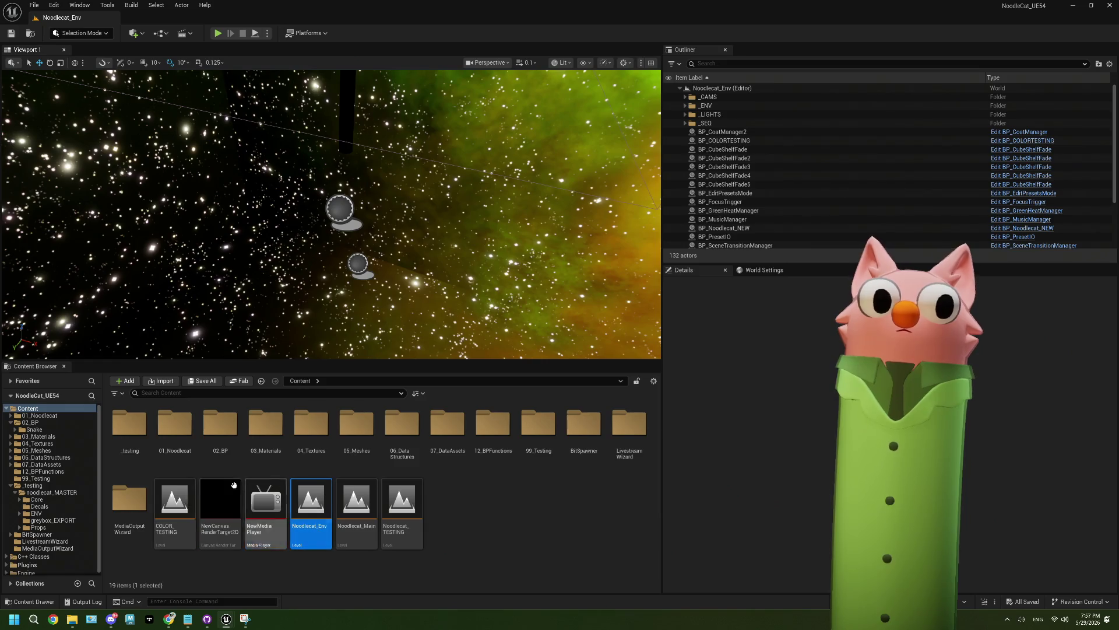
click(40, 422)
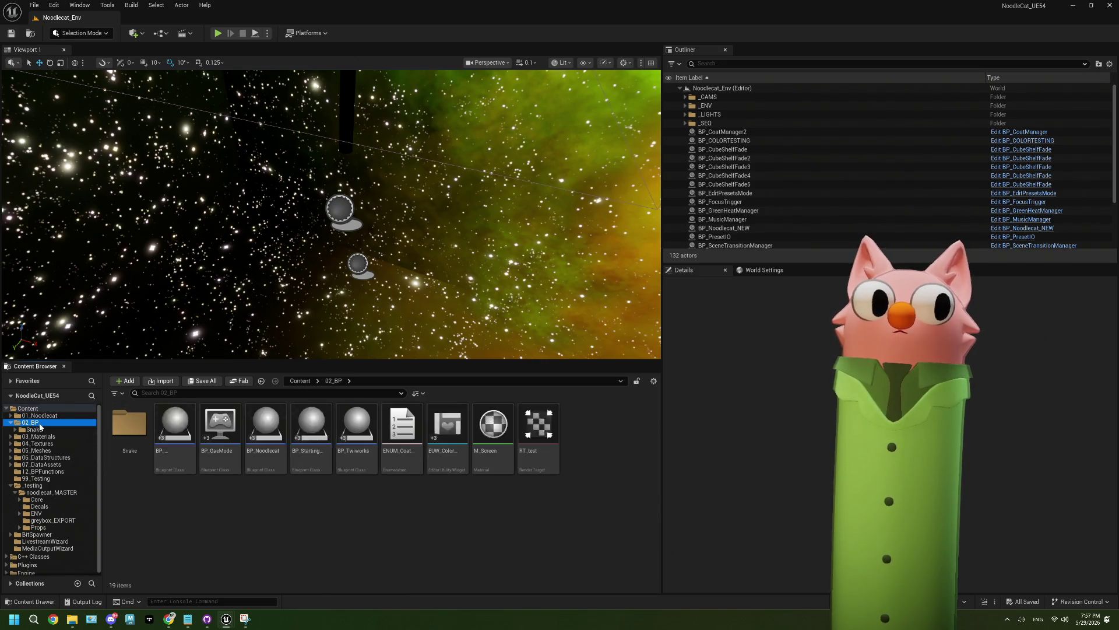
double_click(130, 424)
double_click(298, 431)
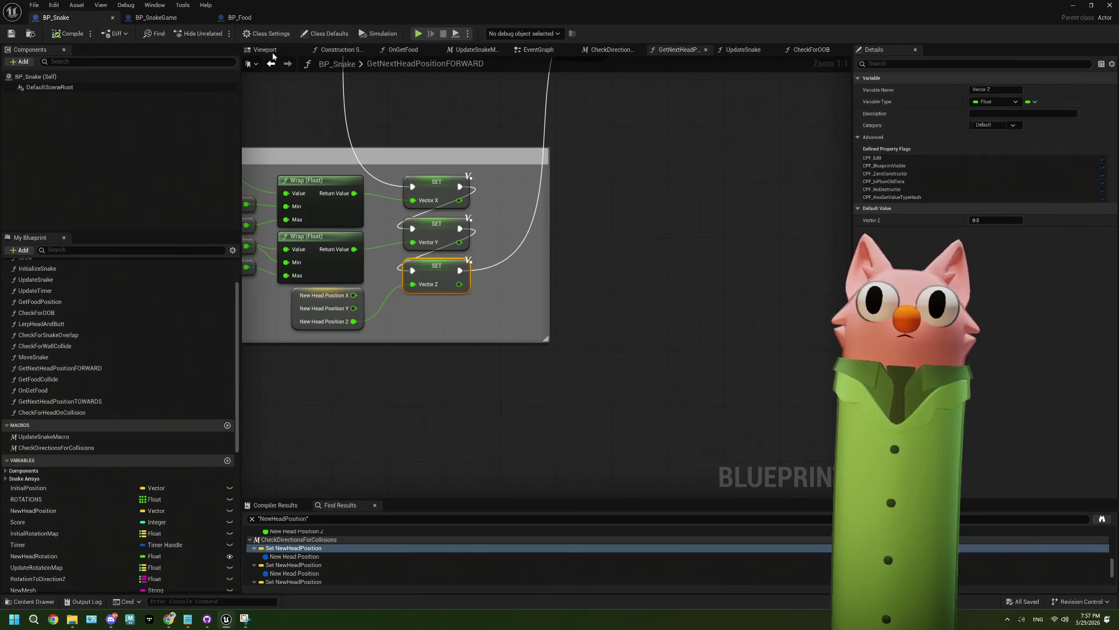
click(155, 18)
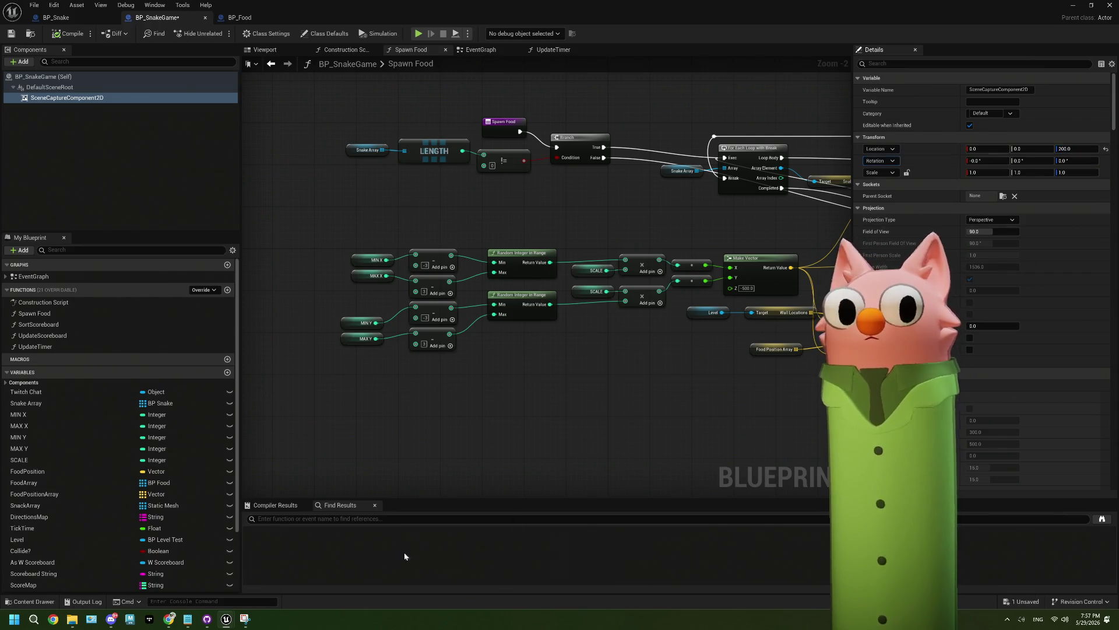
click(253, 621)
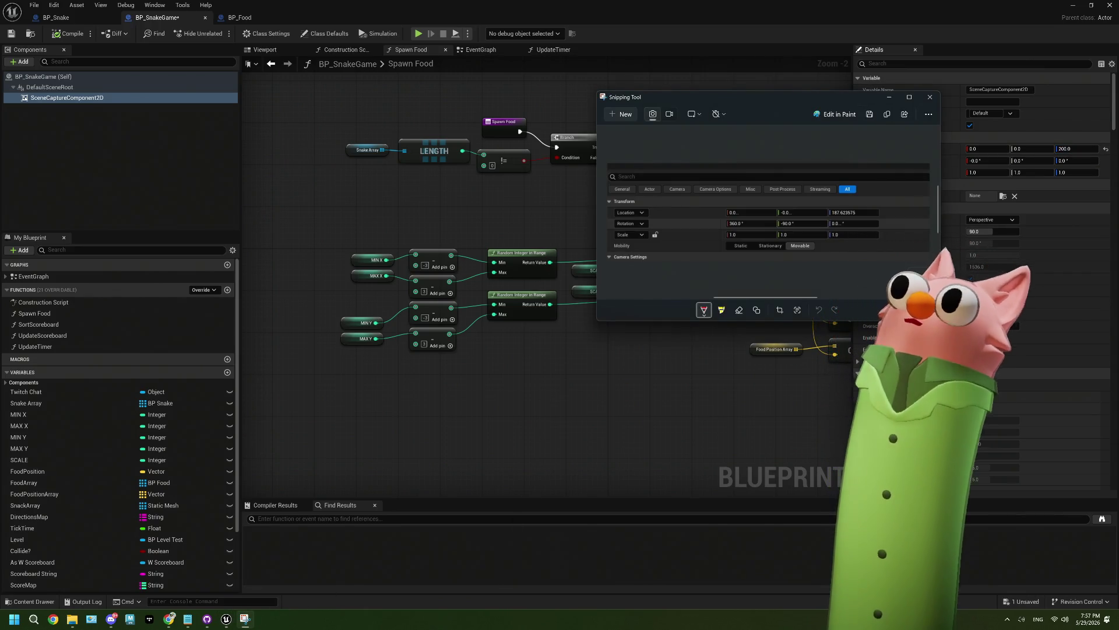
drag(744, 97, 577, 91)
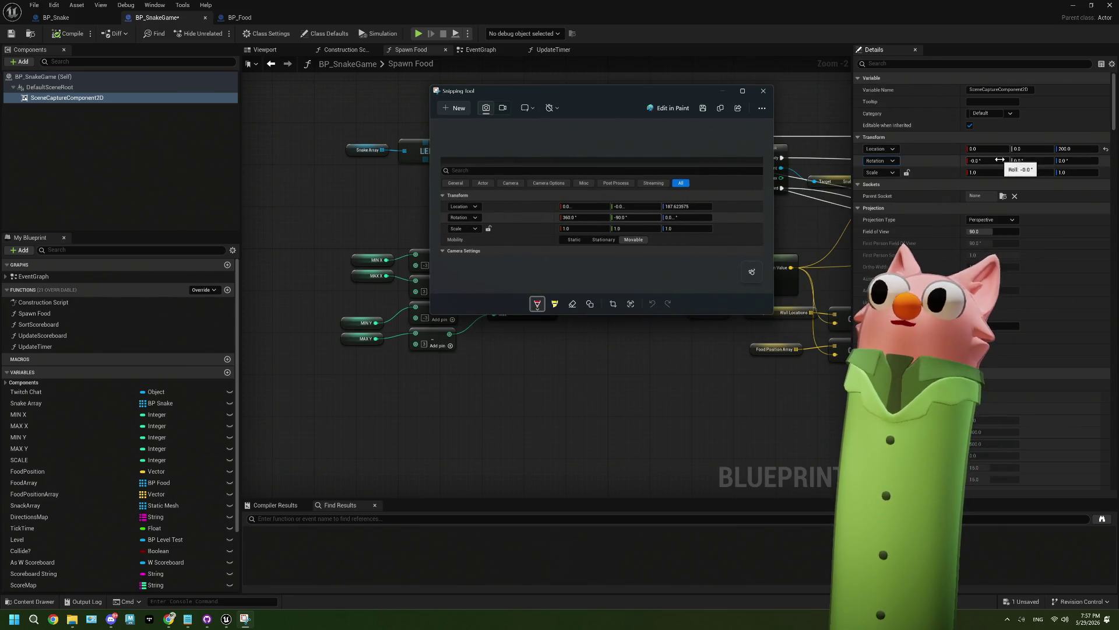
click(1000, 159)
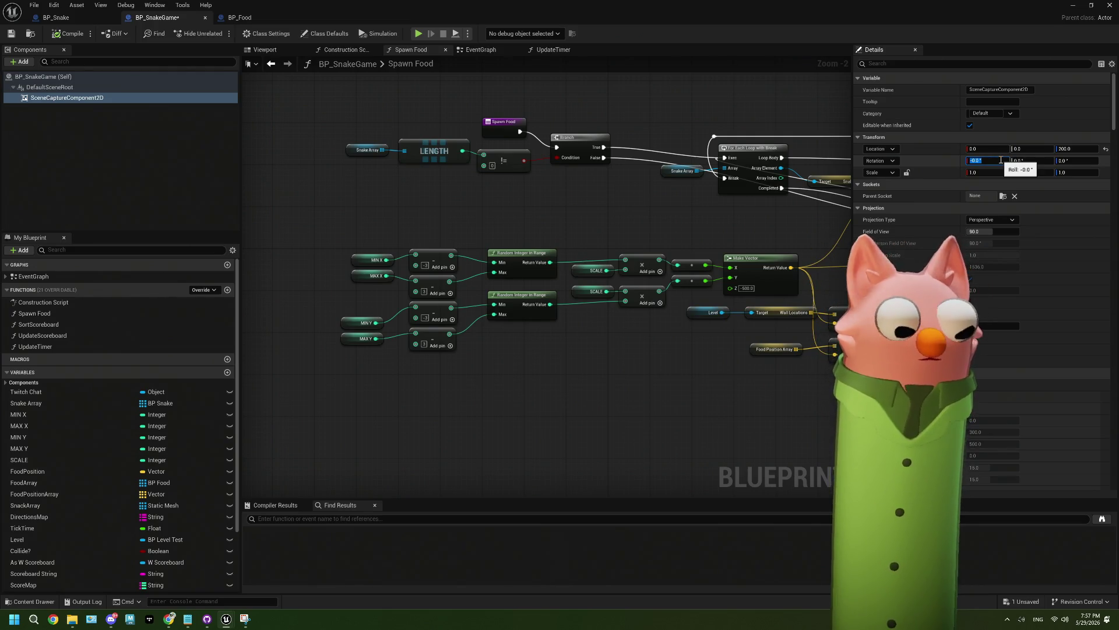
key(Return)
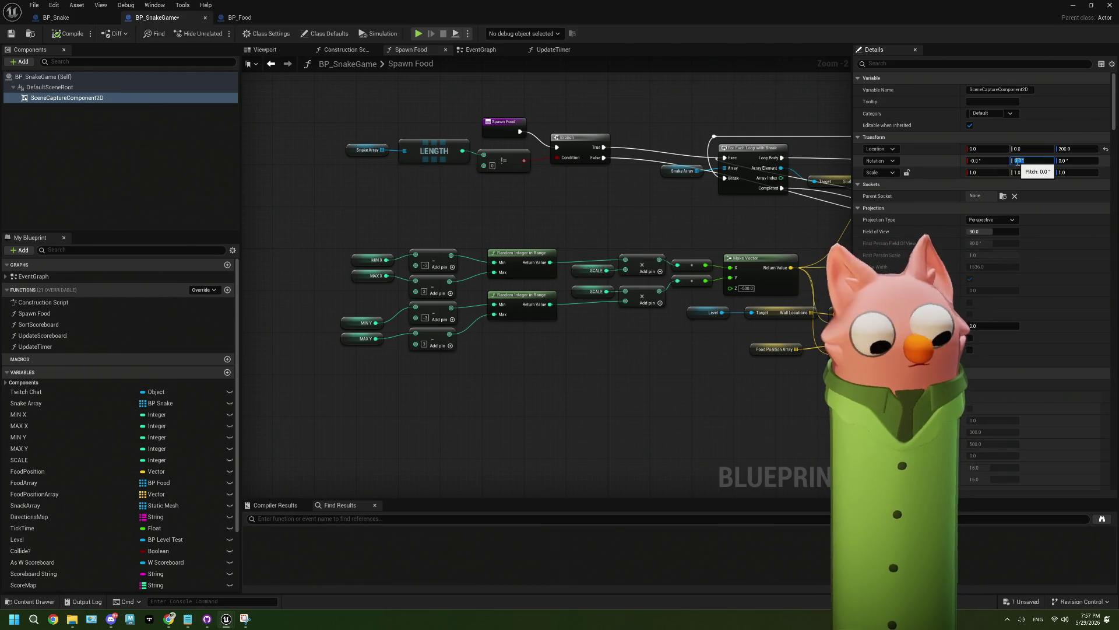
key(Tab)
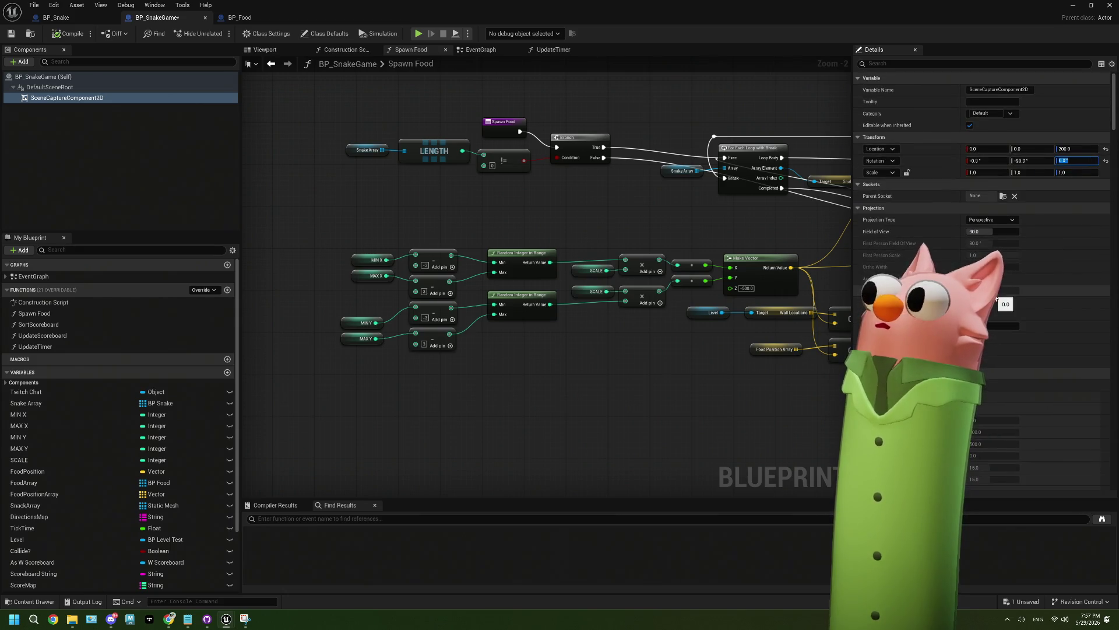
key(ctrl+s)
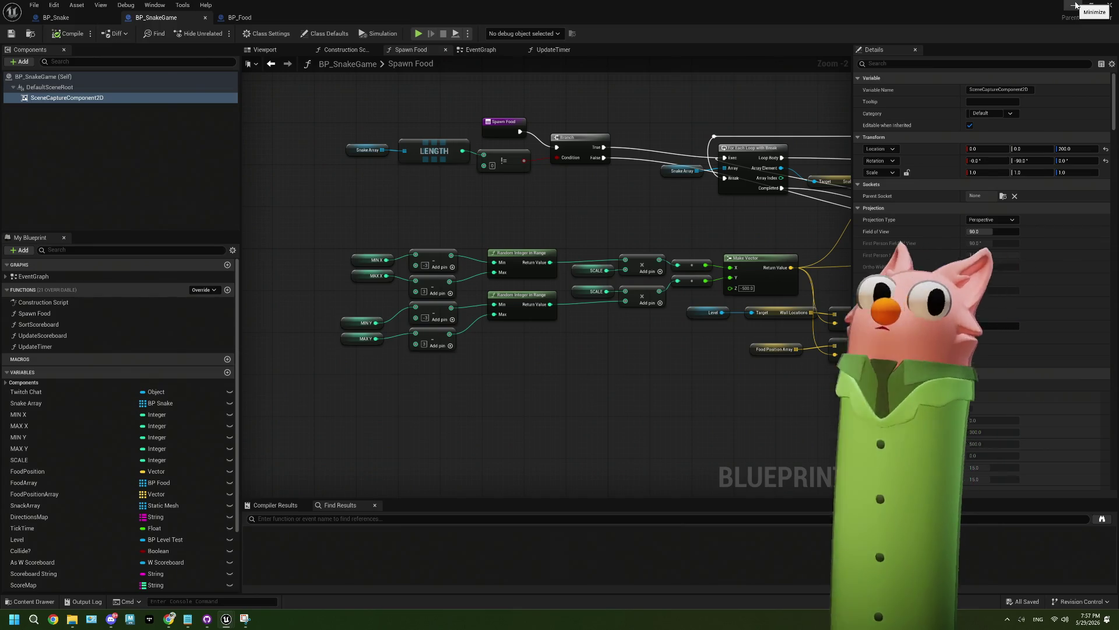
scroll(1082, 321, down, 10)
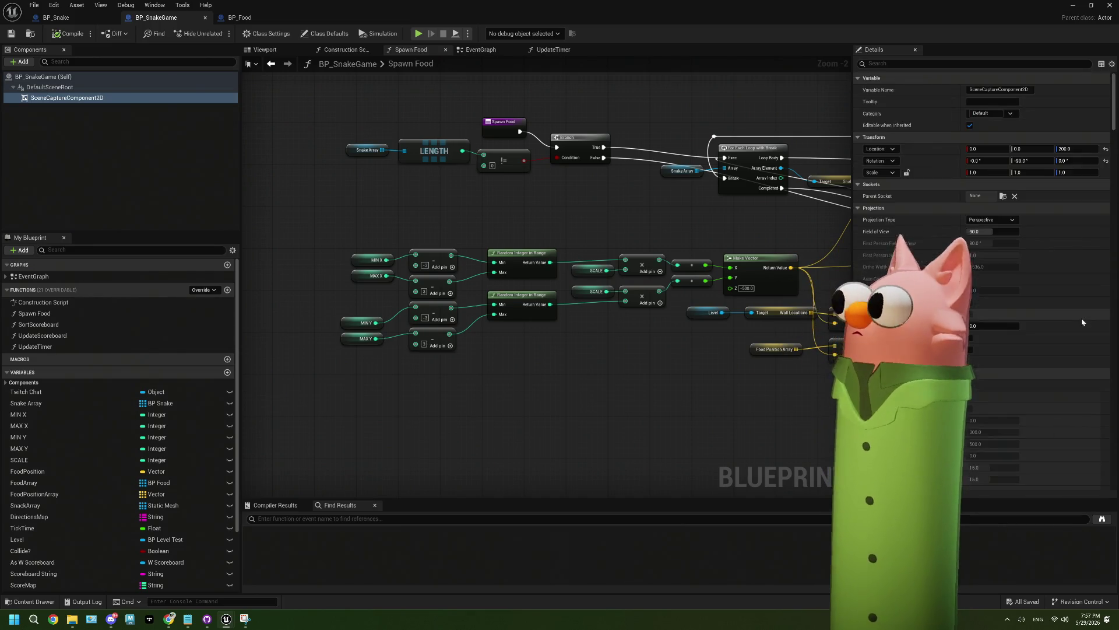
scroll(1082, 321, up, 15)
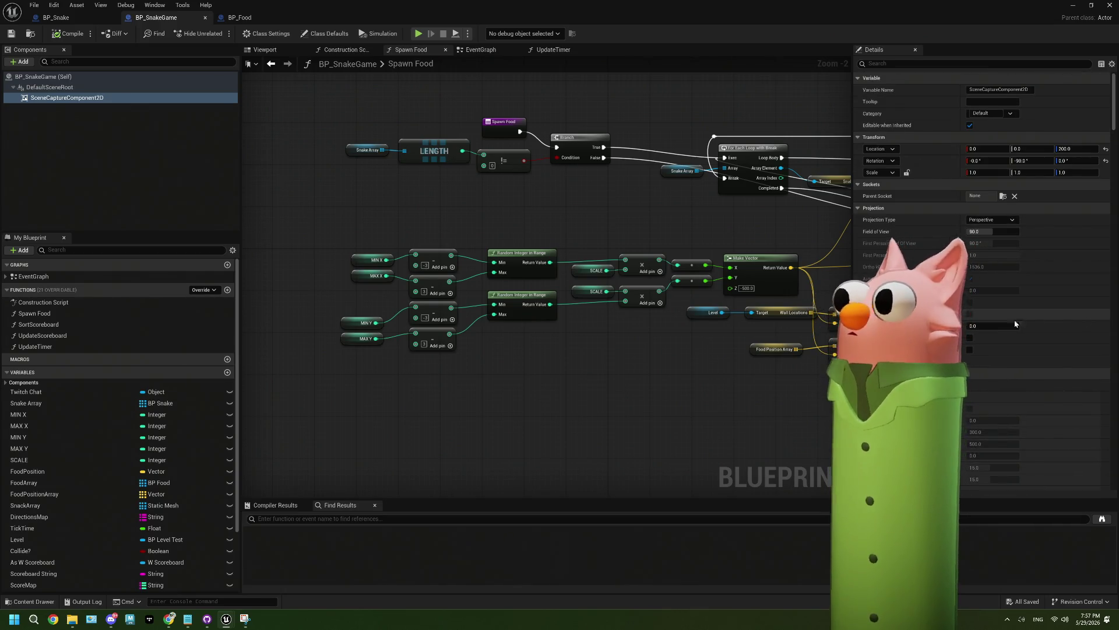
scroll(1015, 323, down, 1)
Set the scene capture's Texture Target to a newly created Render Target asset
click(991, 371)
scroll(1012, 314, down, 5)
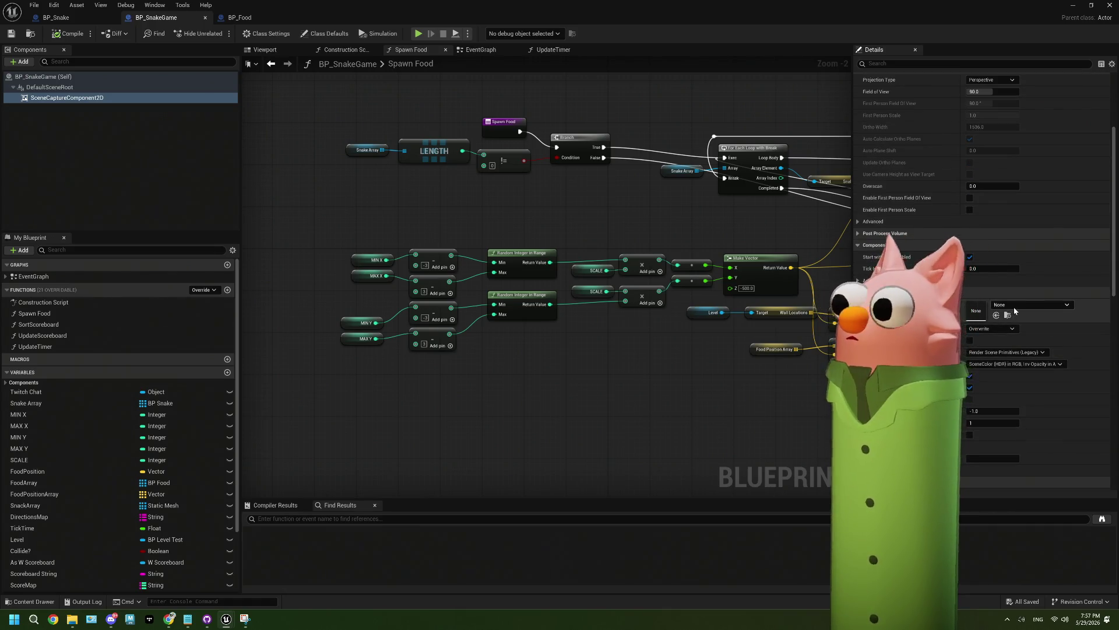
click(1015, 305)
scroll(1058, 438, down, 1)
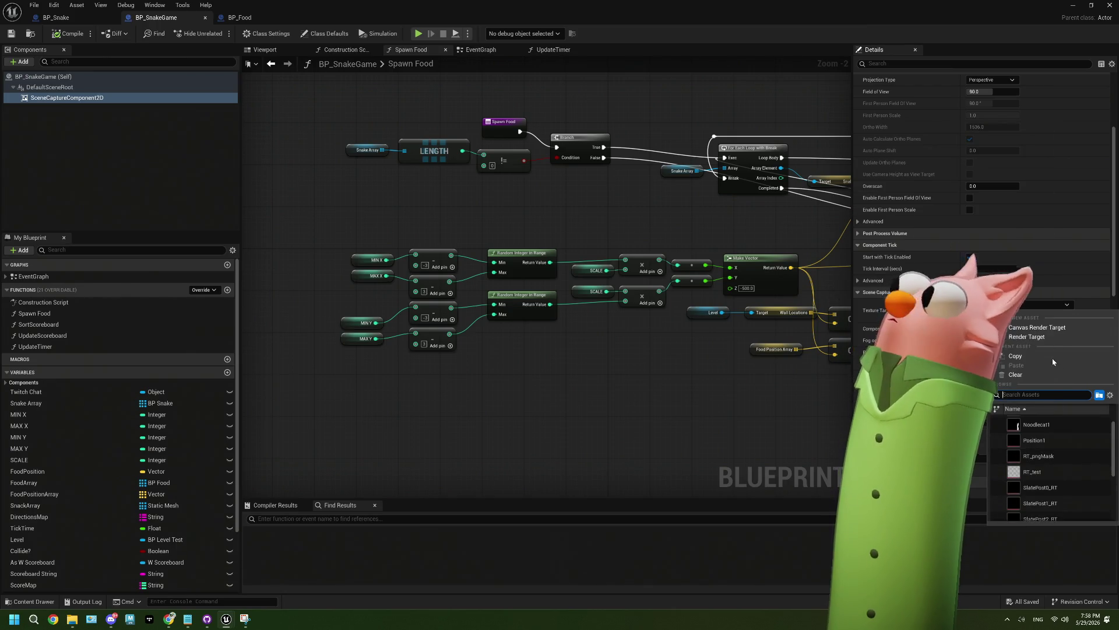
click(1049, 327)
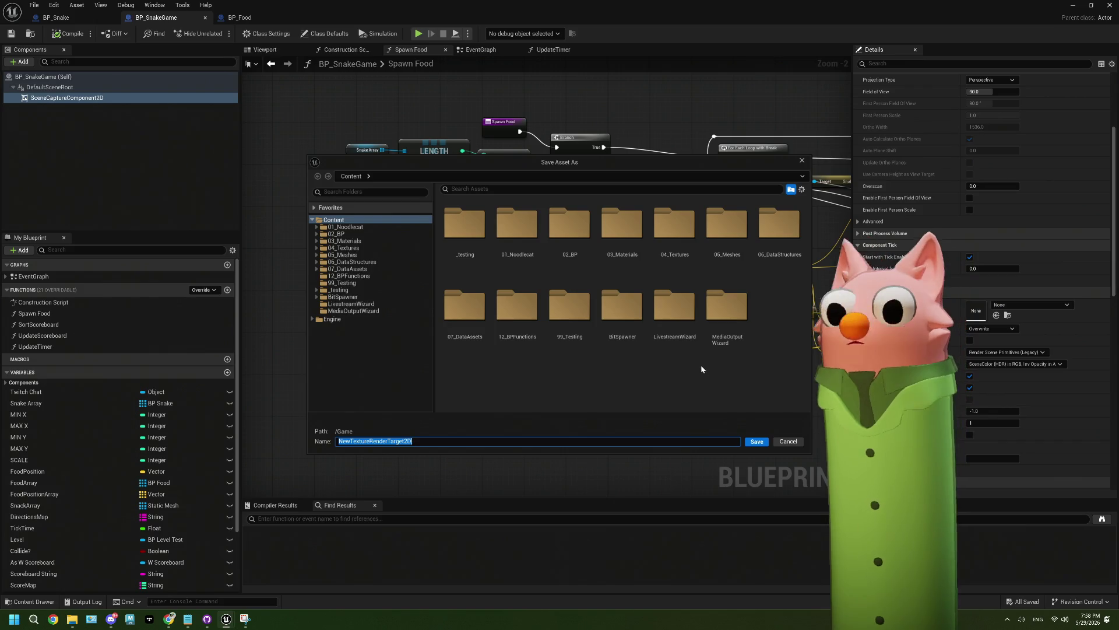
Save the render target as RT_SnakeGameView in _testing/noodlecat_MASTER/ENV/Materials
double_click(471, 241)
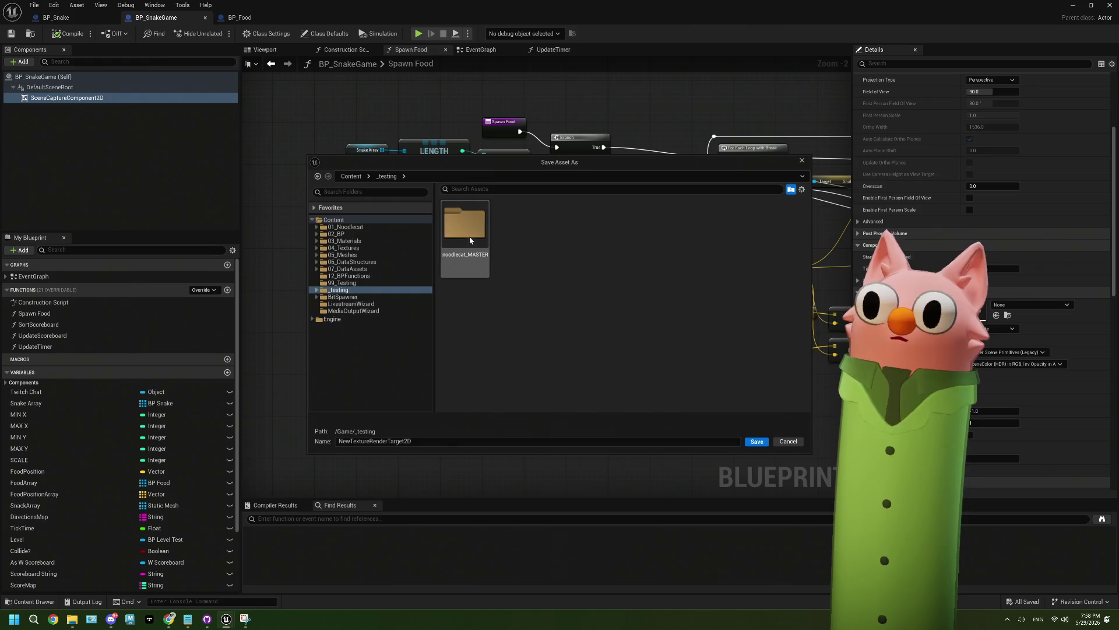
double_click(467, 239)
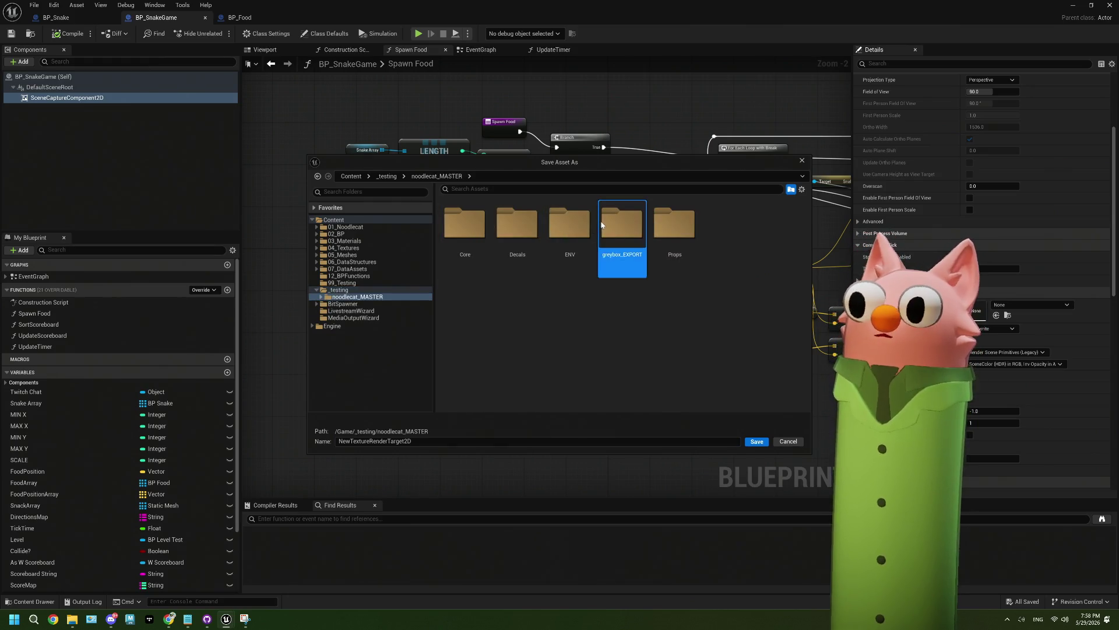
double_click(570, 227)
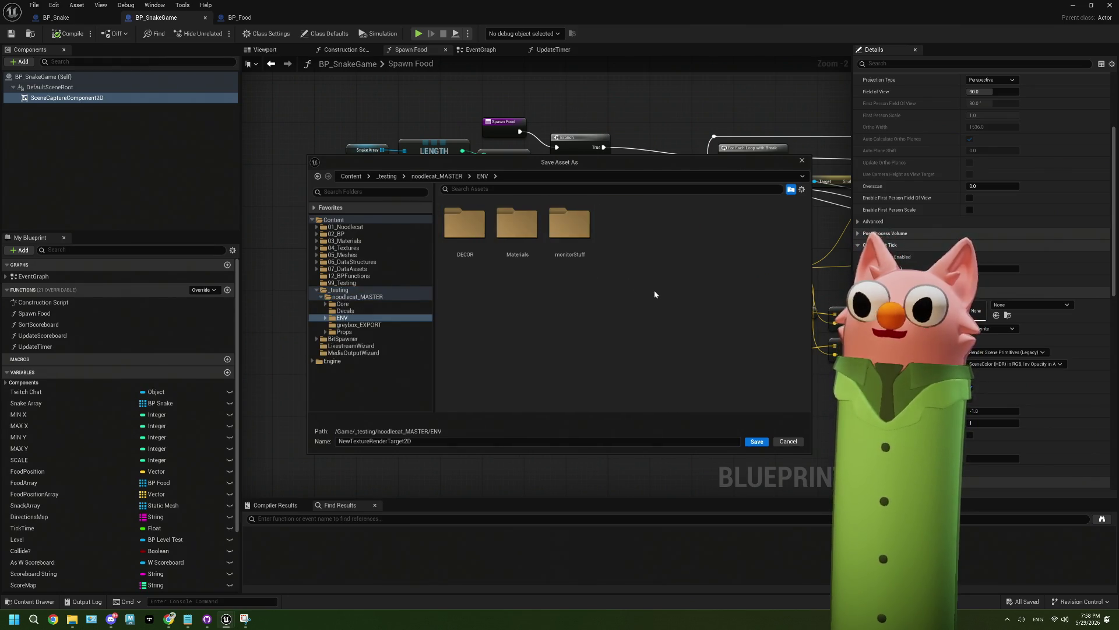
double_click(517, 225)
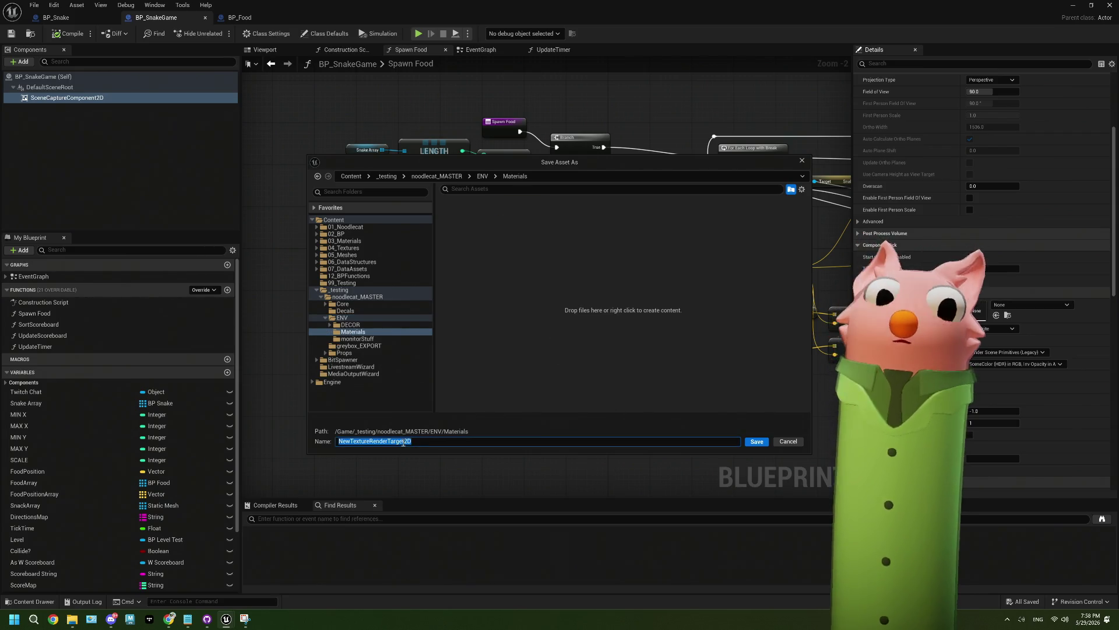
text(RT_)
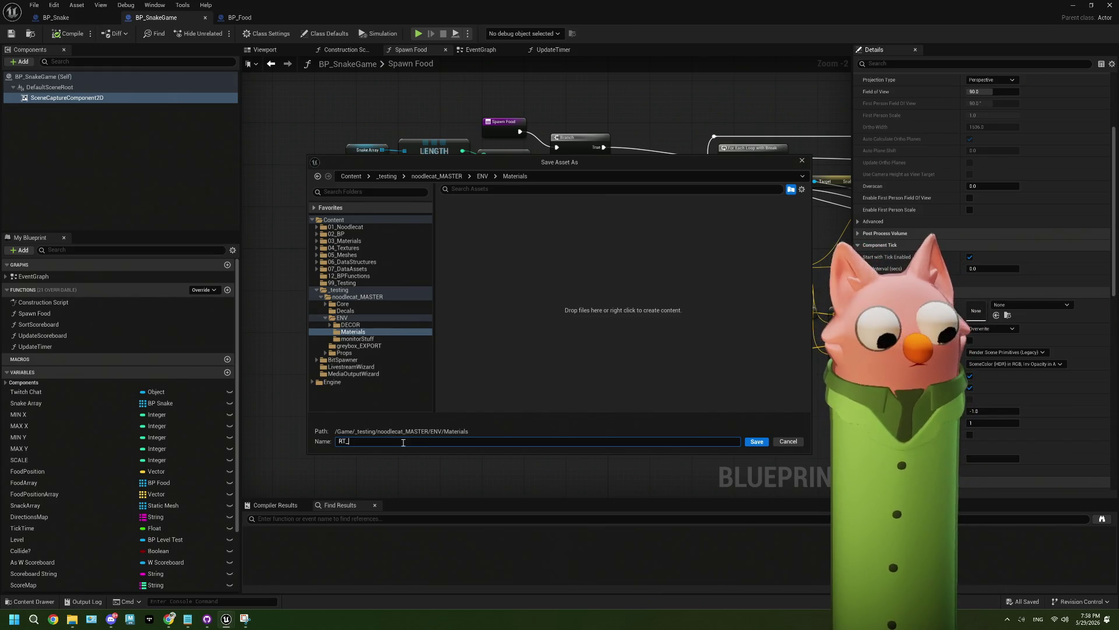
text(SnakeGame)
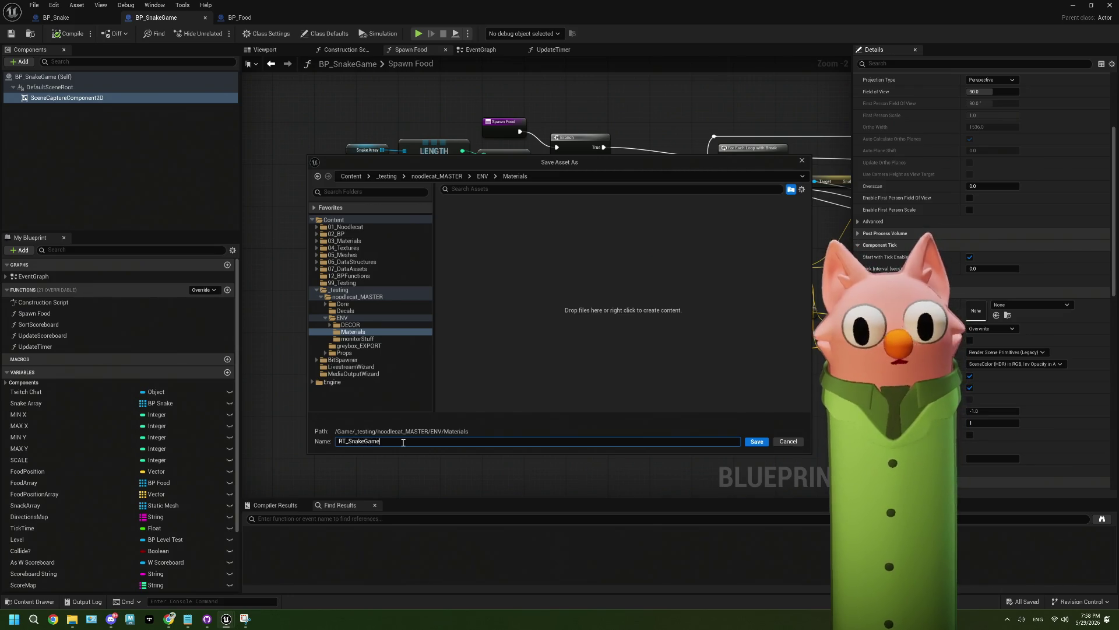
text(View)
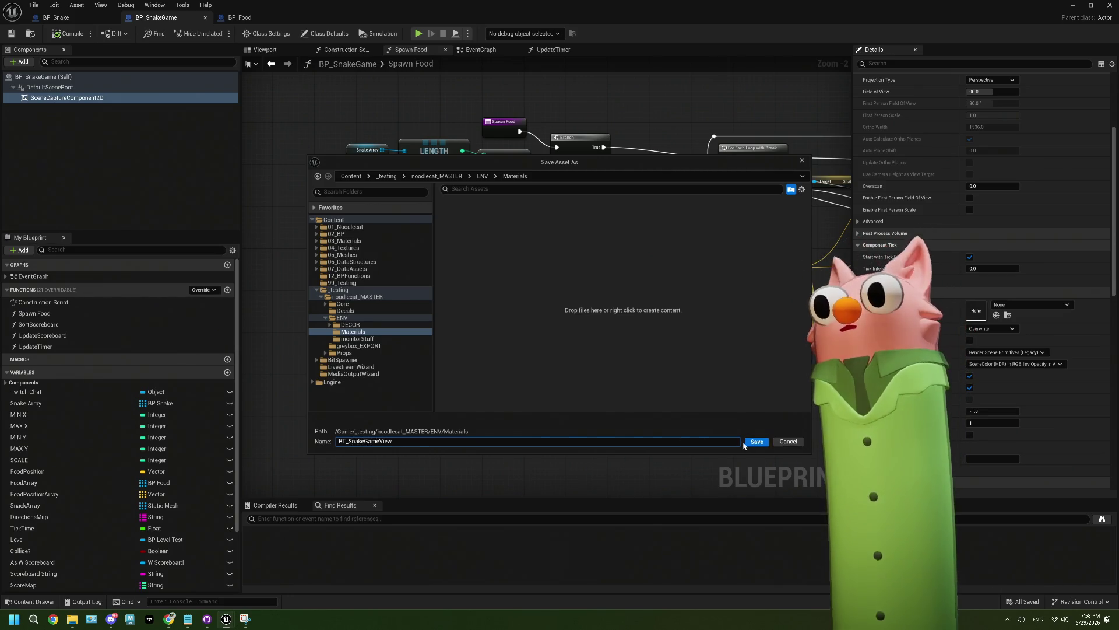
click(756, 441)
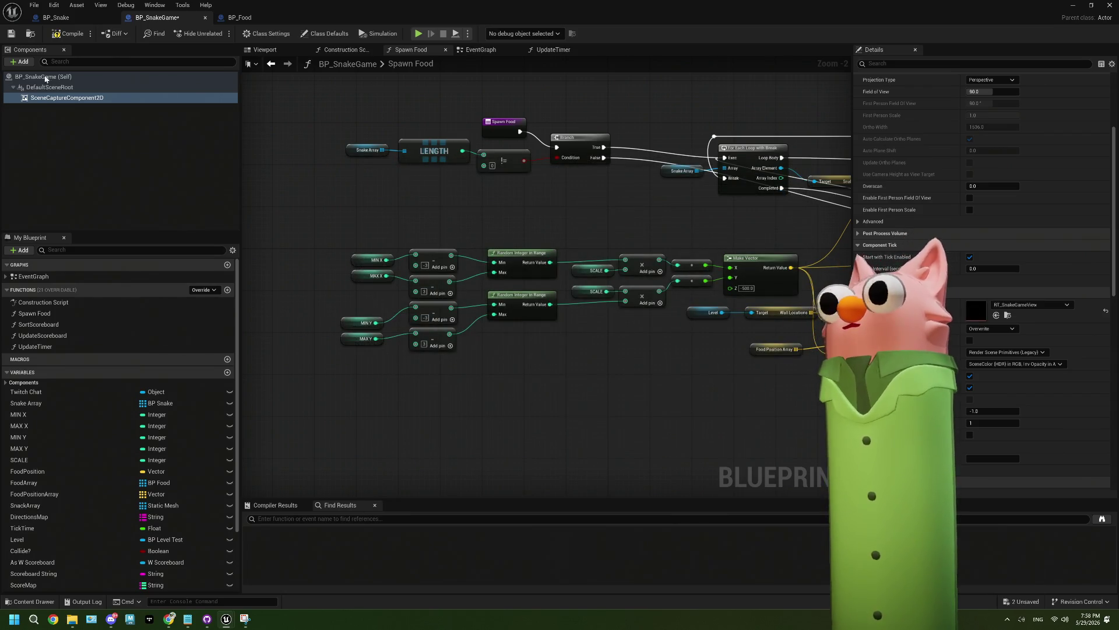
Compile the snake game blueprint and set Capture Source to Final Color (with tone curve) in Linear sRGB
click(56, 37)
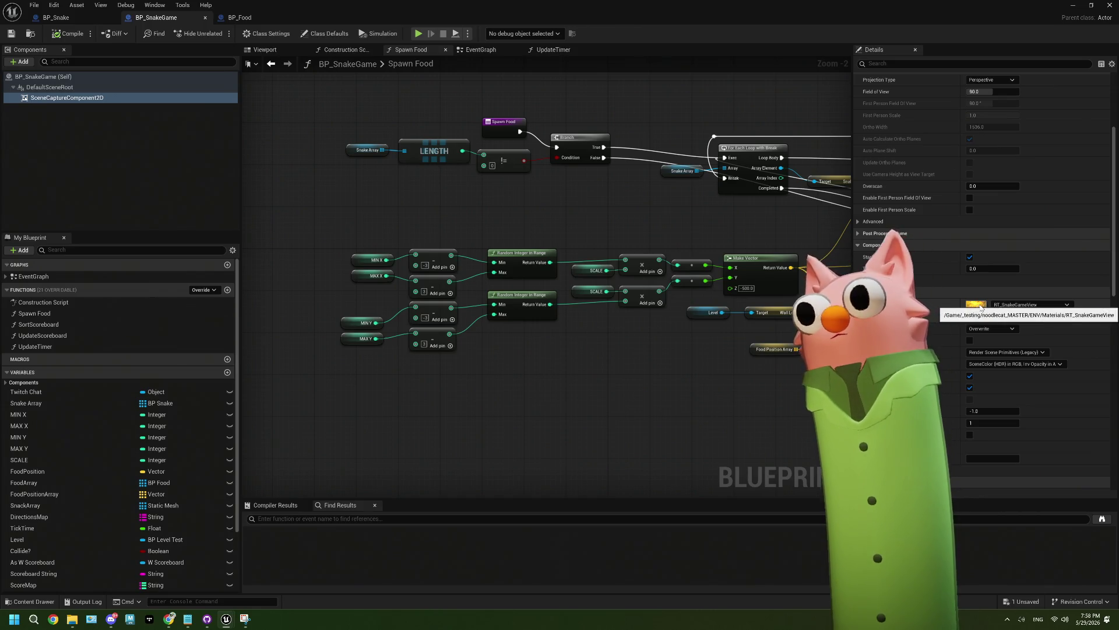
scroll(991, 278, up, 3)
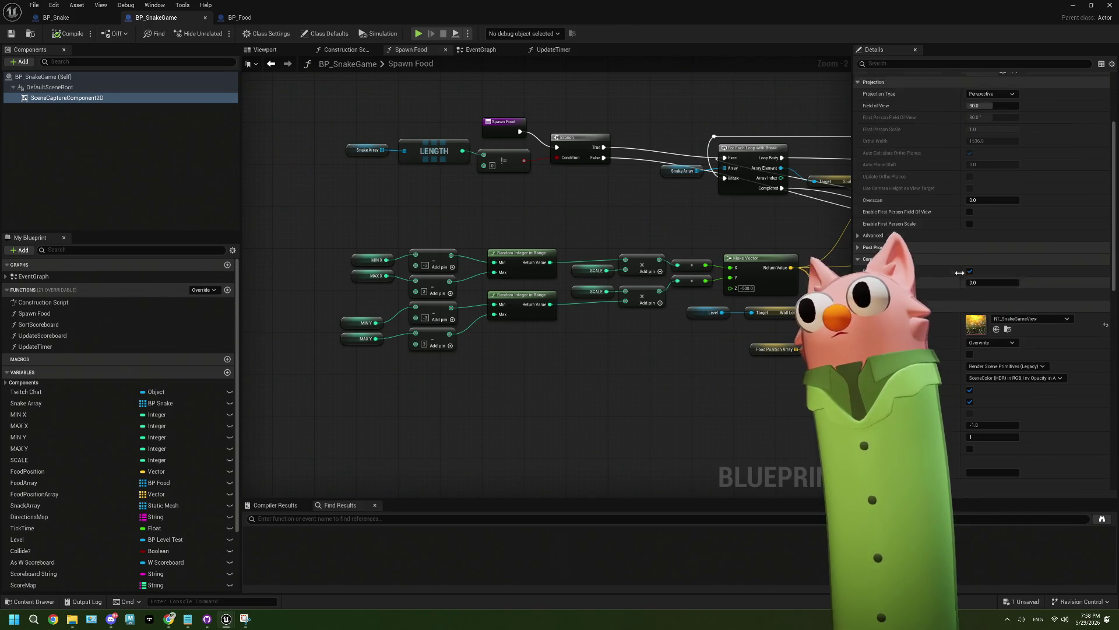
scroll(955, 272, down, 1)
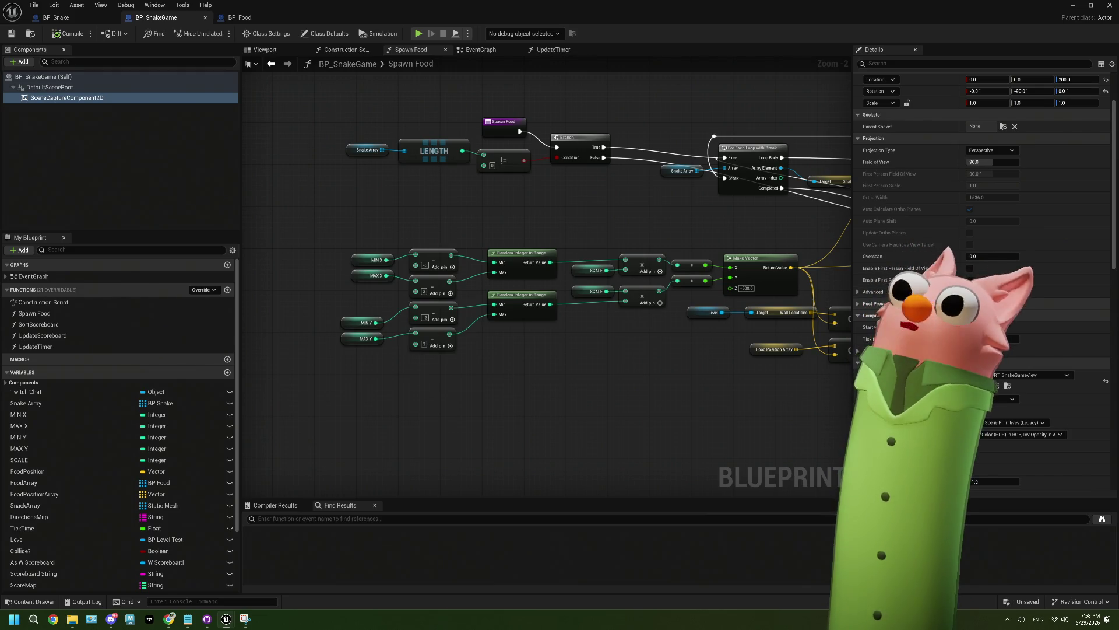
click(859, 303)
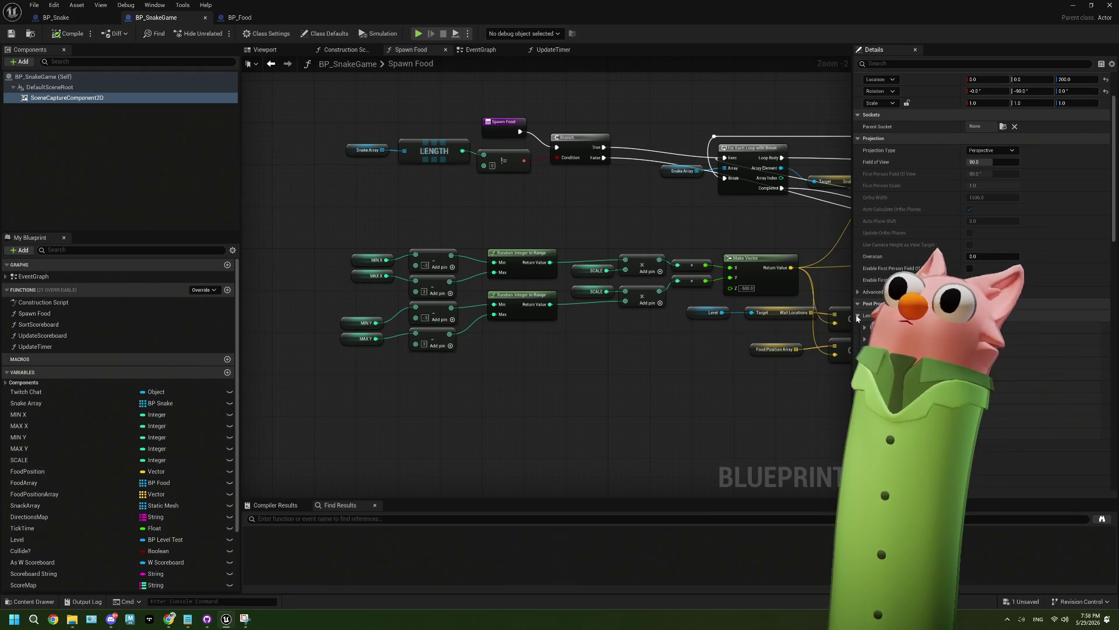
click(864, 327)
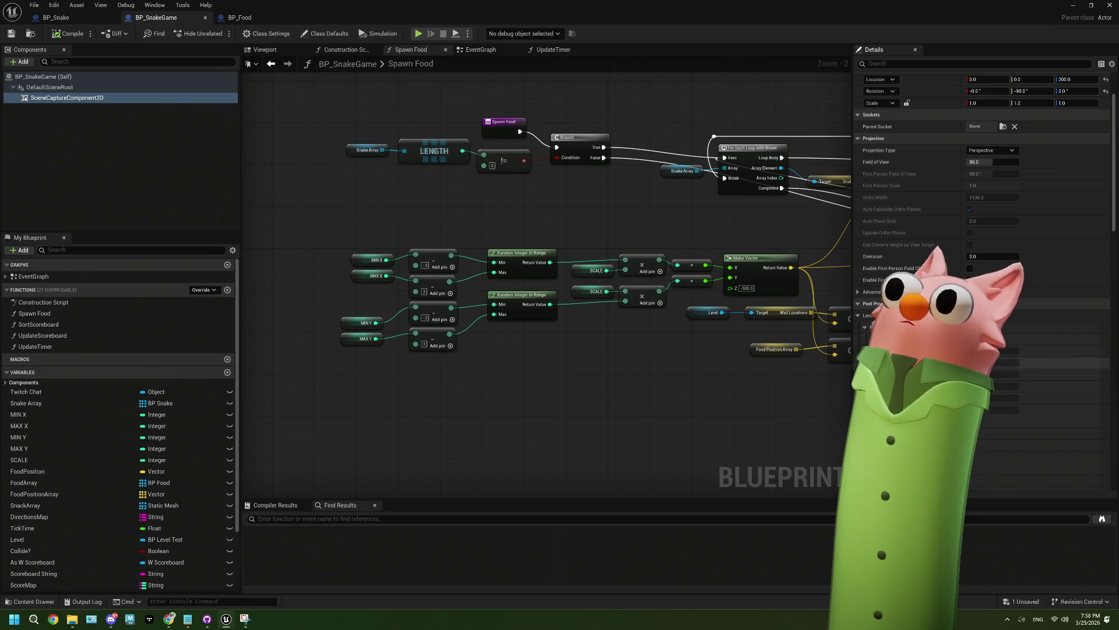
click(865, 327)
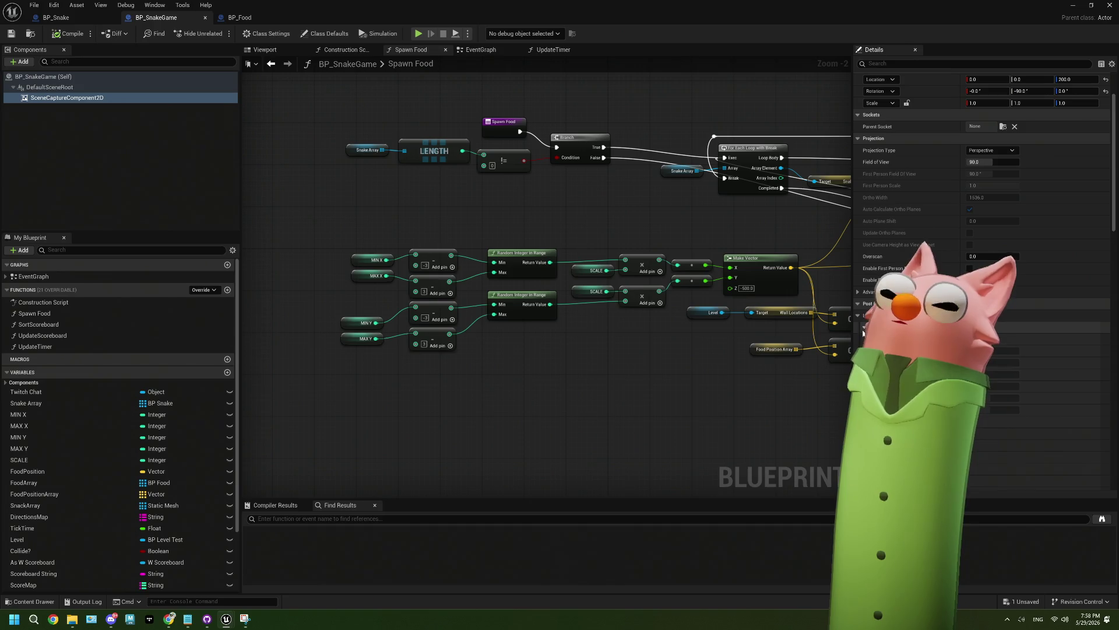
scroll(864, 332, down, 10)
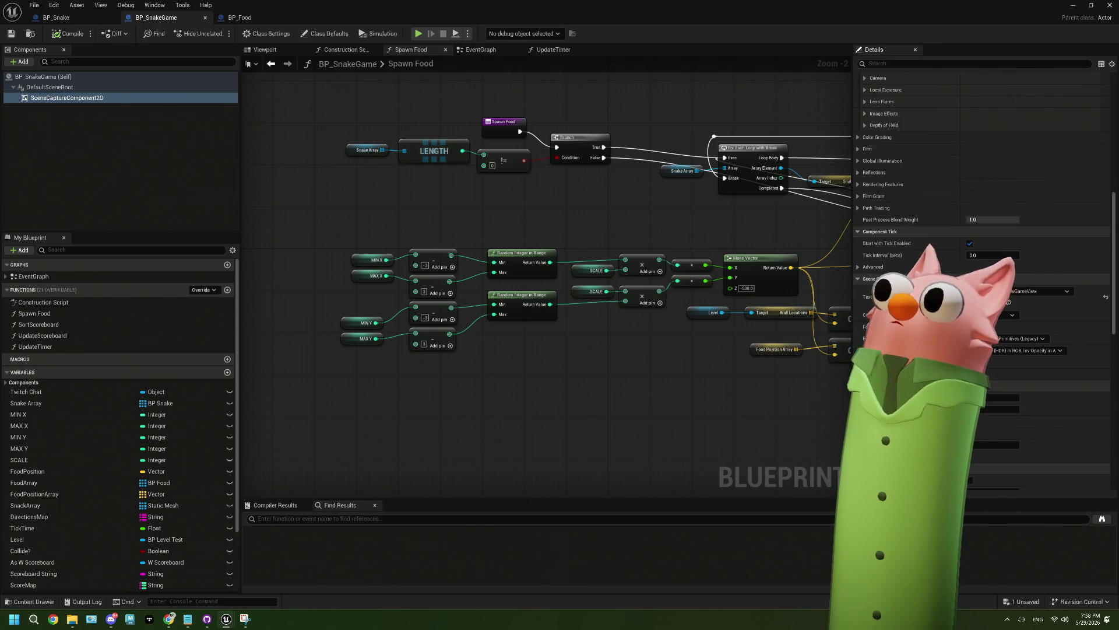
click(1042, 351)
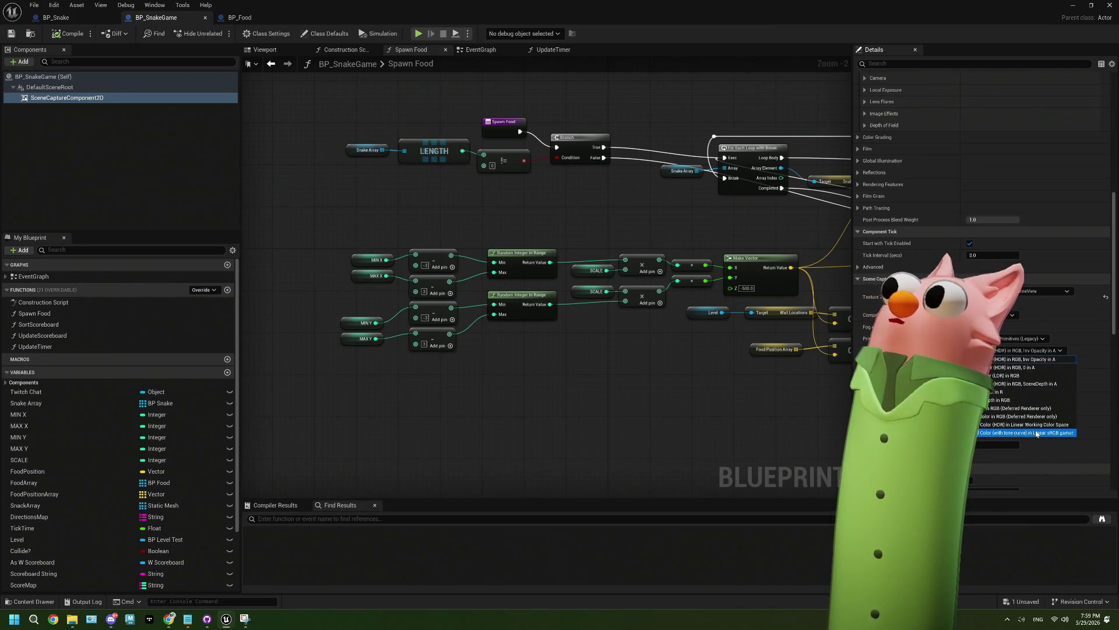
click(1037, 433)
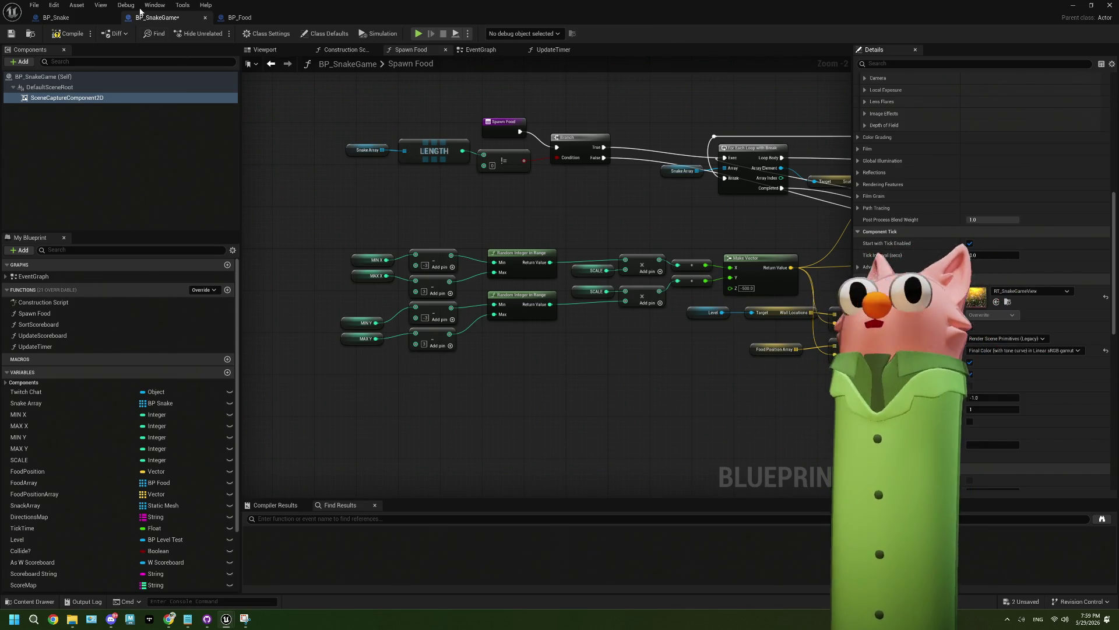
Recompile the blueprint with the new capture source and clear the property search text
click(70, 34)
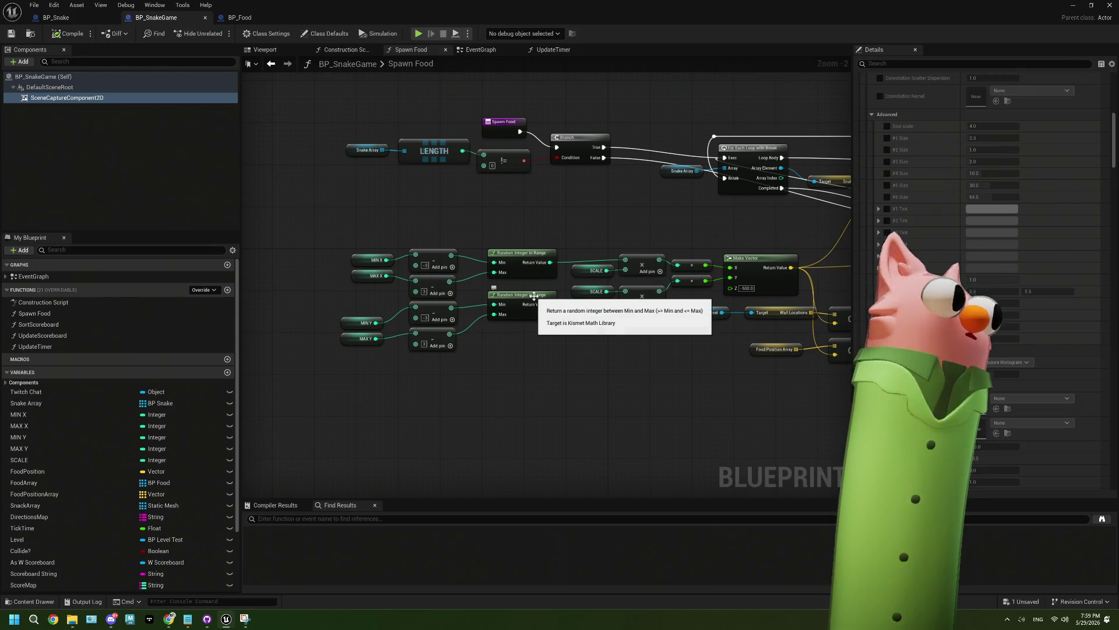
scroll(923, 245, down, 3)
scroll(923, 245, down, 5)
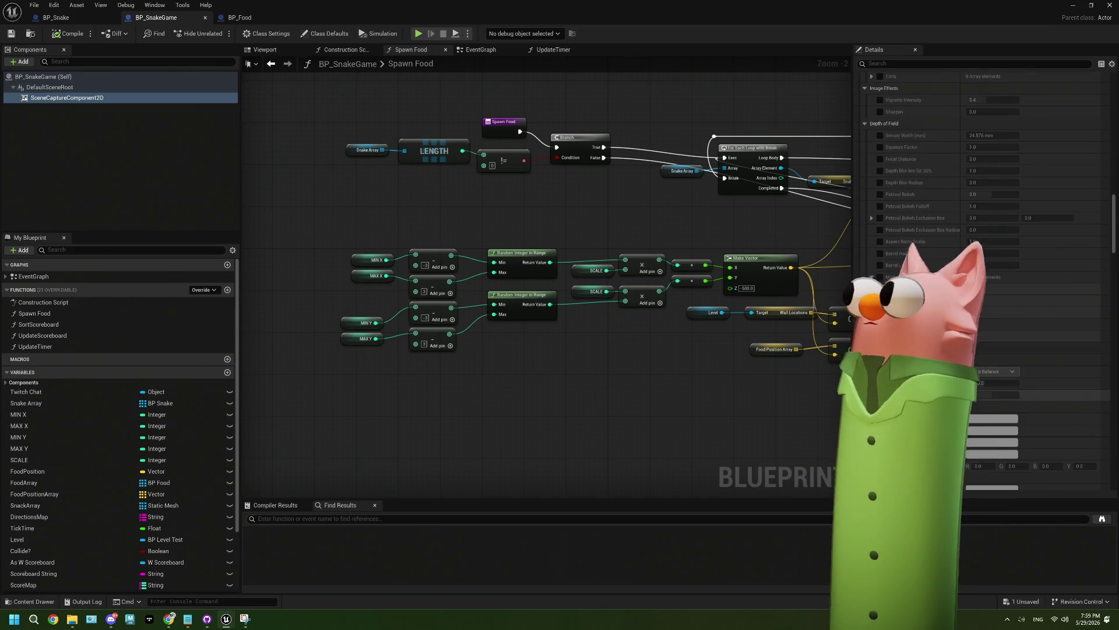
scroll(923, 245, up, 5)
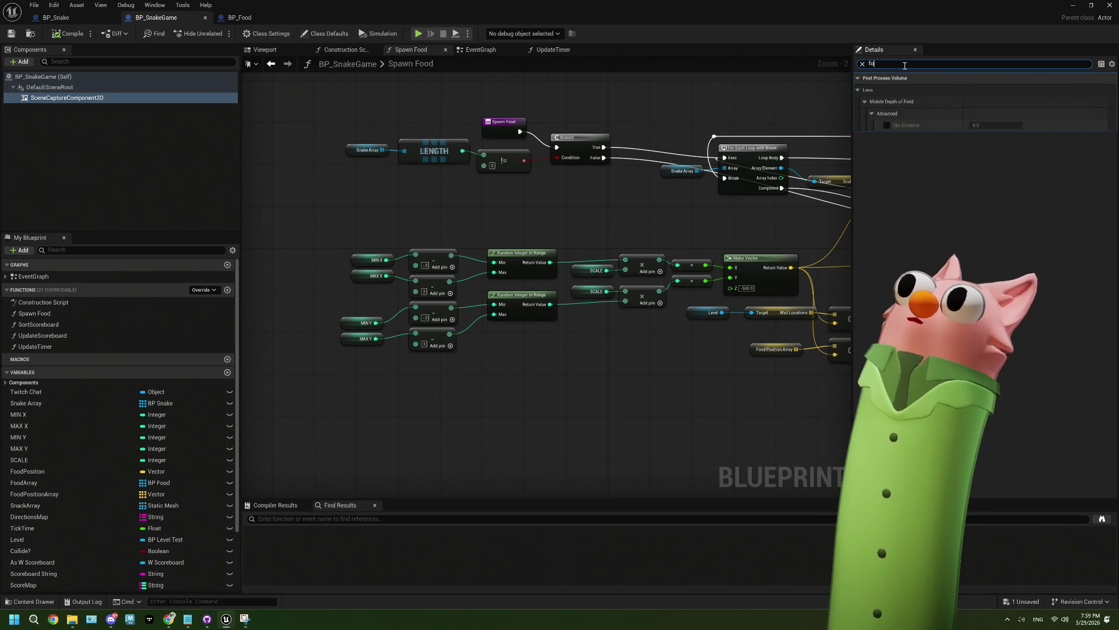
key(BackSpace)
key(BackSpace)
key(BackSpace)
text(d)
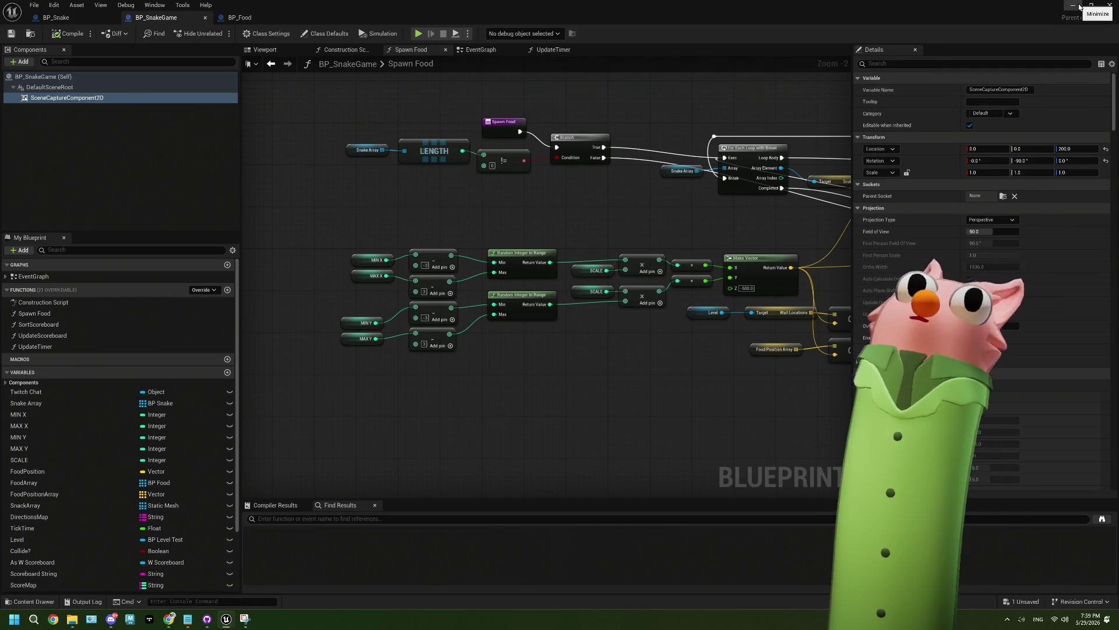
Open the MI_TV material instance from the ENV/Materials folder in the Content Browser
click(1080, 7)
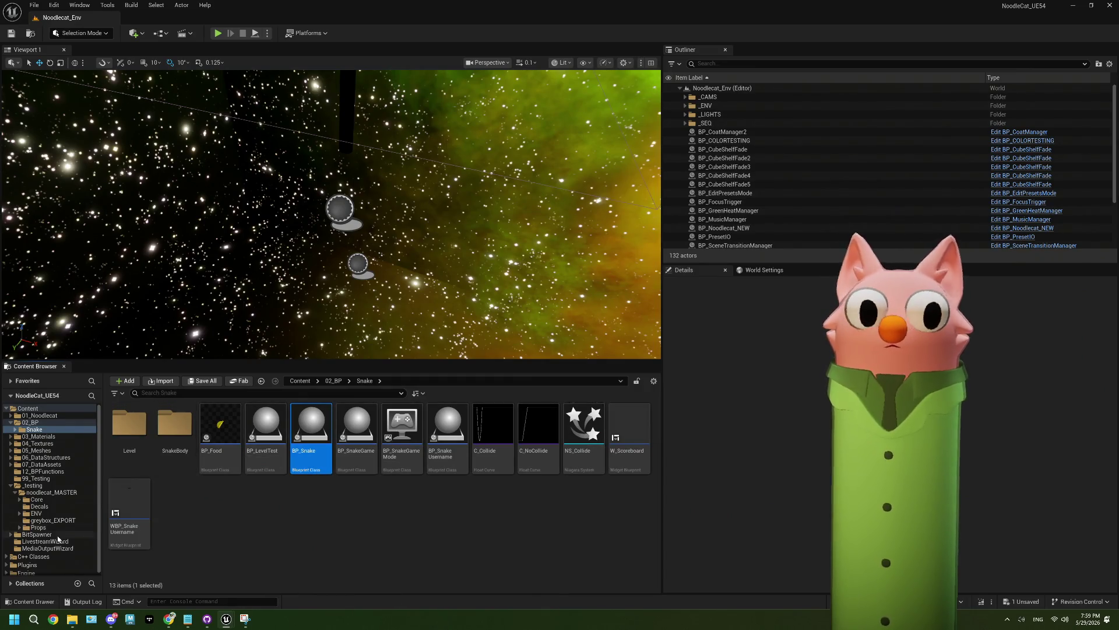
click(36, 512)
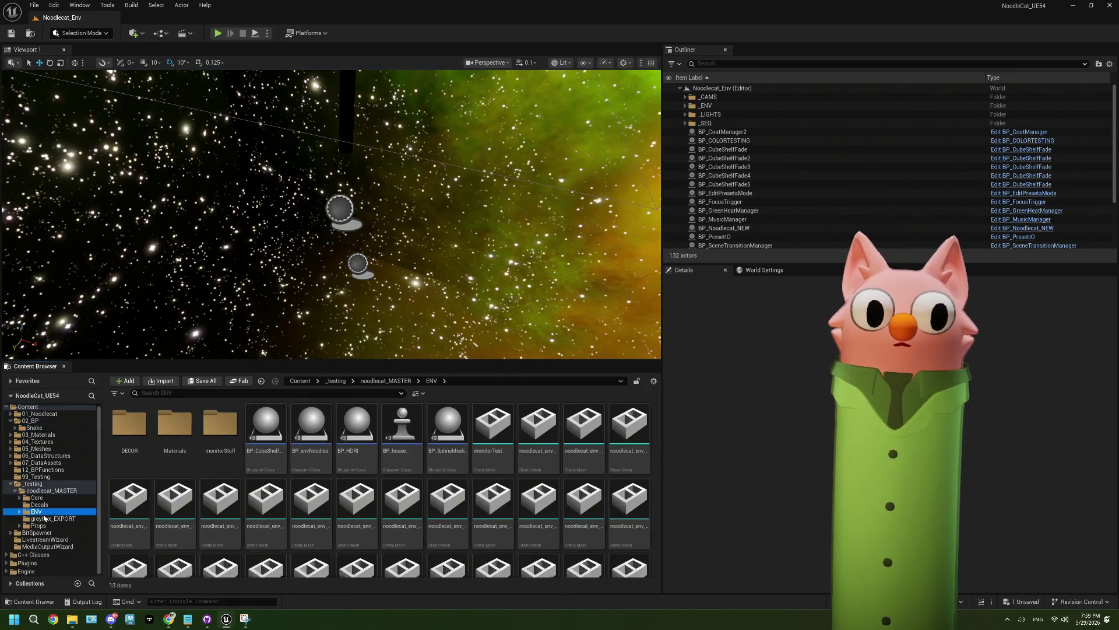
double_click(173, 446)
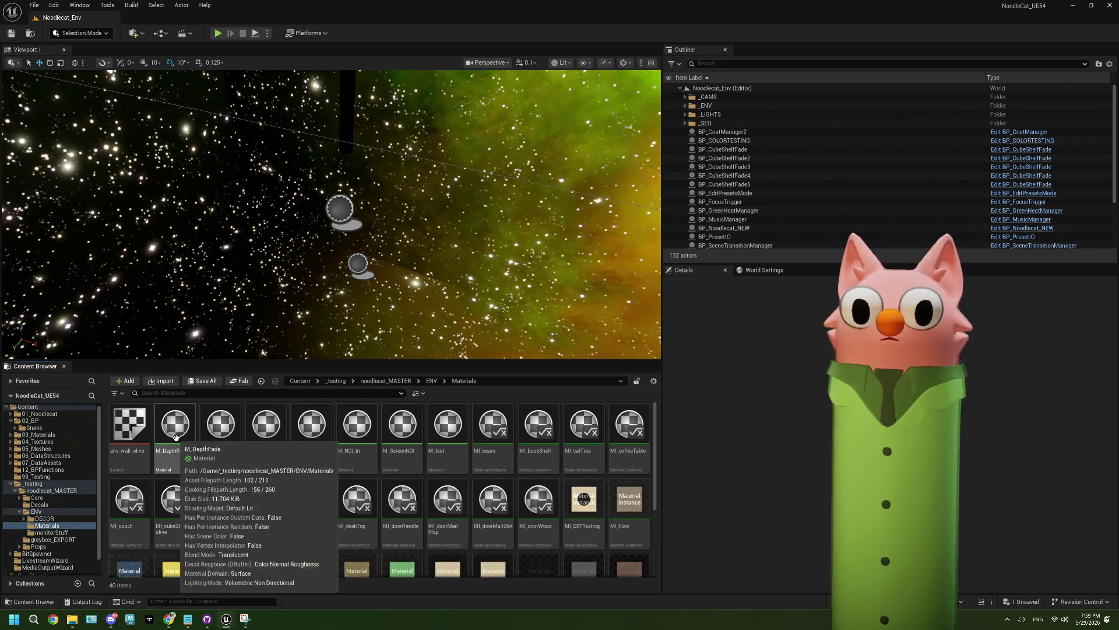
scroll(472, 484, down, 3)
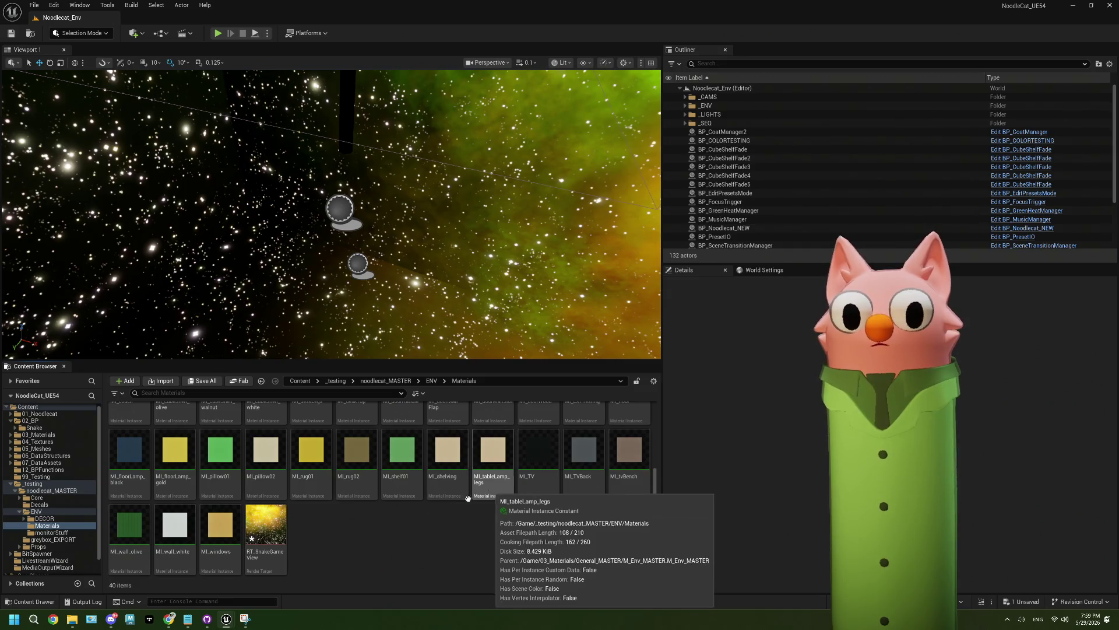
scroll(378, 549, up, 1)
scroll(378, 548, up, 2)
scroll(378, 548, down, 3)
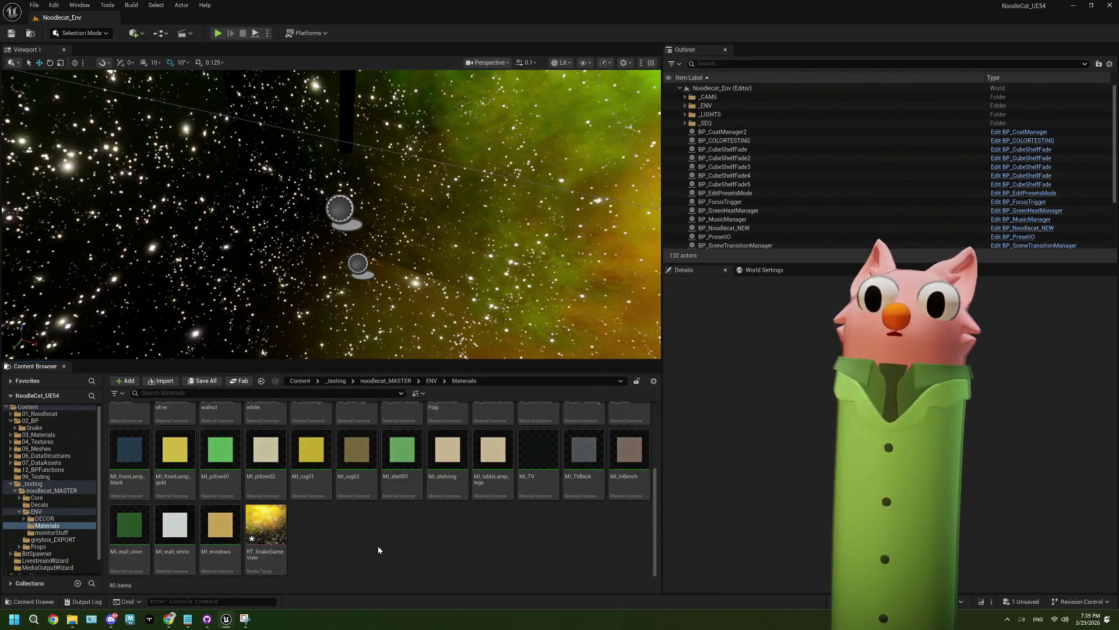
click(541, 463)
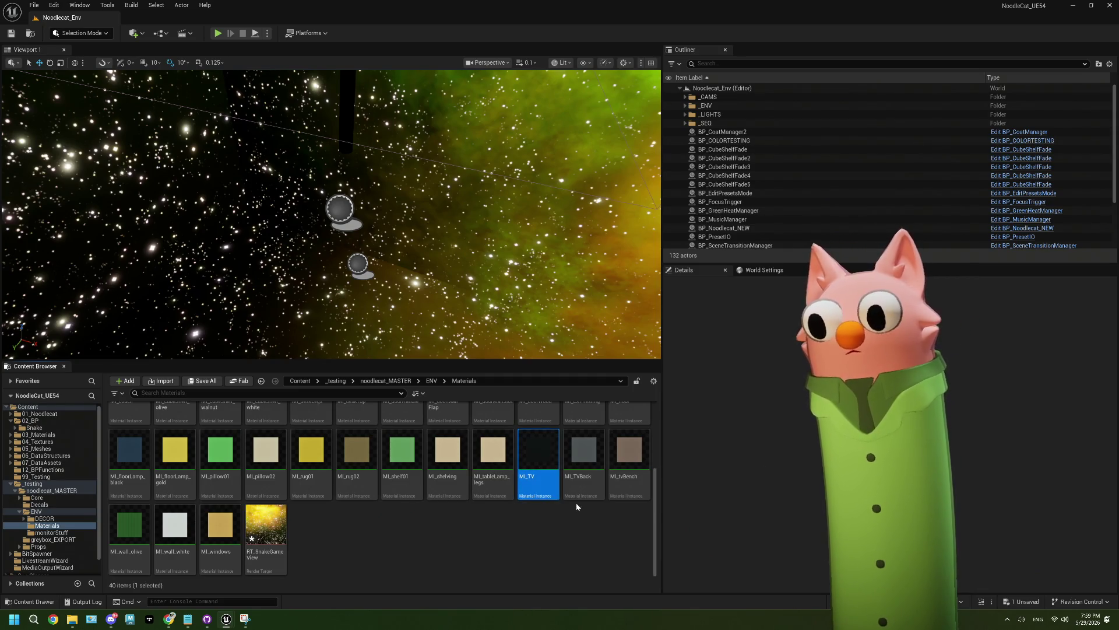
double_click(551, 469)
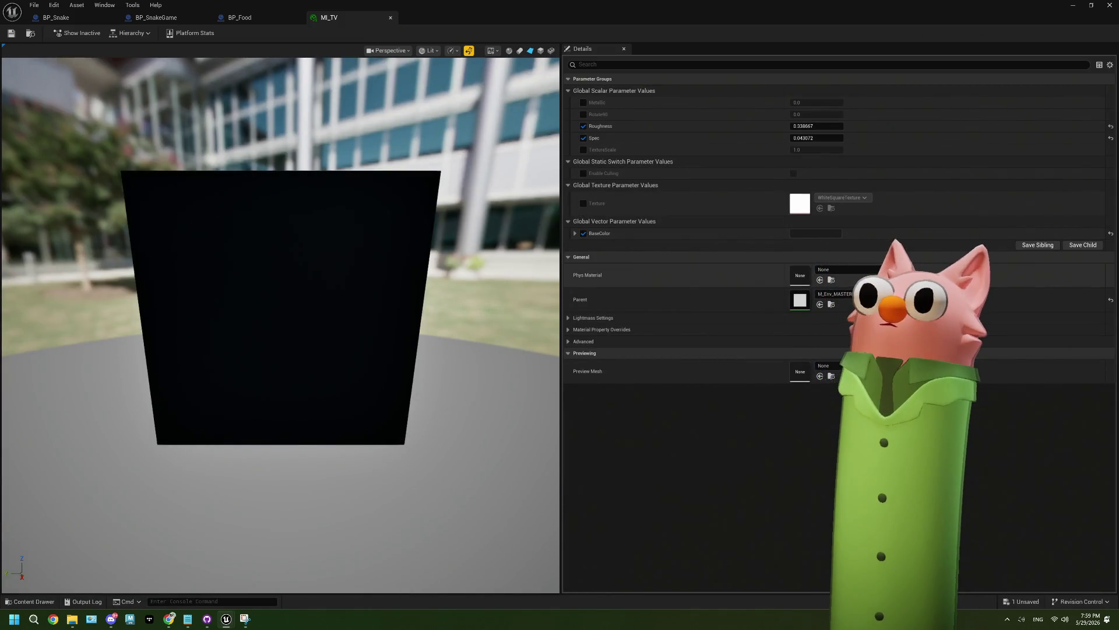
Override MI_TV's Texture parameter with the RT_SnakeGameView render target
click(583, 203)
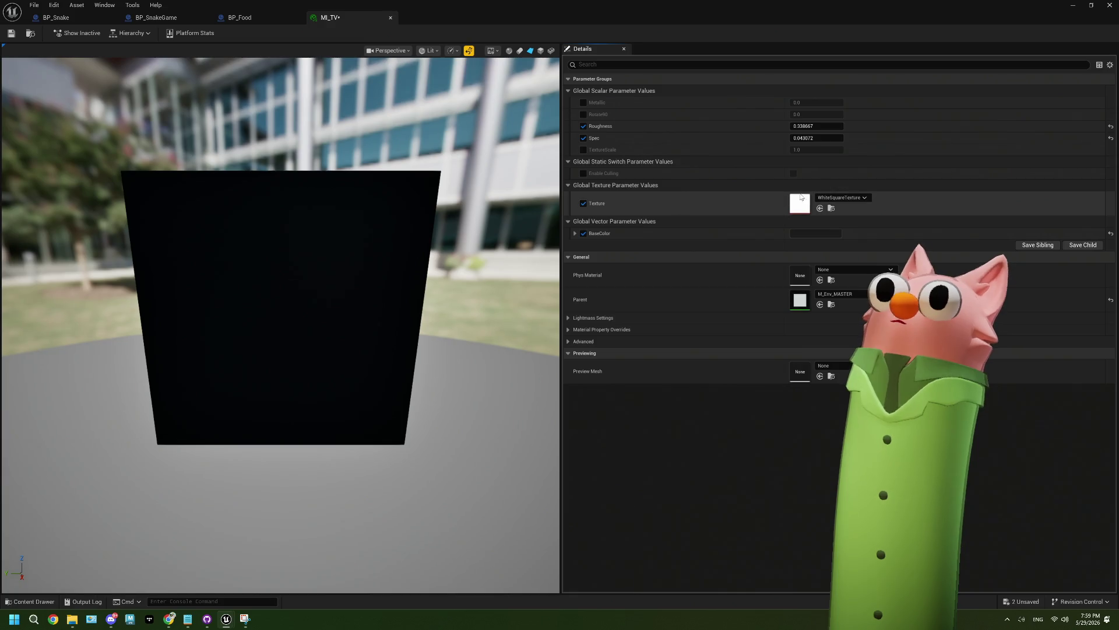
click(836, 198)
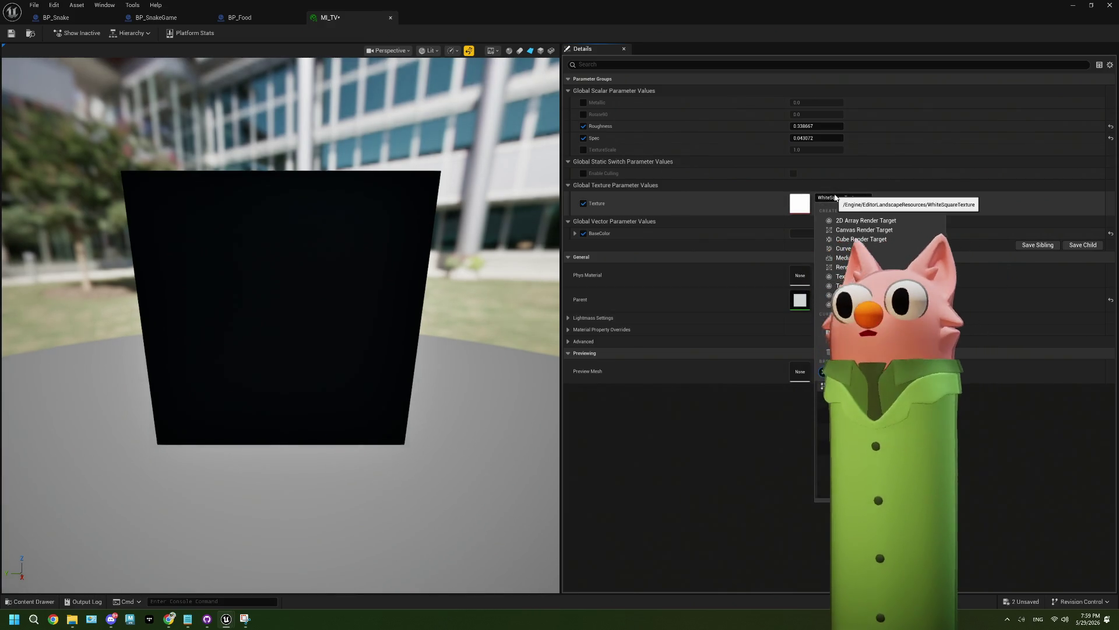
text(rt)
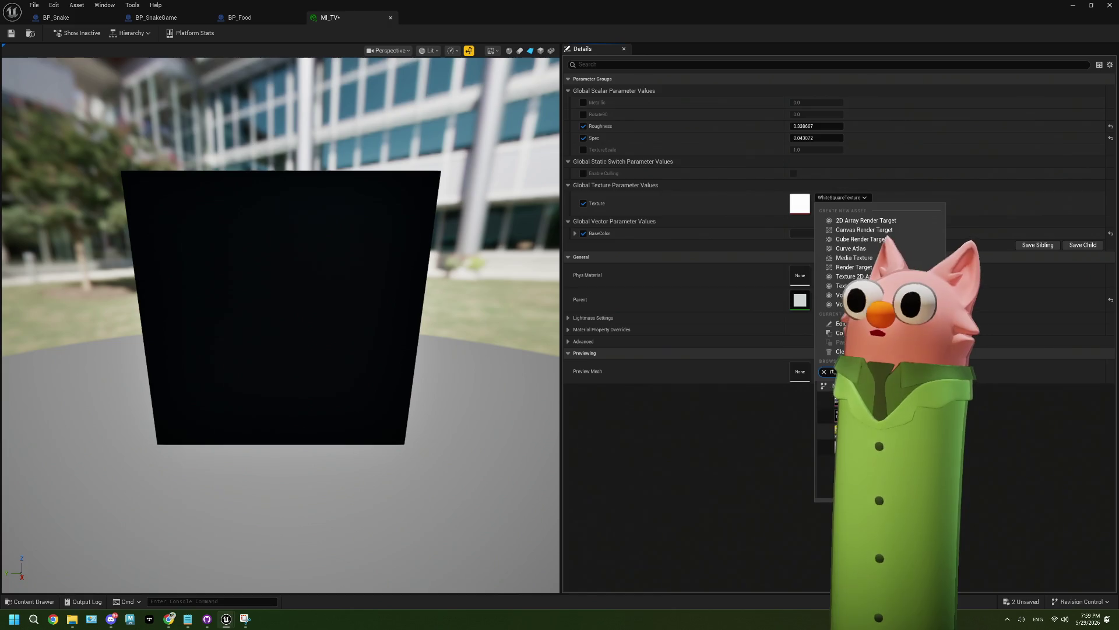
key(Return)
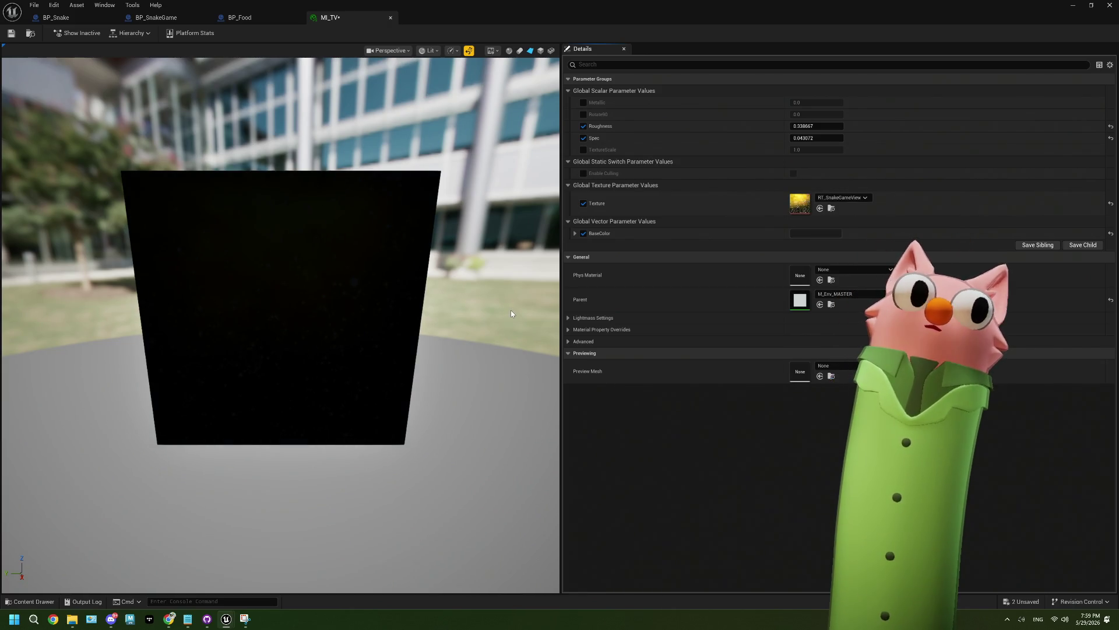
scroll(502, 310, up, 2)
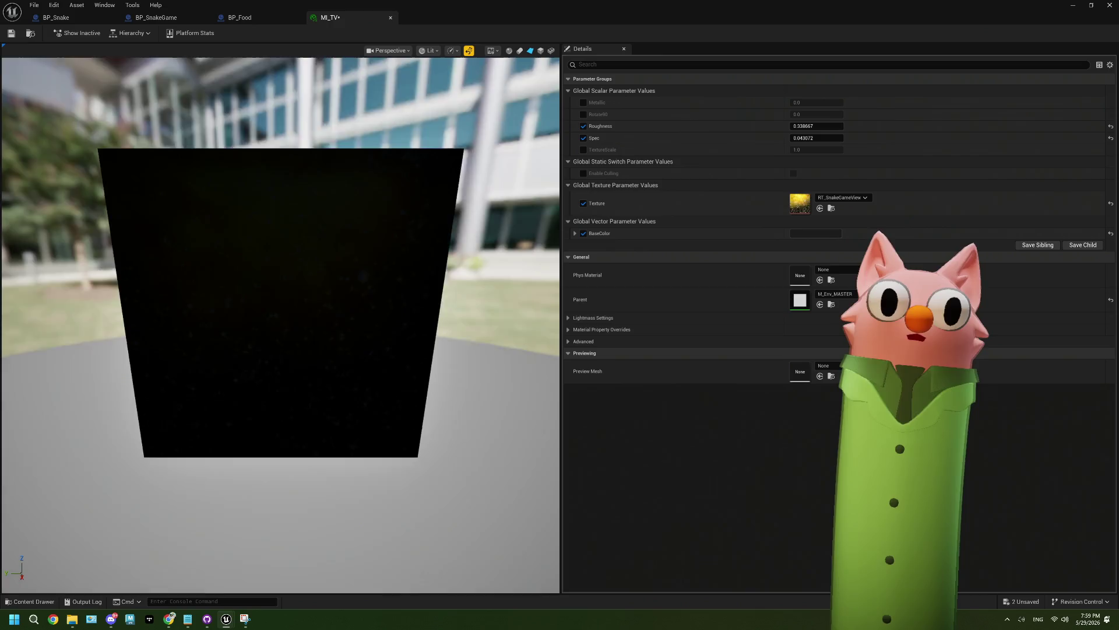
scroll(320, 328, up, 2)
mouse_move(319, 328)
mouse_down()
mouse_move(373, 326)
mouse_move(315, 330)
mouse_move(326, 327)
mouse_up()
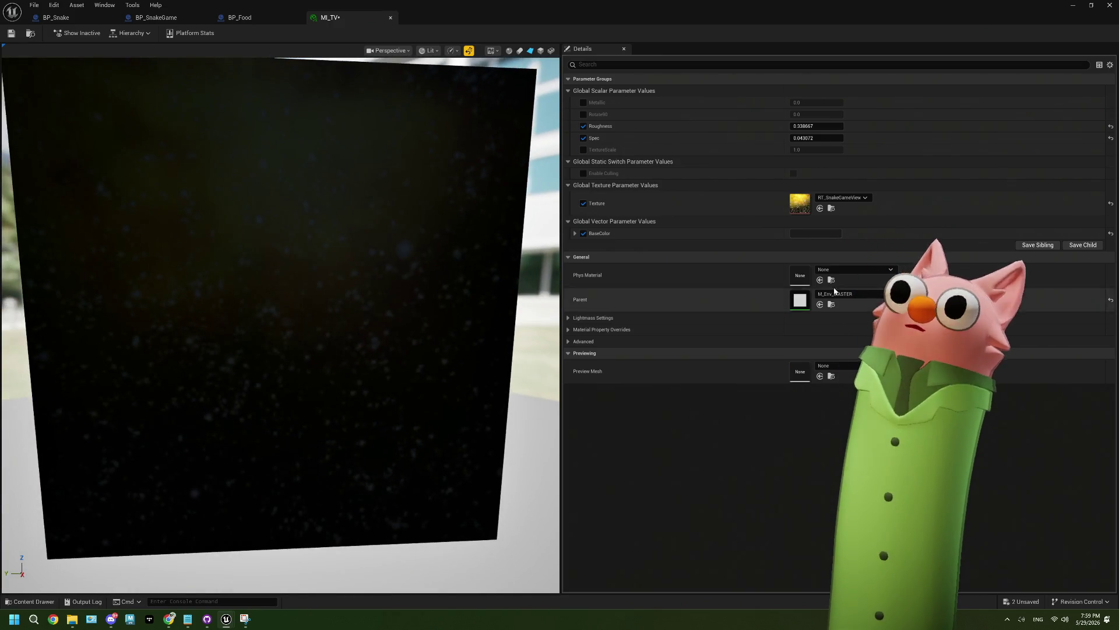
Turn off the BaseColor override, save MI_TV, and fly the level view toward the TV
click(584, 233)
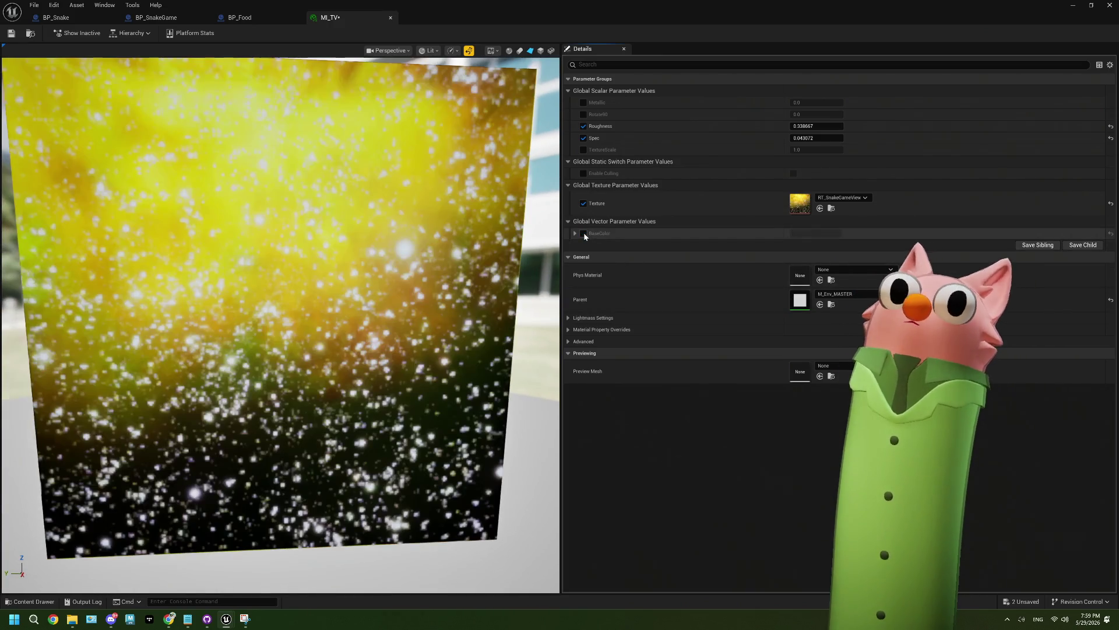
click(11, 33)
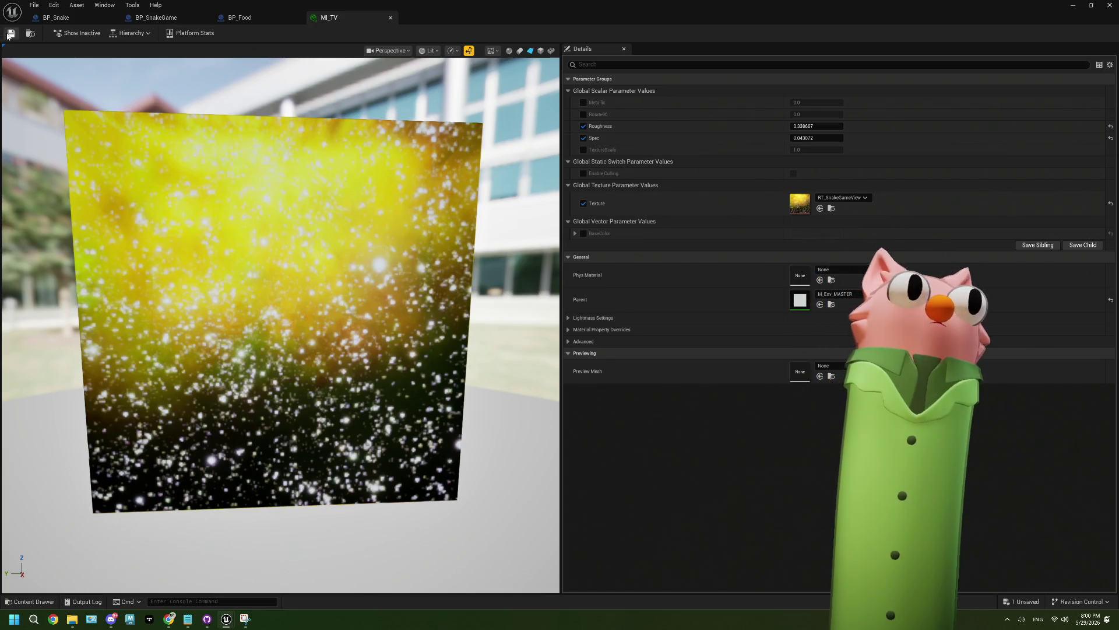
click(1073, 4)
drag(440, 291, 441, 292)
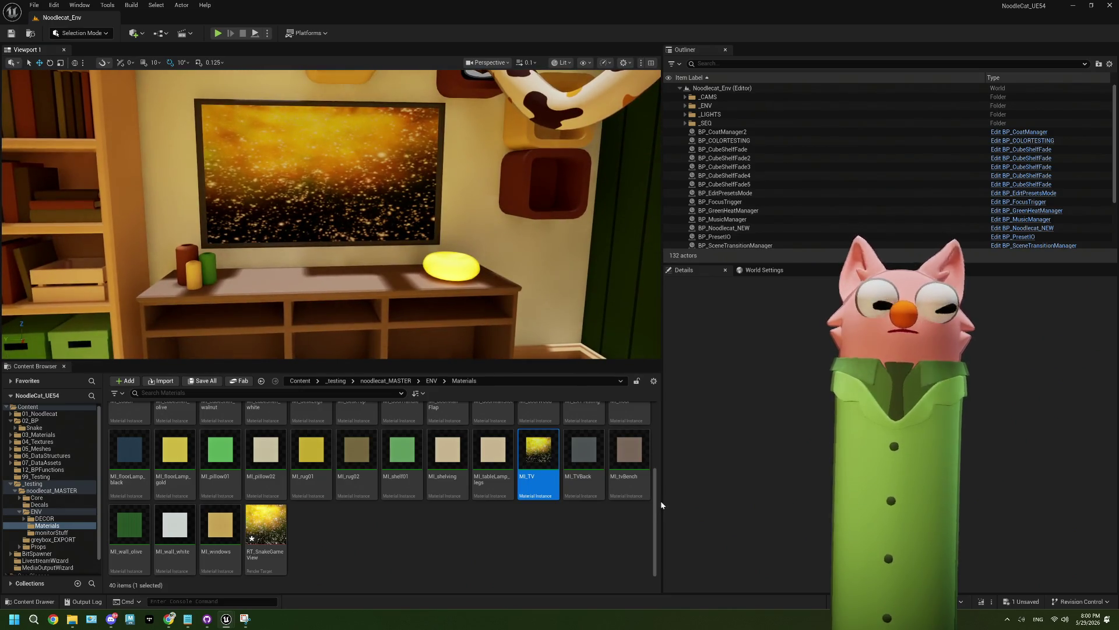
Playtest the level to view the TV's snake game feed, then open RT_SnakeGameView
click(474, 535)
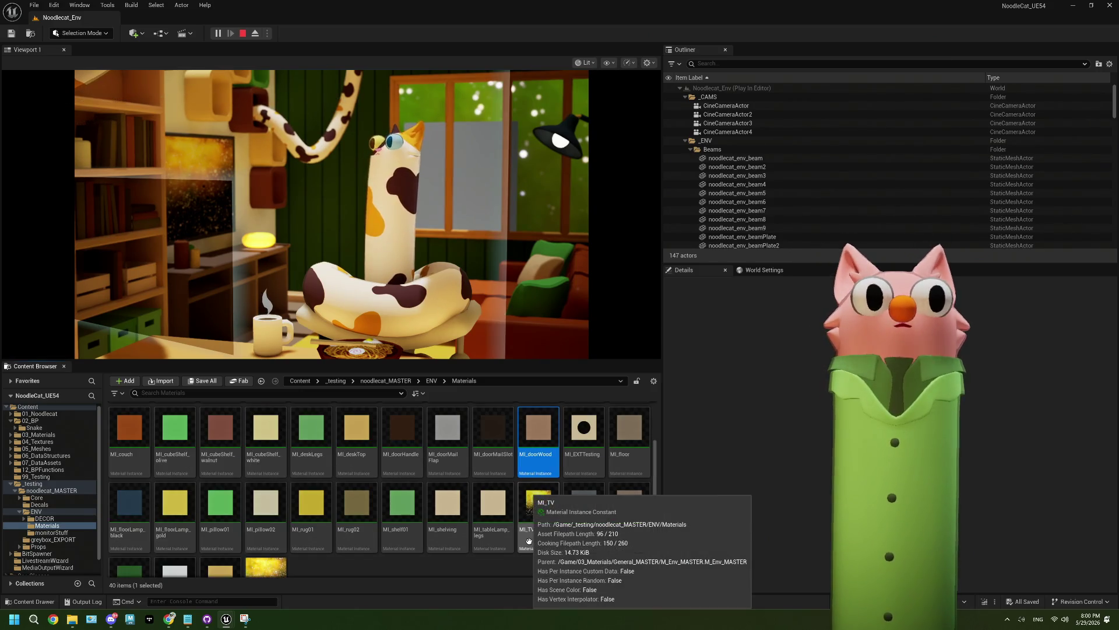
click(408, 262)
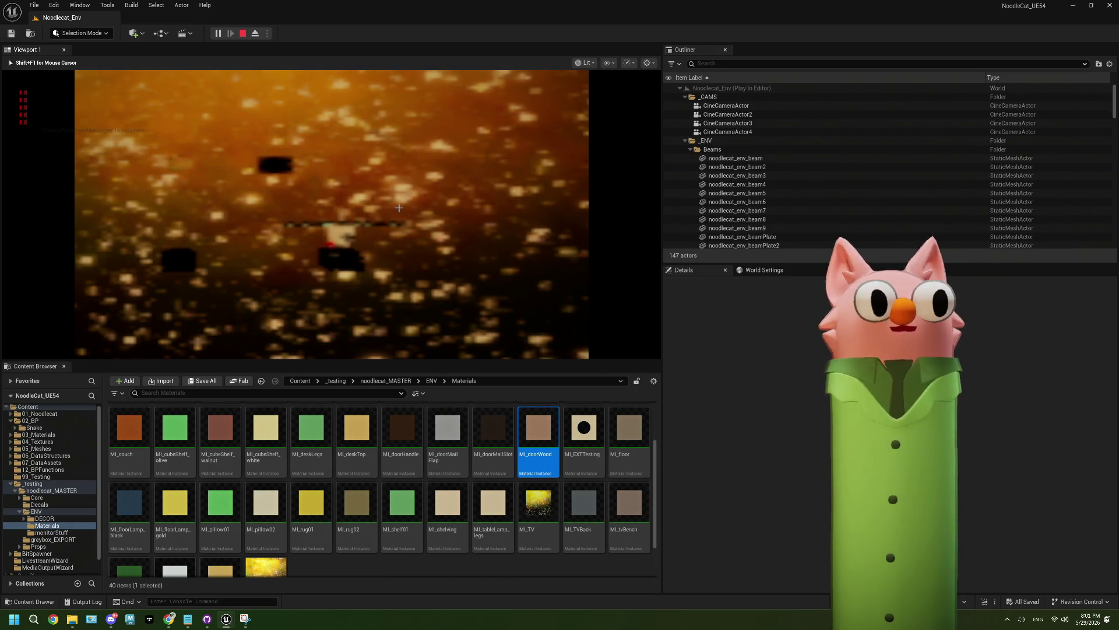
key(Escape)
scroll(325, 576, down, 1)
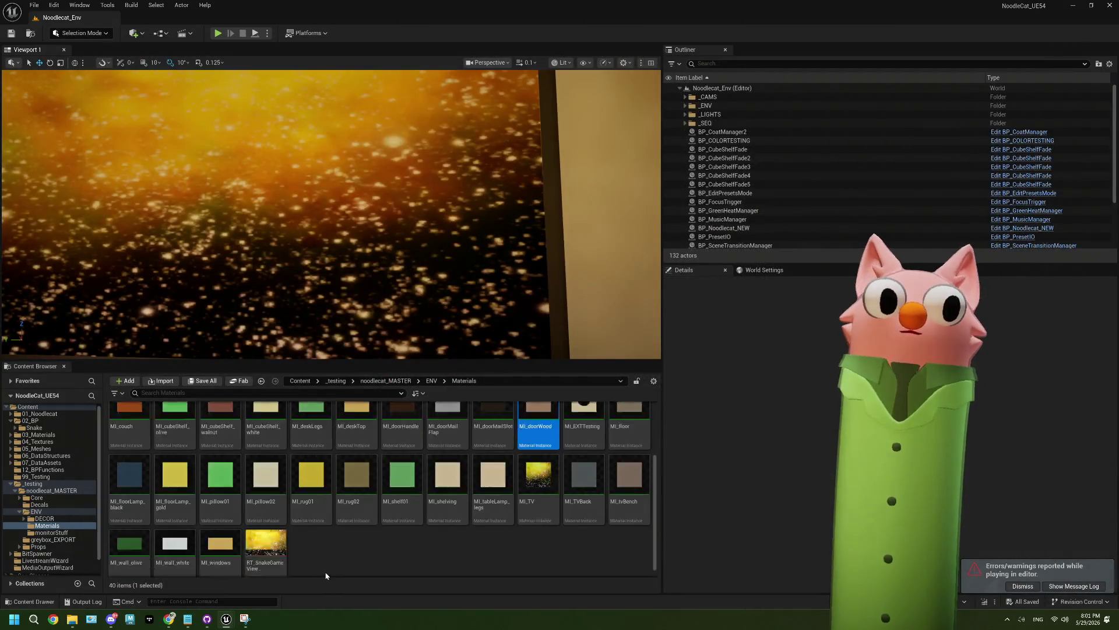
double_click(266, 545)
text(1920)
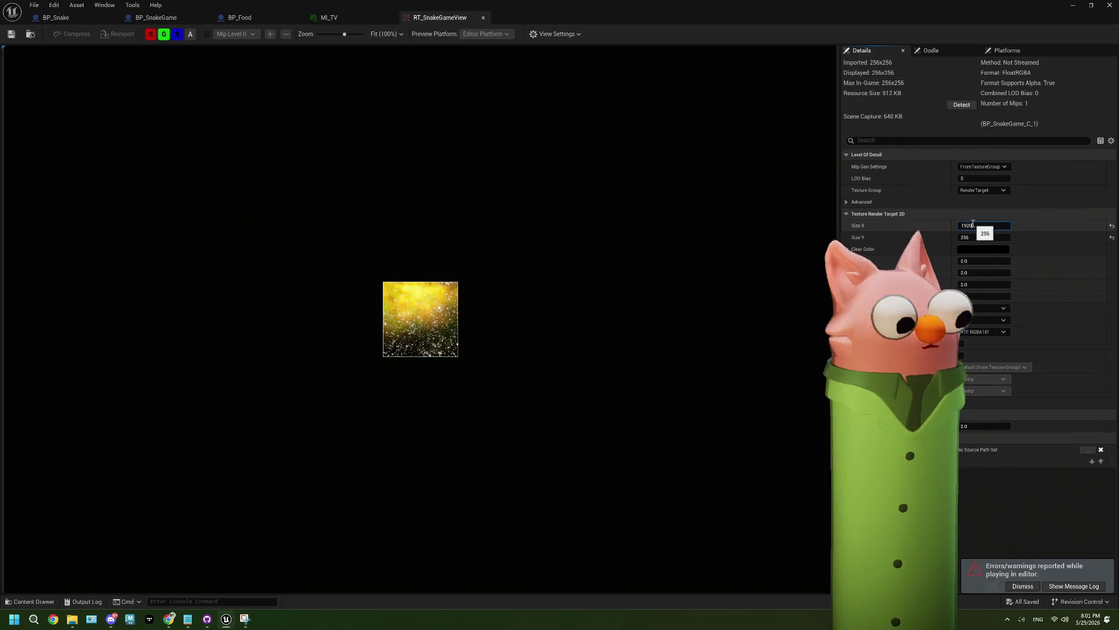
Set RT_SnakeGameView's Size X to 1920 and Size Y to 1080, then return to the level
key(Tab)
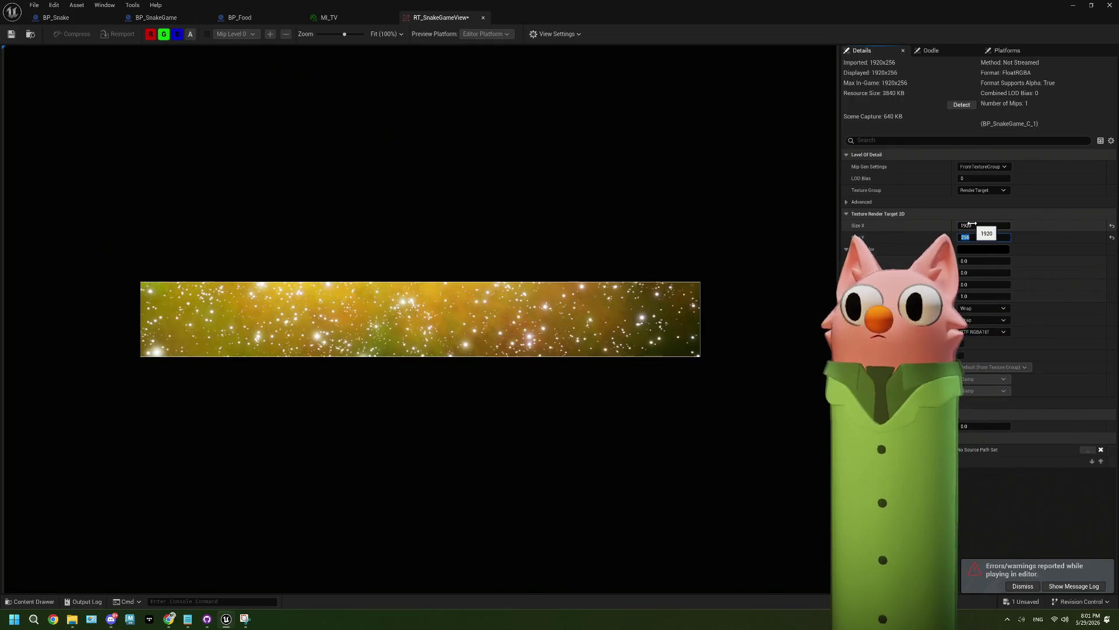
text(80)
key(Tab)
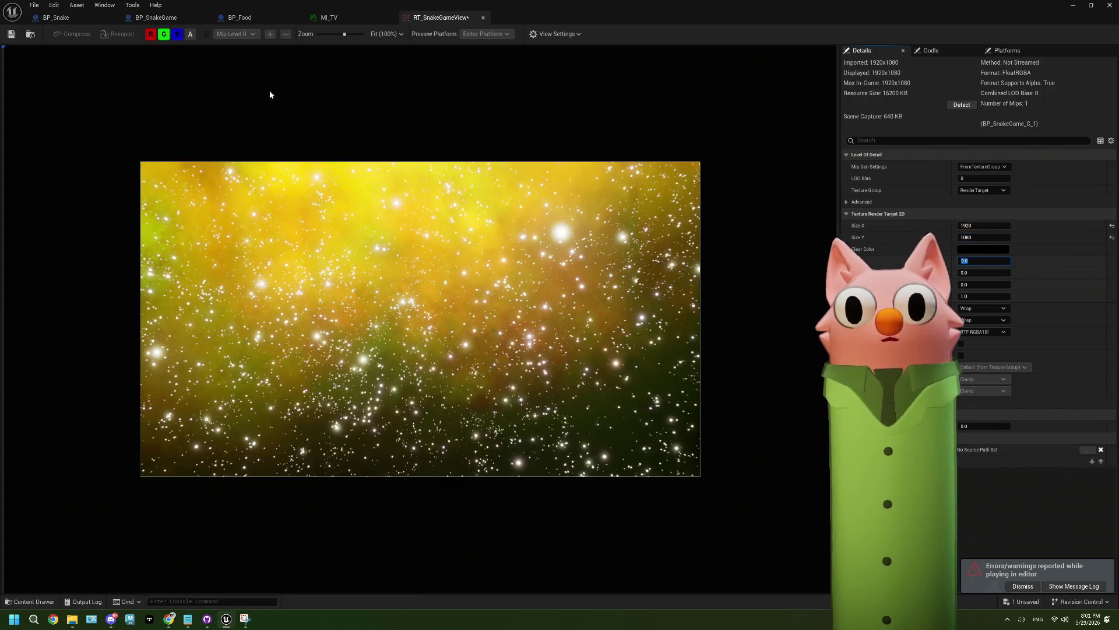
click(1076, 7)
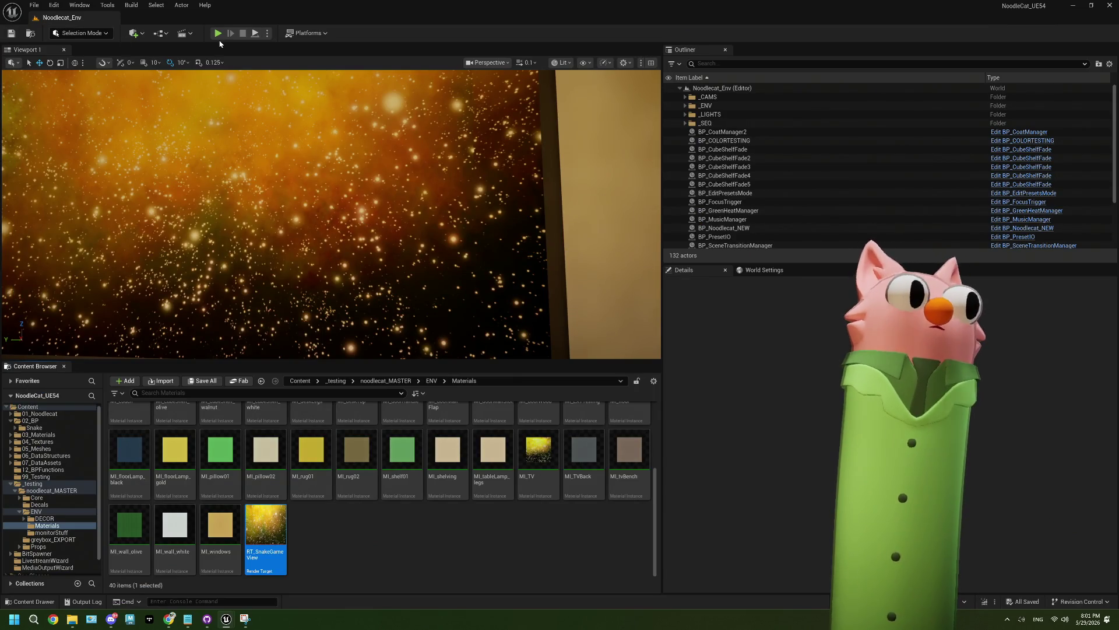
Open MI_TV from the Content Browser, then its parent material M_Env_MASTER
scroll(330, 214, down, 5)
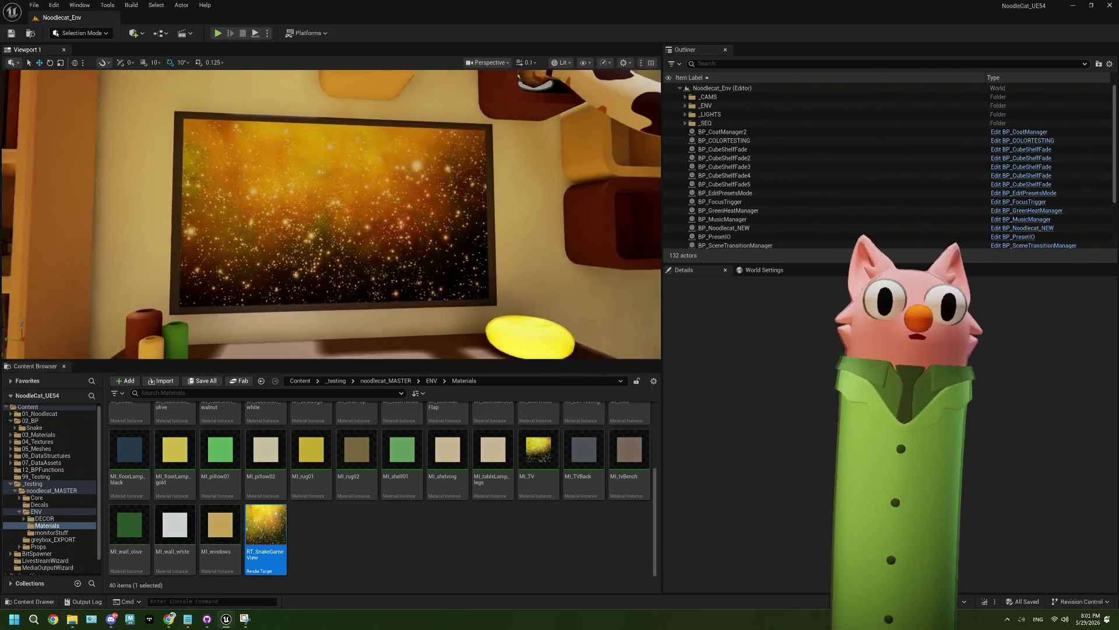
click(452, 537)
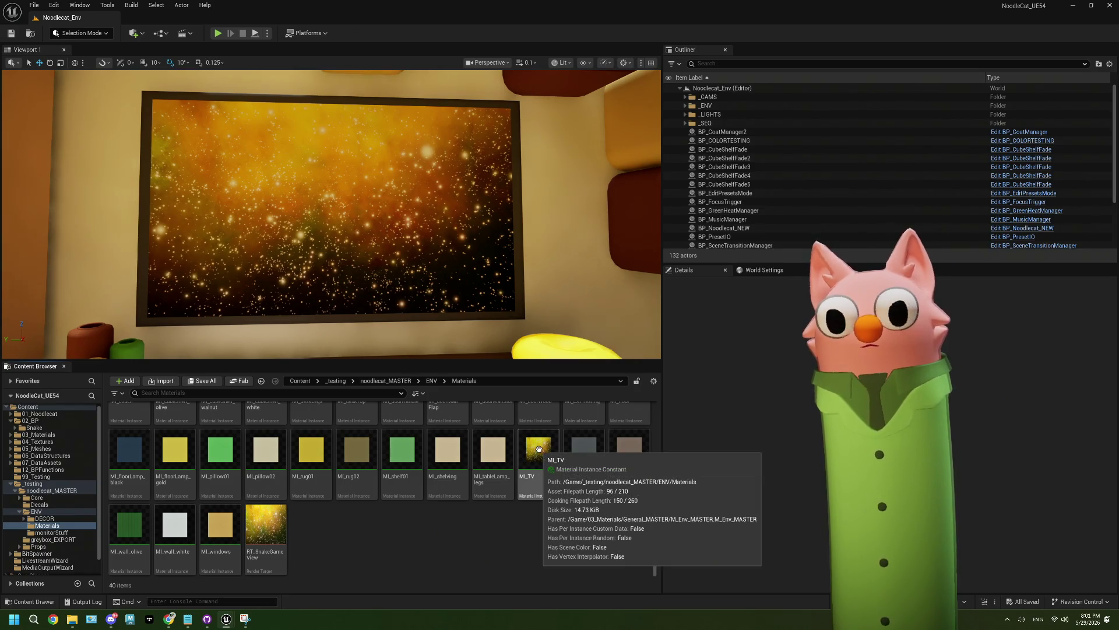
double_click(539, 448)
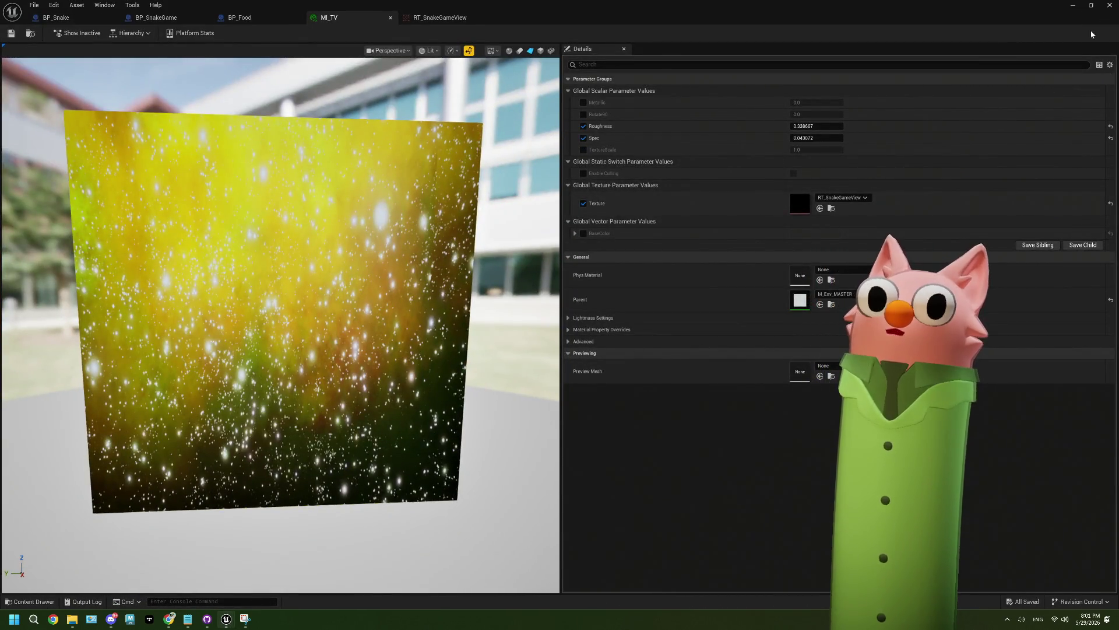
click(1072, 5)
scroll(450, 501, up, 2)
scroll(451, 502, down, 2)
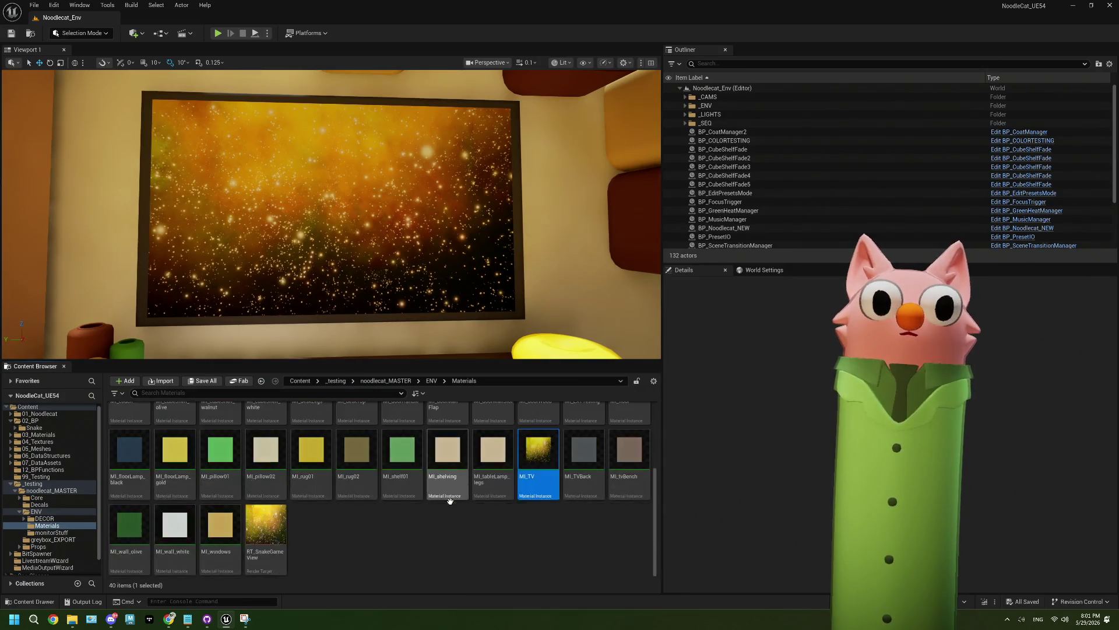
double_click(537, 450)
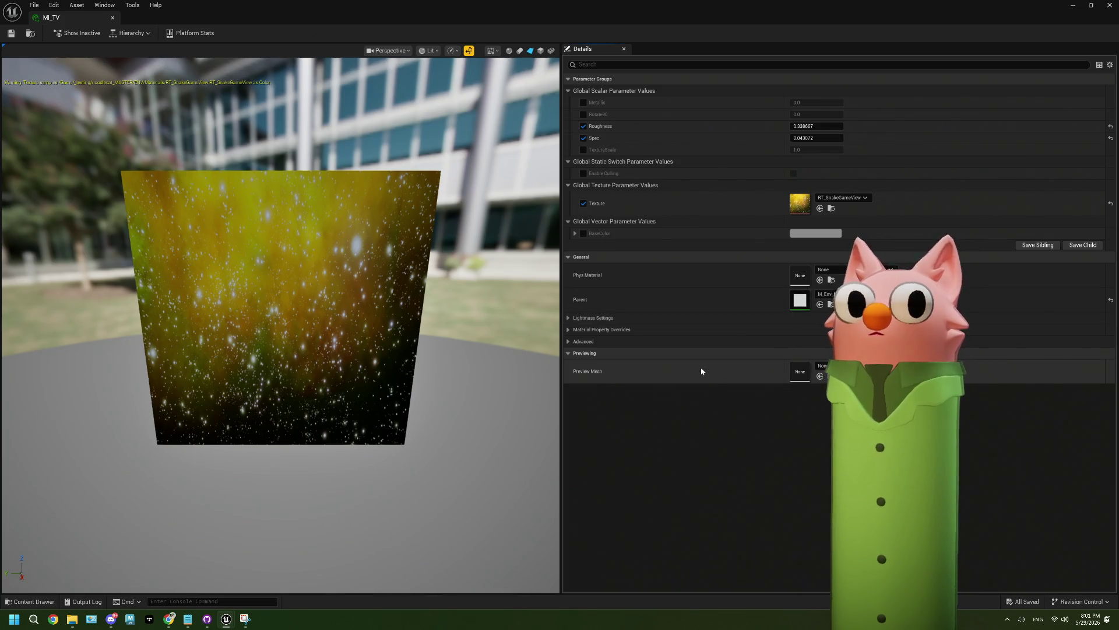
double_click(804, 301)
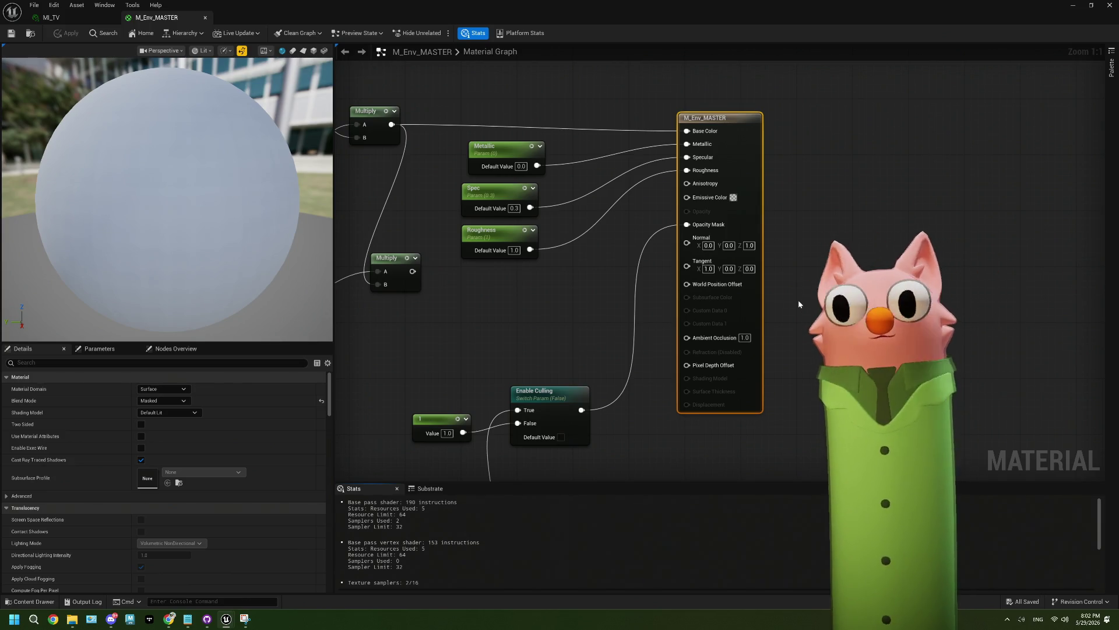
Pan the material graph and move the Metallic, Spec and Roughness nodes upward
scroll(453, 337, down, 3)
scroll(559, 325, up, 3)
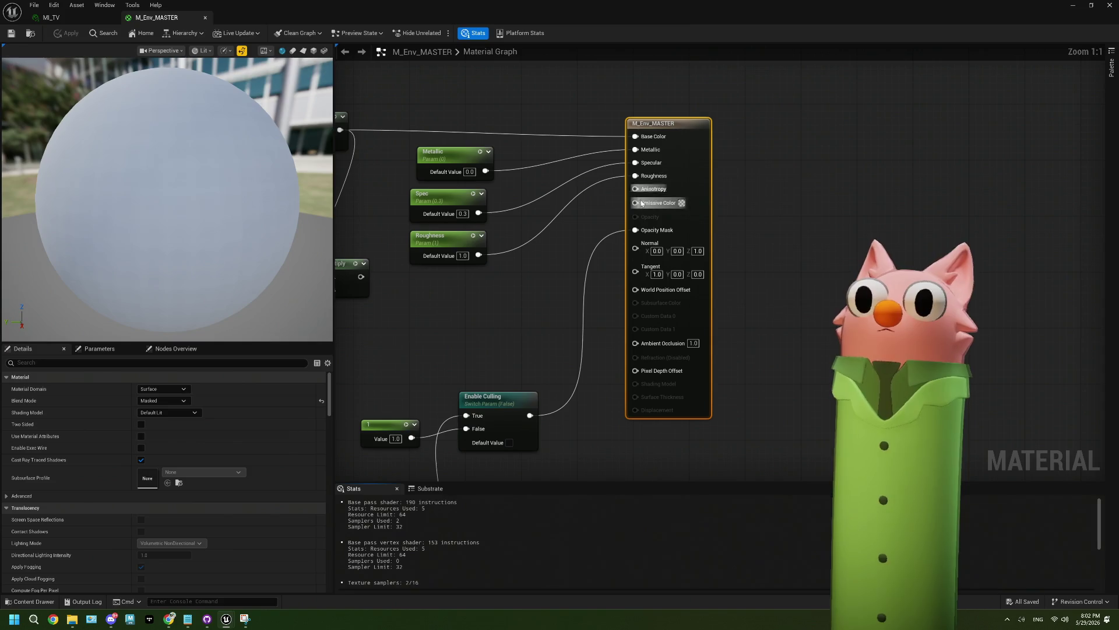
drag(681, 224, 800, 160)
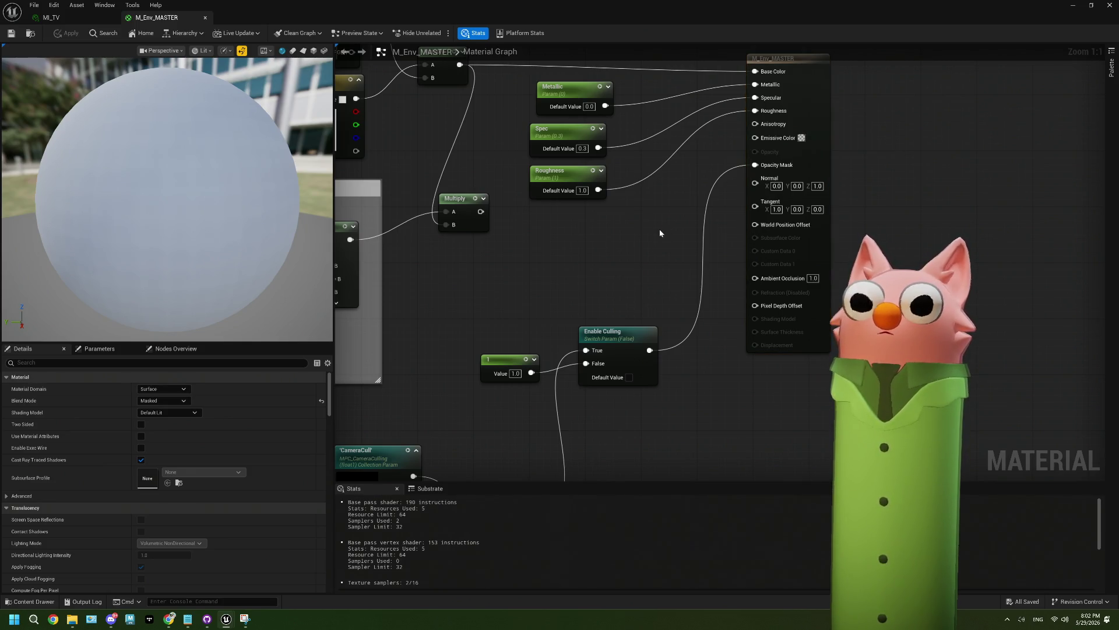
drag(617, 255, 528, 64)
drag(571, 221, 578, 144)
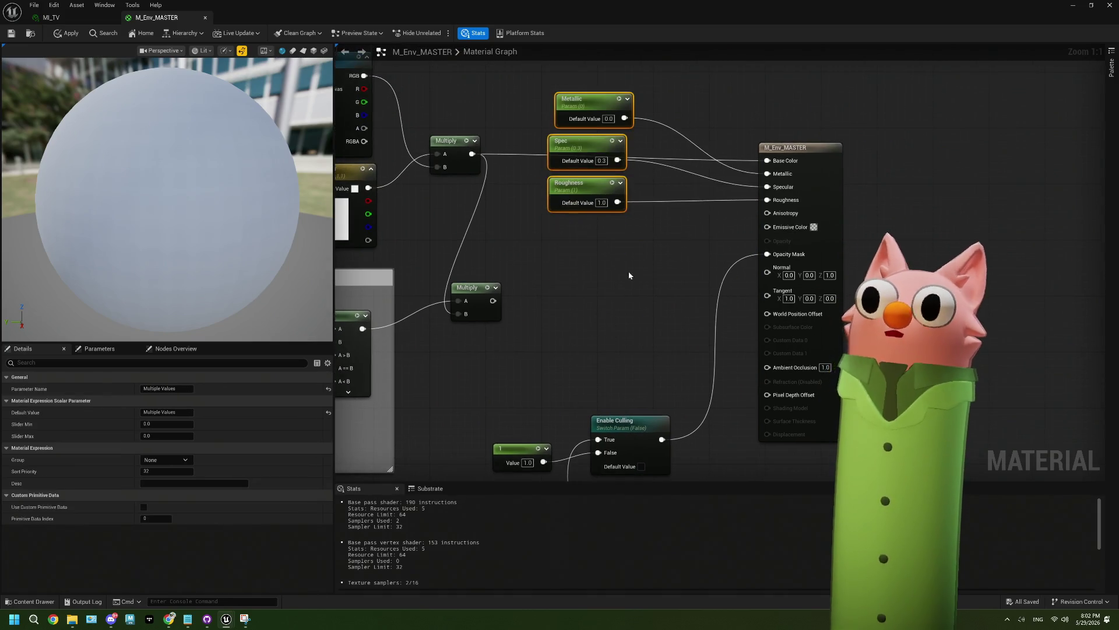
Feed Emissive Color through a Multiply node driven by a scalar parameter named Emissive Level
mouse_move(730, 177)
mouse_down()
mouse_move(563, 264)
mouse_move(611, 261)
mouse_move(553, 307)
mouse_up()
key(m)
key(s)
text(Emissive Level)
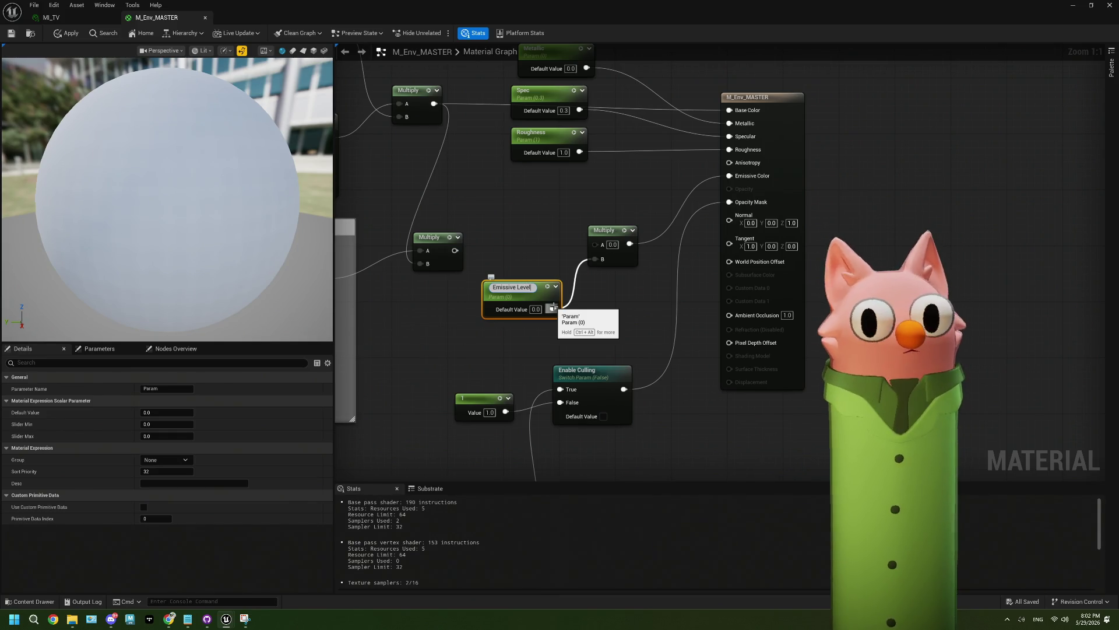
key(Return)
drag(513, 298, 506, 345)
Connect a texture sample to Multiply A and convert it to a parameter named Emissive Texture
drag(597, 246, 470, 205)
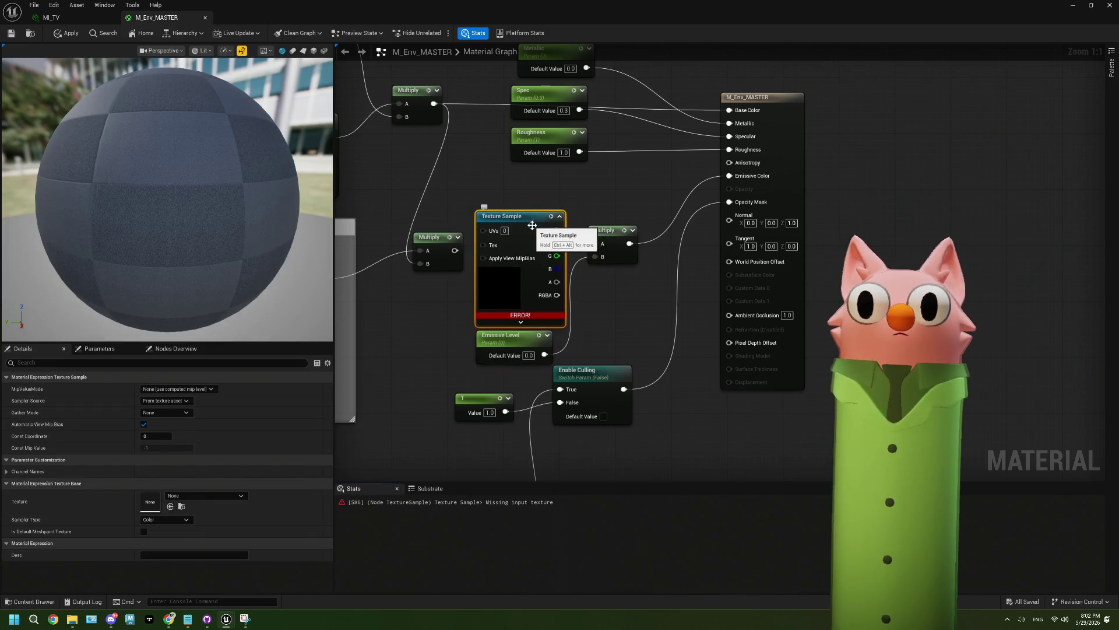
right_click(528, 214)
click(563, 258)
text(Emissive Textu)
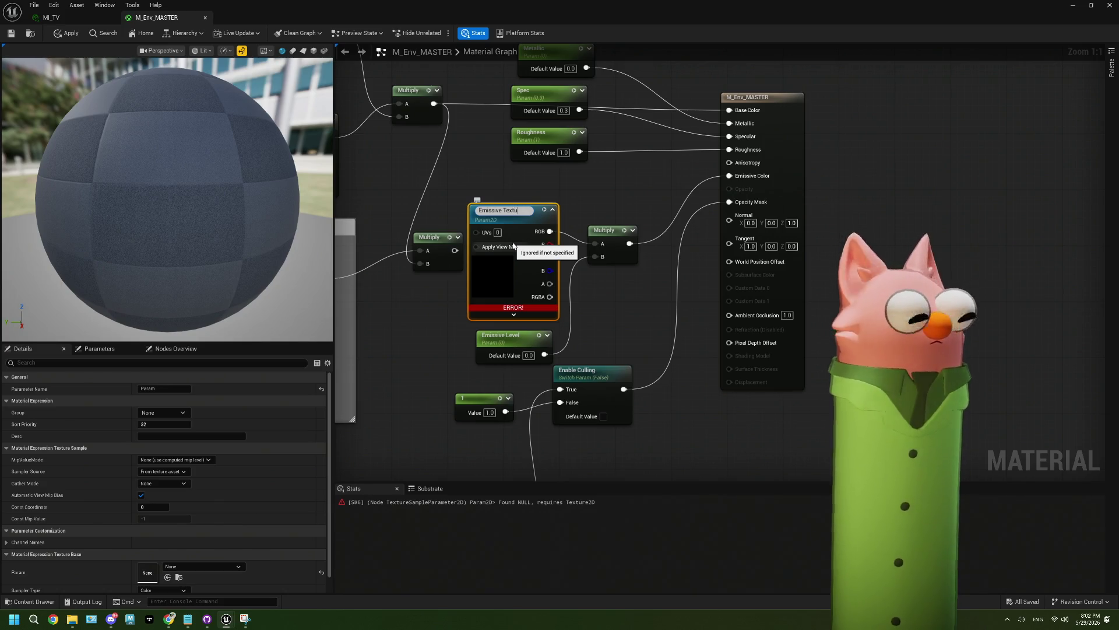
text(re)
key(Return)
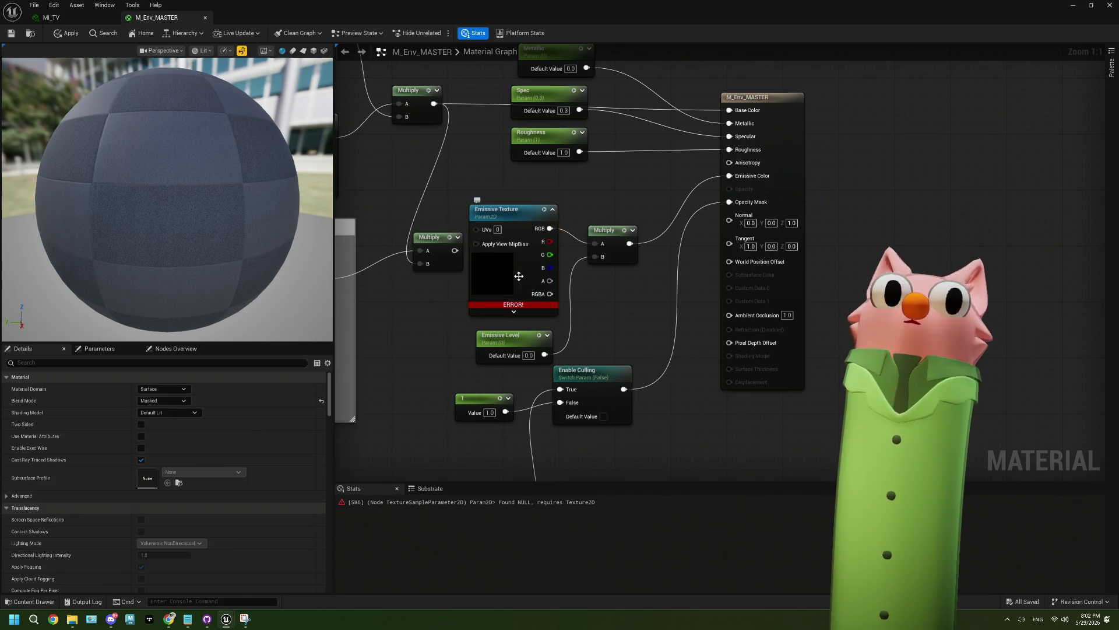
Default Emissive Texture to WhiteSquareTexture and apply the master material changes
scroll(163, 524, down, 1)
click(189, 550)
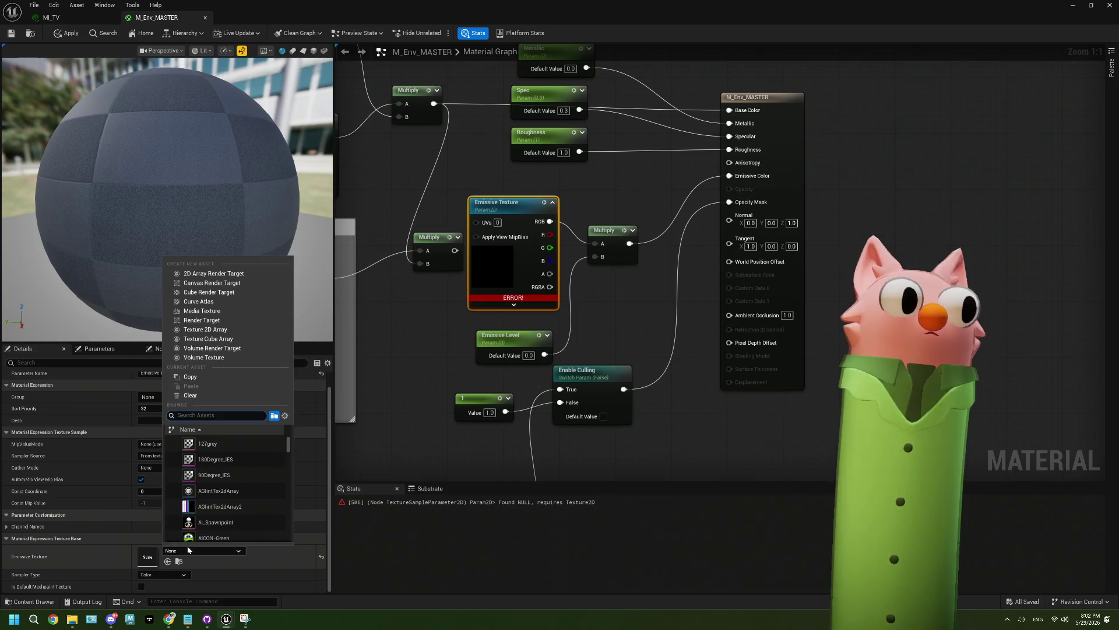
text(Wh)
key(BackSpace)
text(it)
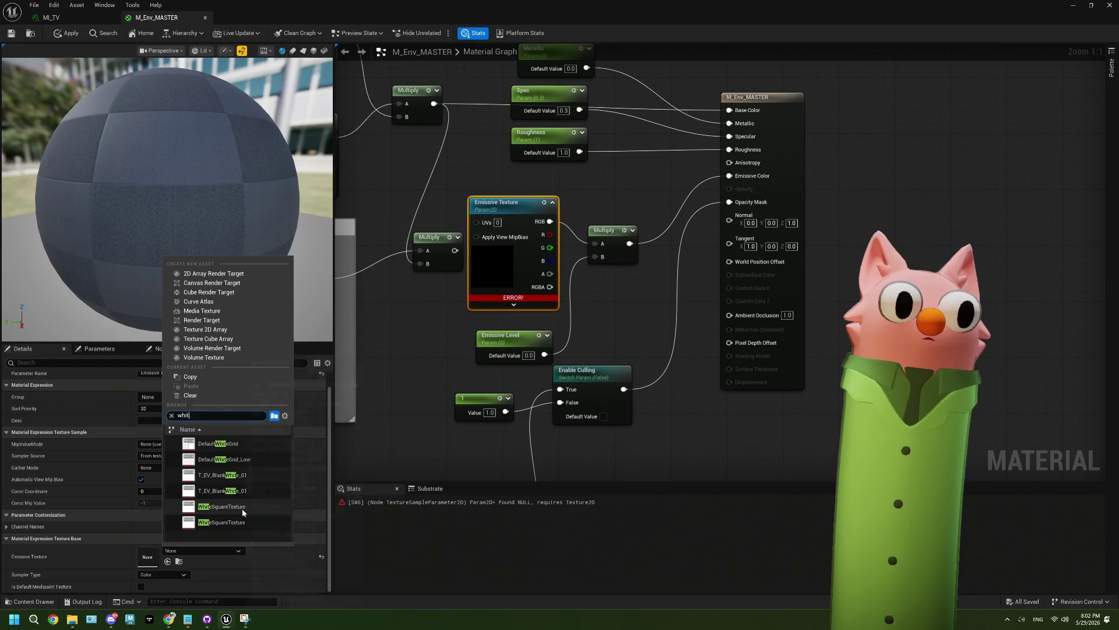
click(242, 508)
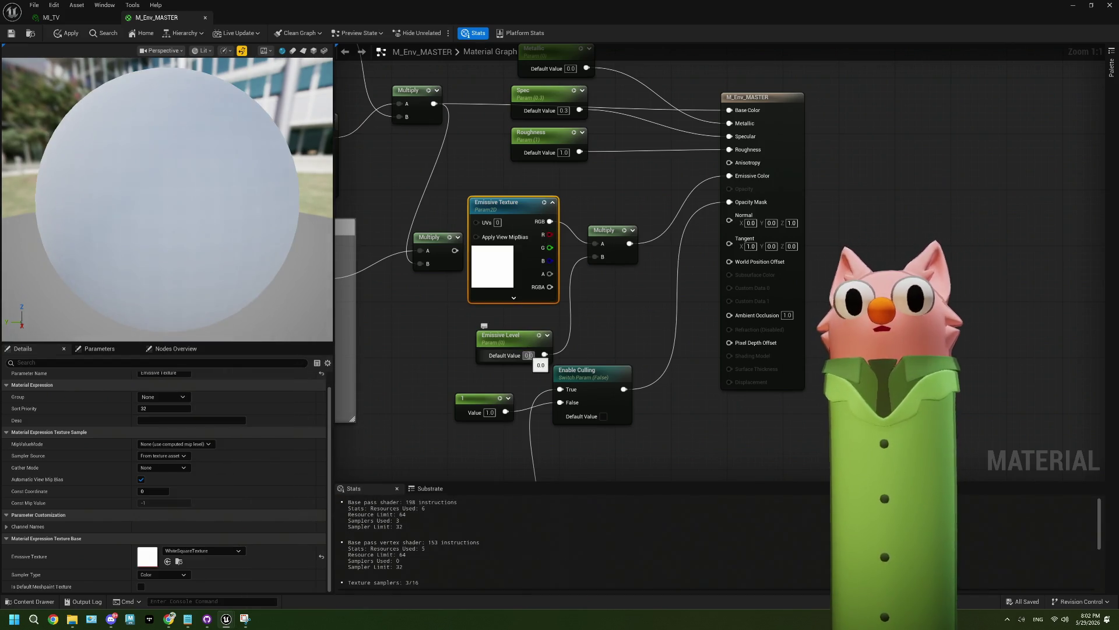
click(69, 32)
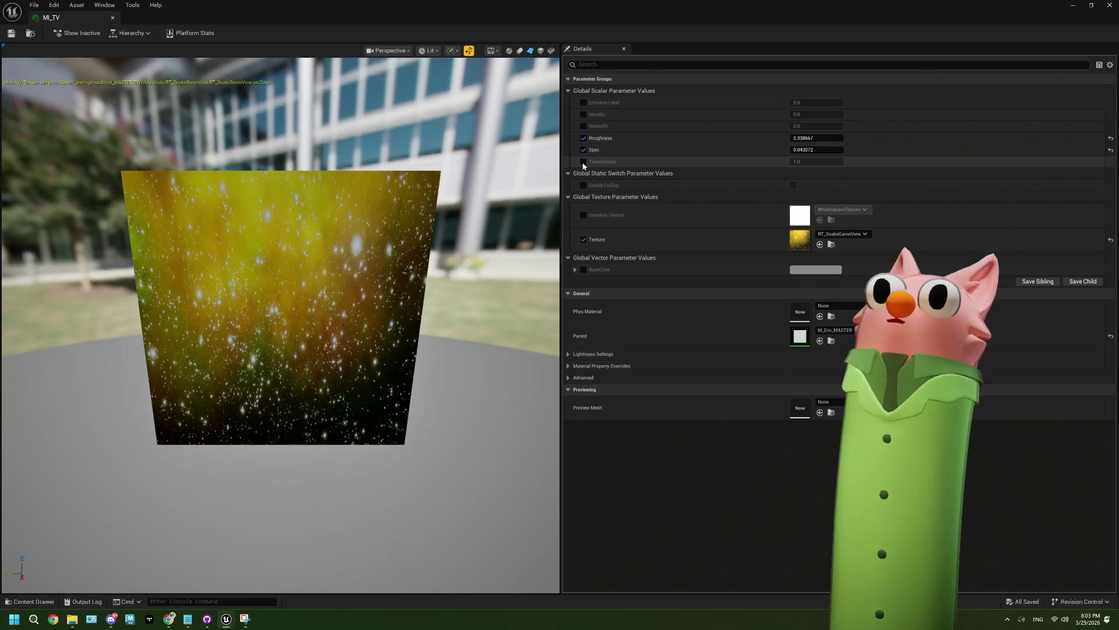
Enable the Emissive Level override in MI_TV, trying values 10 and 1
click(584, 103)
click(819, 105)
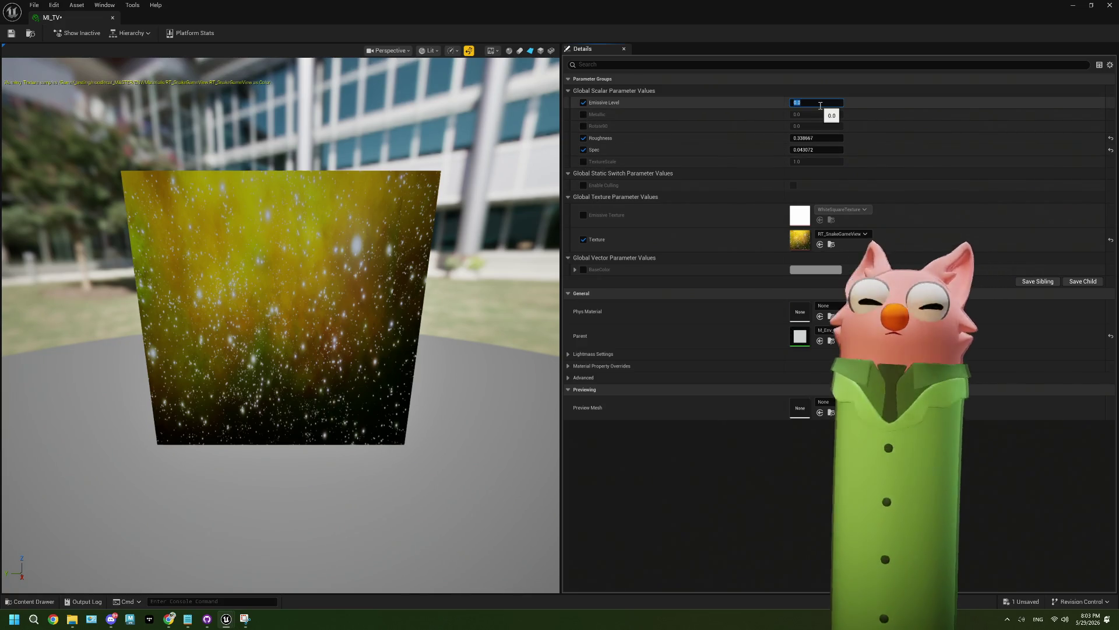
text(10)
key(Return)
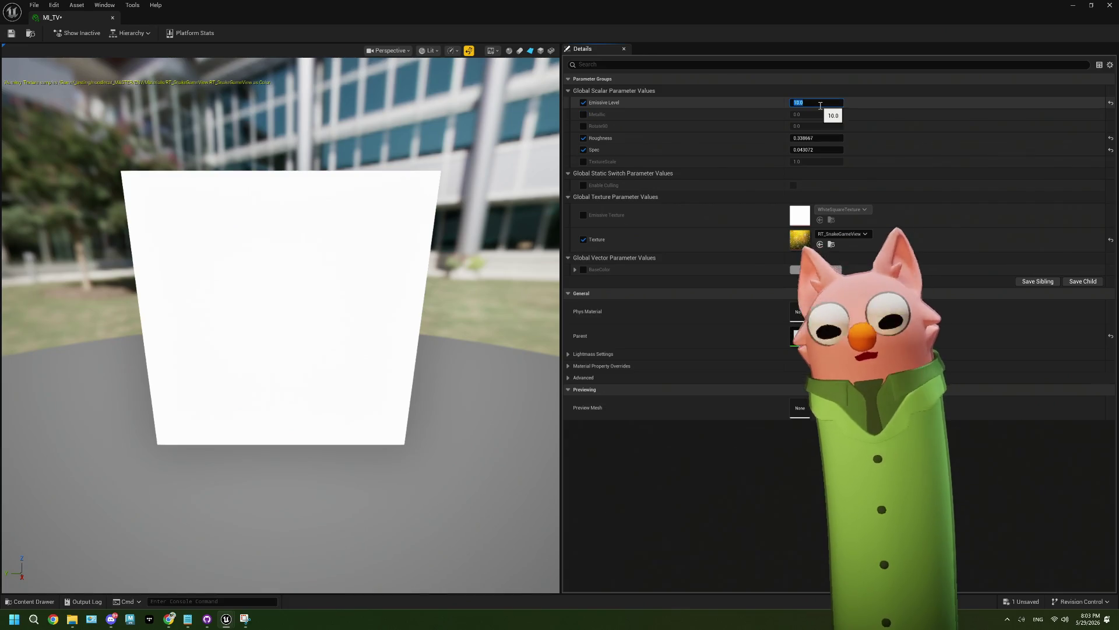
text(1)
key(Return)
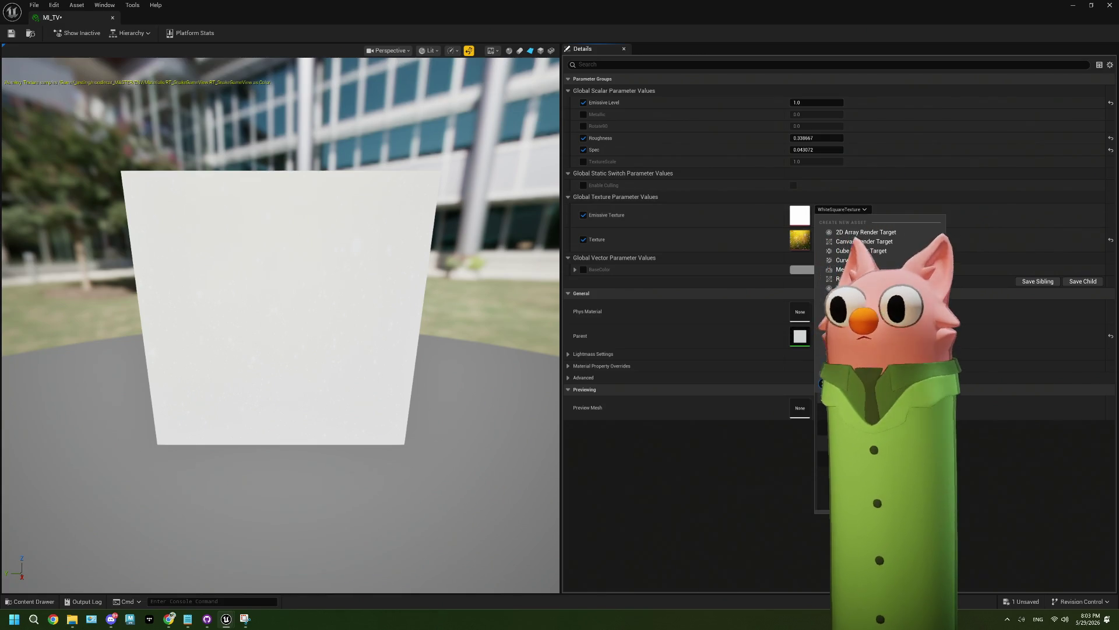
Assign RT_SnakeGameView as the emissive texture and settle on an Emissive Level of 2.0
click(846, 408)
click(805, 103)
text(10)
key(Return)
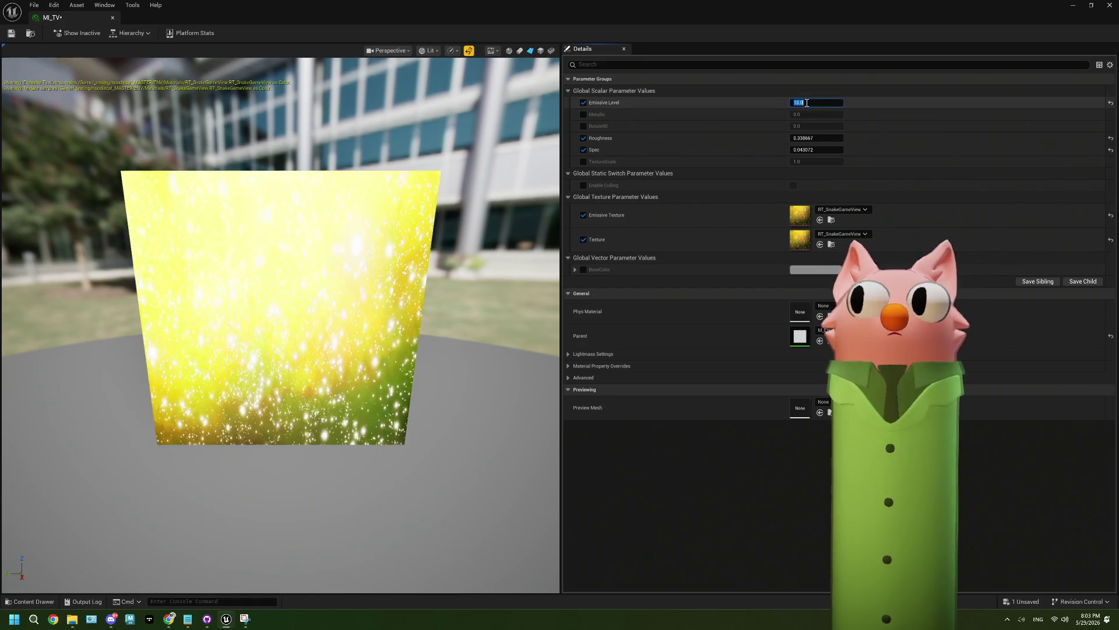
key(Return)
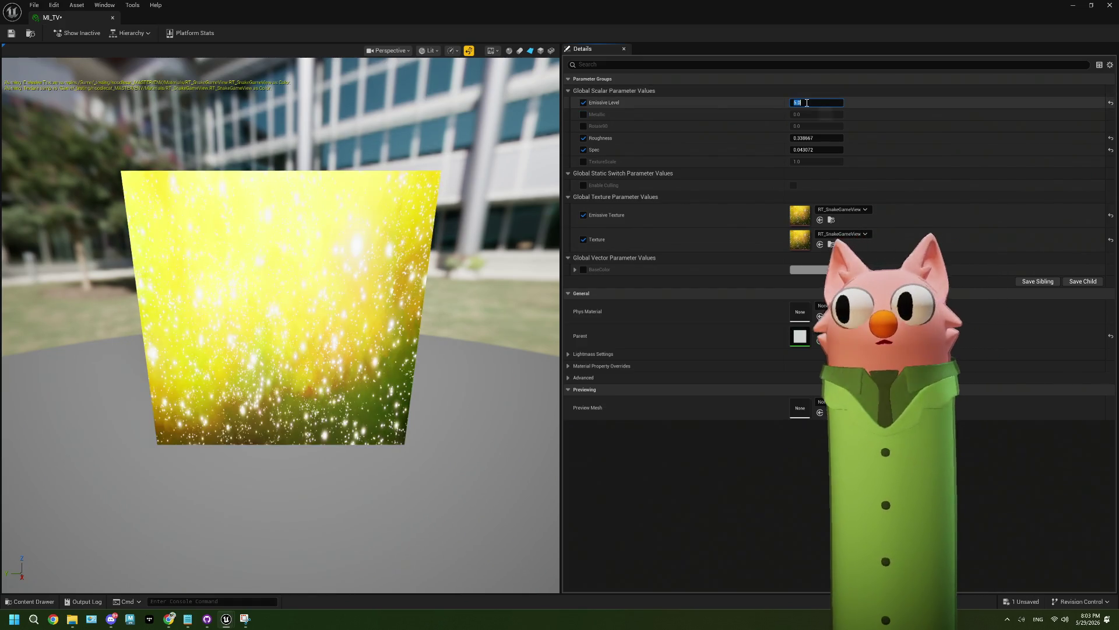
text(2)
key(Return)
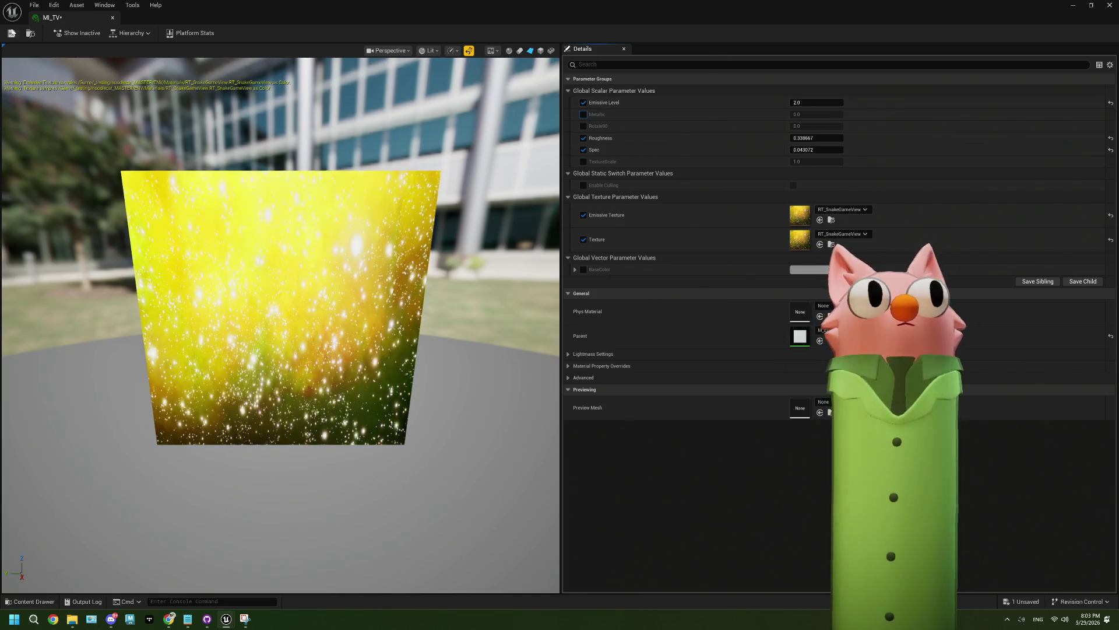
click(1072, 6)
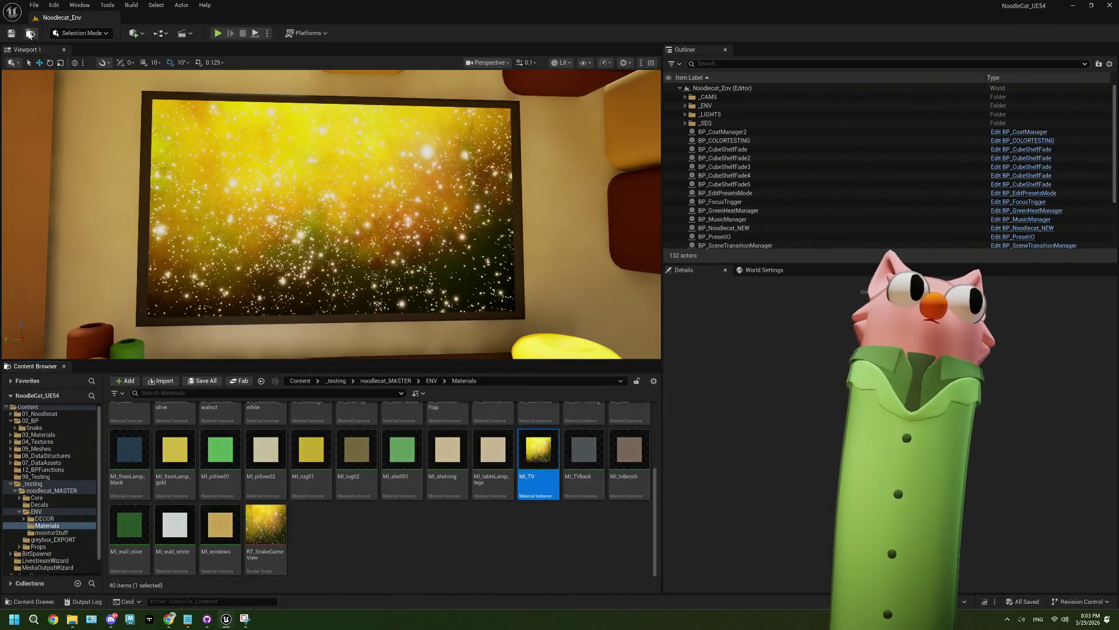
Reopen MI_TV beside the room view, try Emissive Level 10 and 5, settle on 3.0, and save
mouse_move(235, 179)
mouse_down()
mouse_move(251, 216)
mouse_move(280, 236)
mouse_up()
double_click(539, 450)
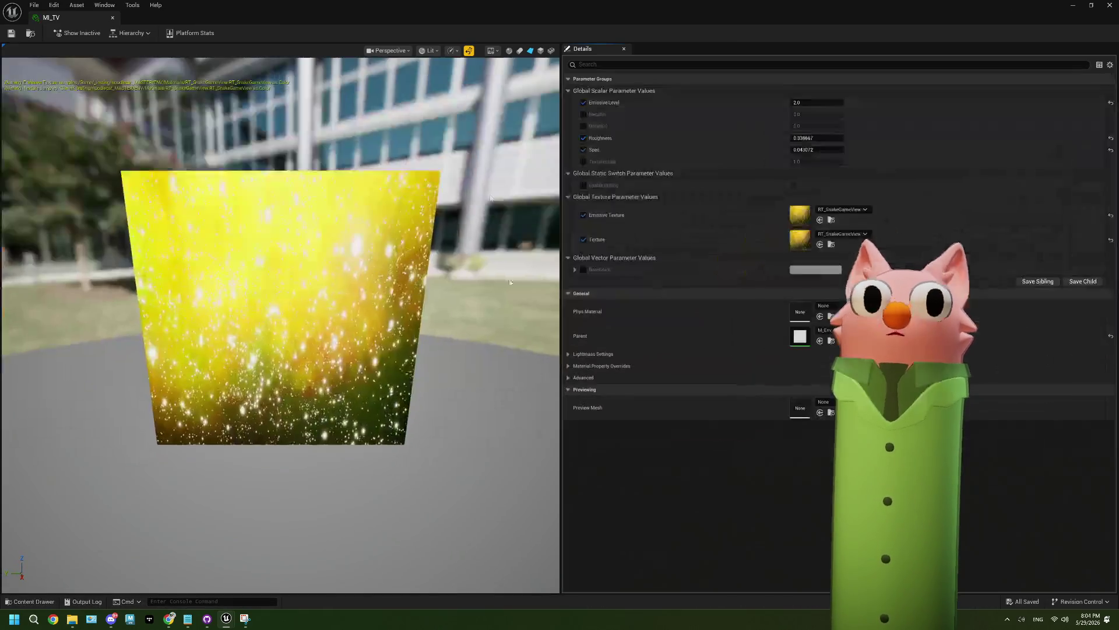
double_click(424, 11)
click(1056, 156)
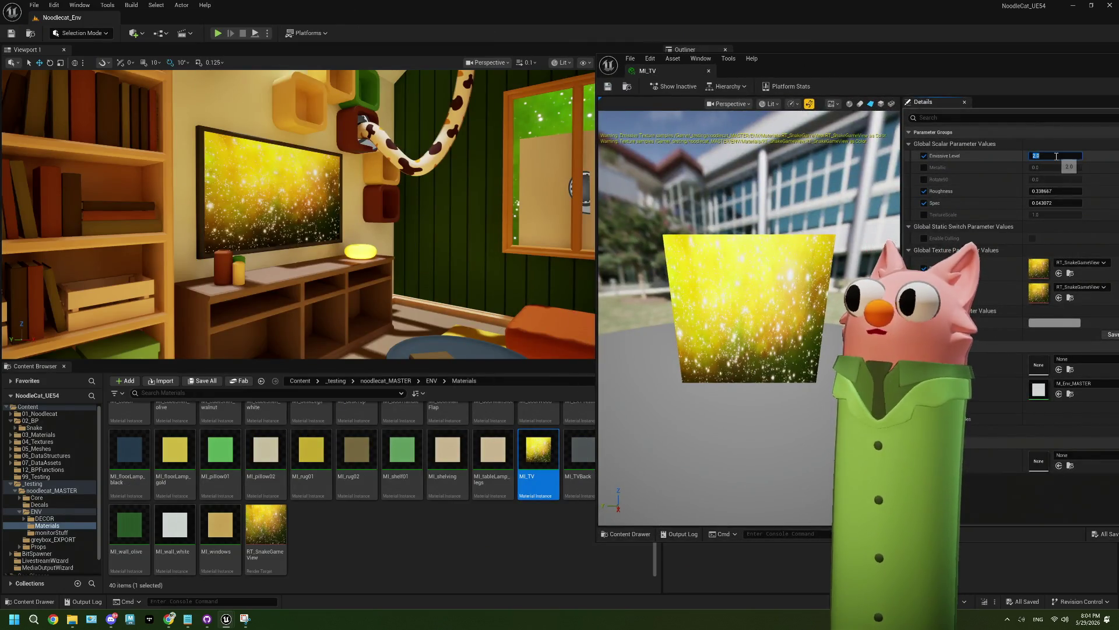
text(10)
key(Return)
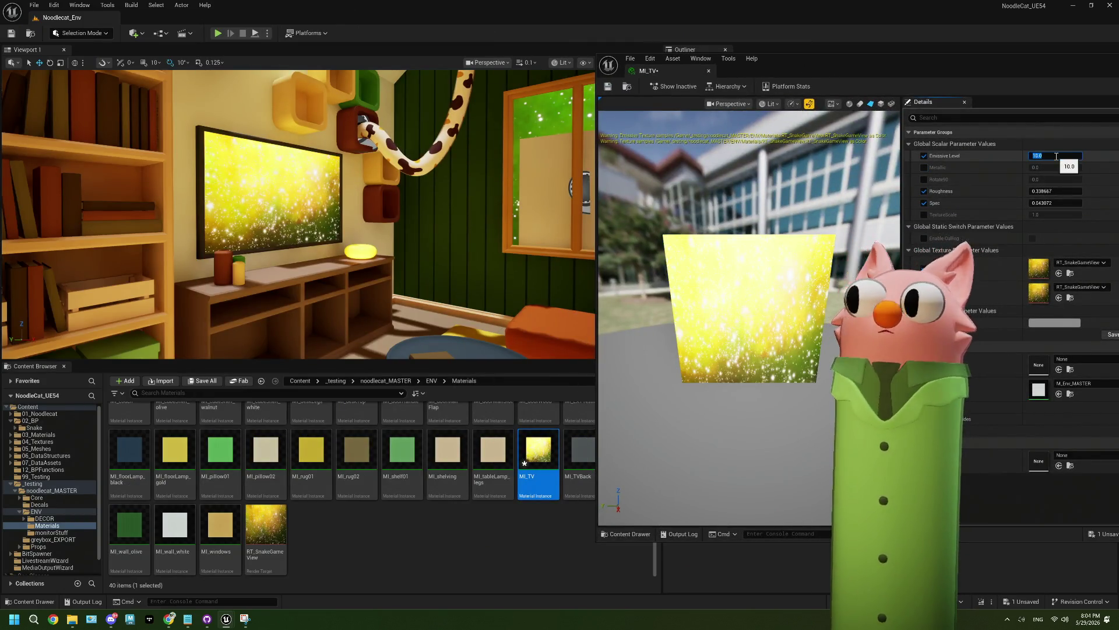
text(5)
key(Return)
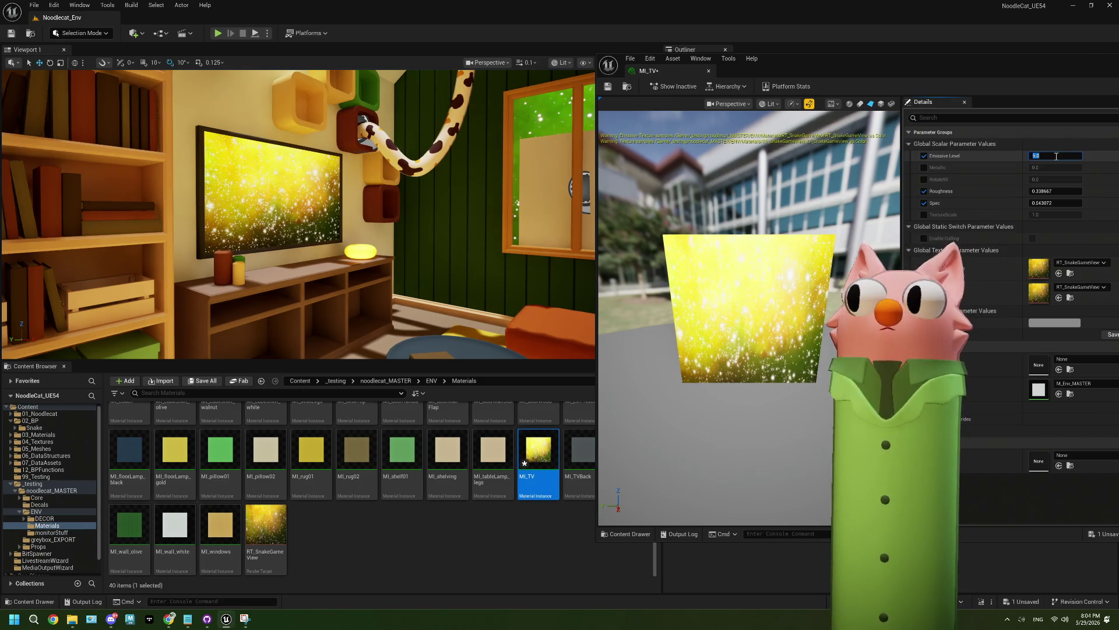
text(3)
key(Return)
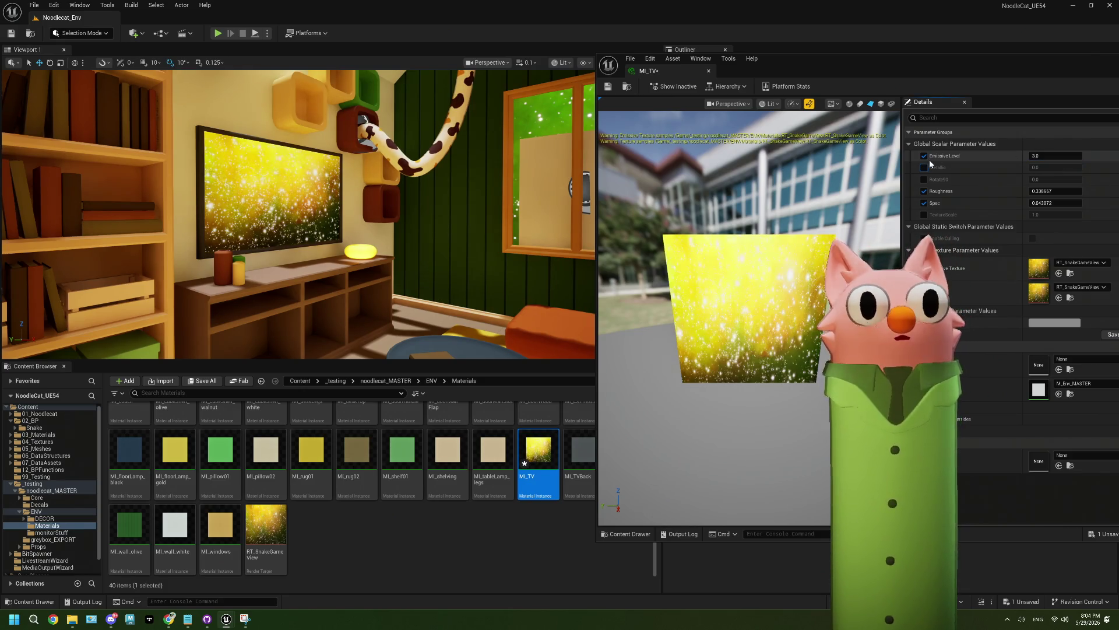
key(ctrl+s)
Reposition the MI_TV window, try then revert a BaseColor override, save again, and launch Play In Editor
drag(893, 71, 579, 58)
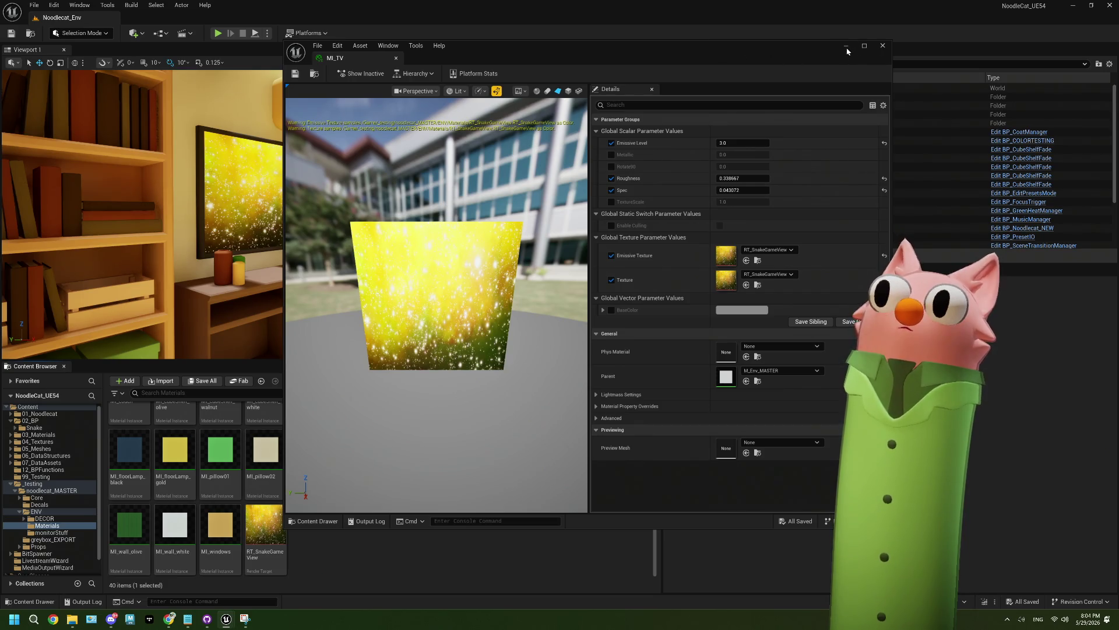
drag(796, 56, 930, 68)
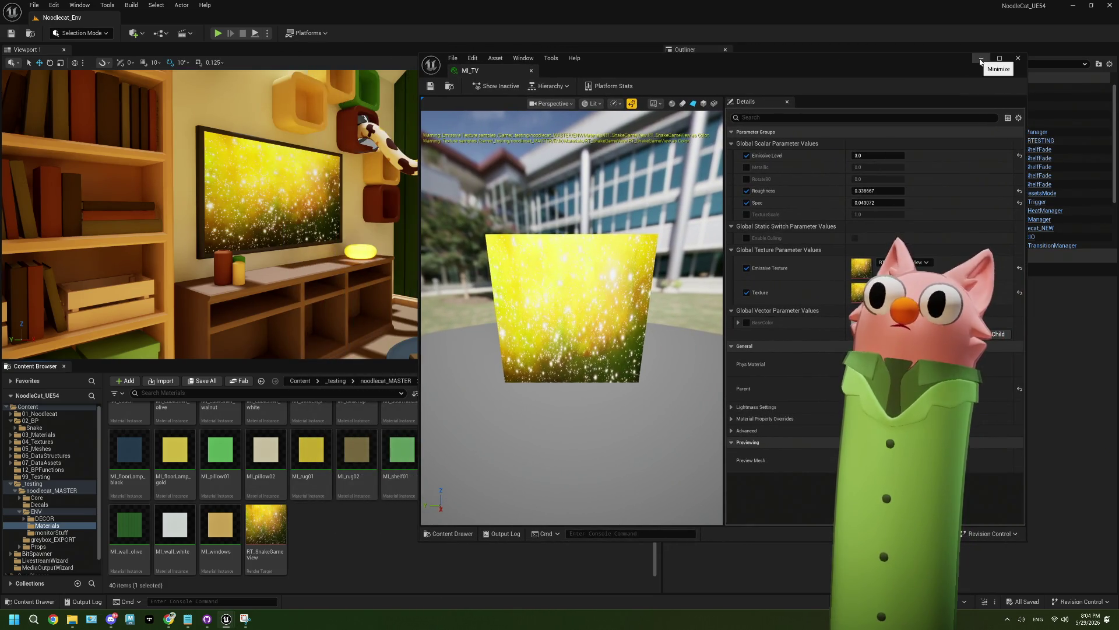
click(746, 322)
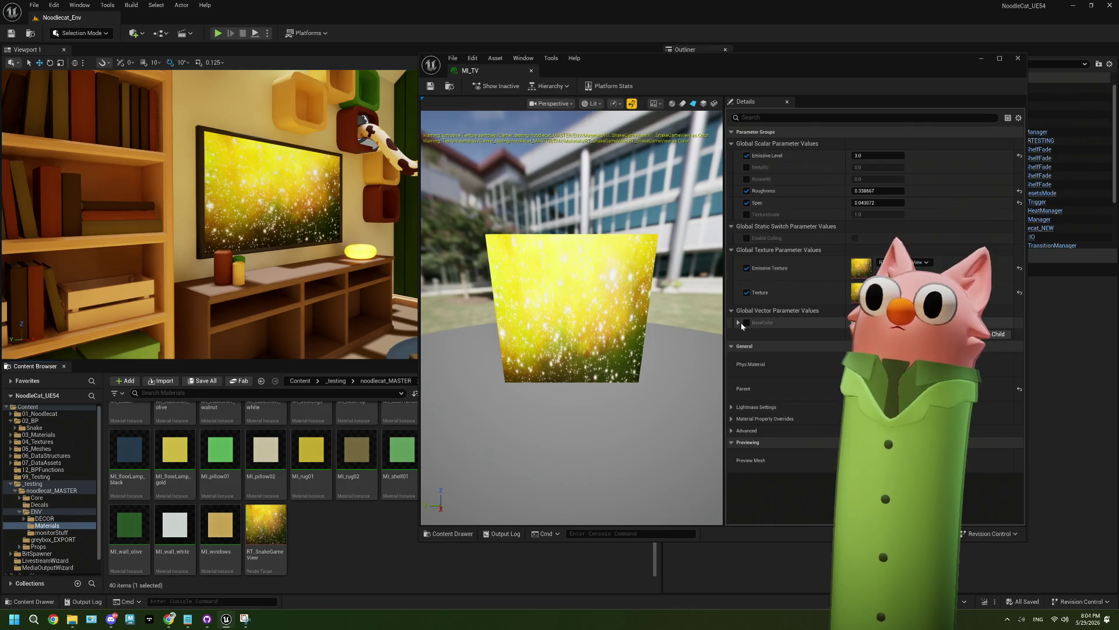
click(874, 323)
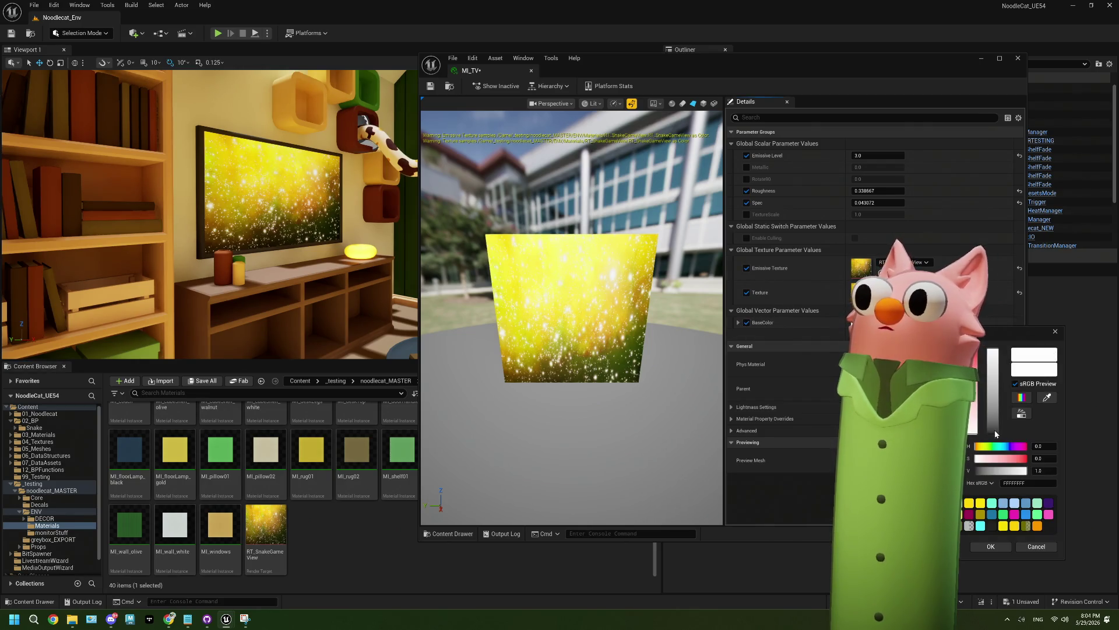
click(991, 546)
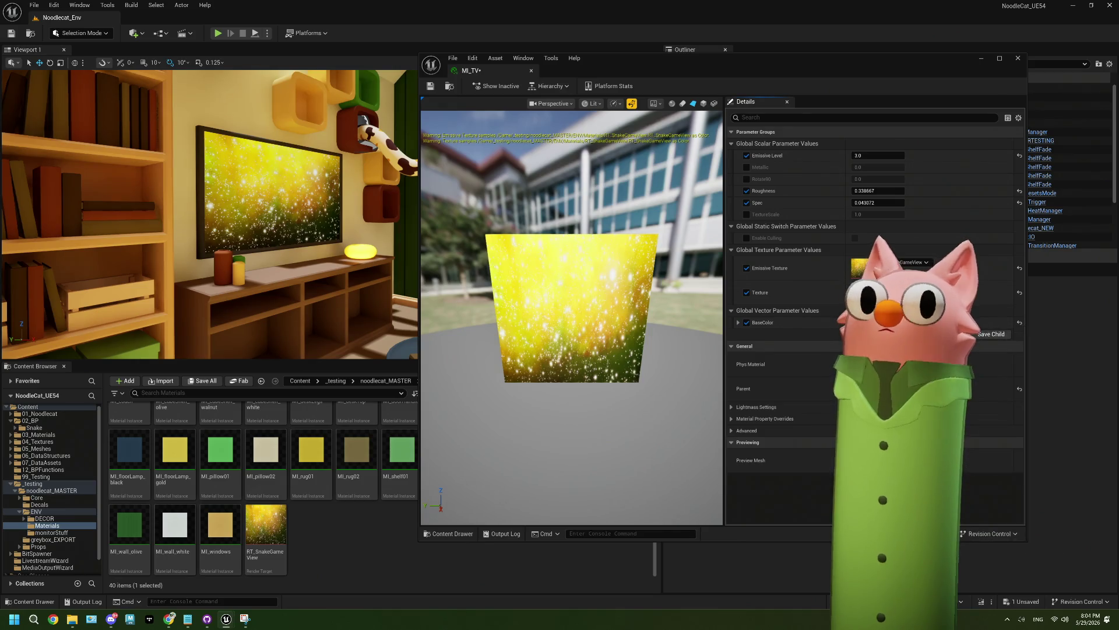
click(747, 322)
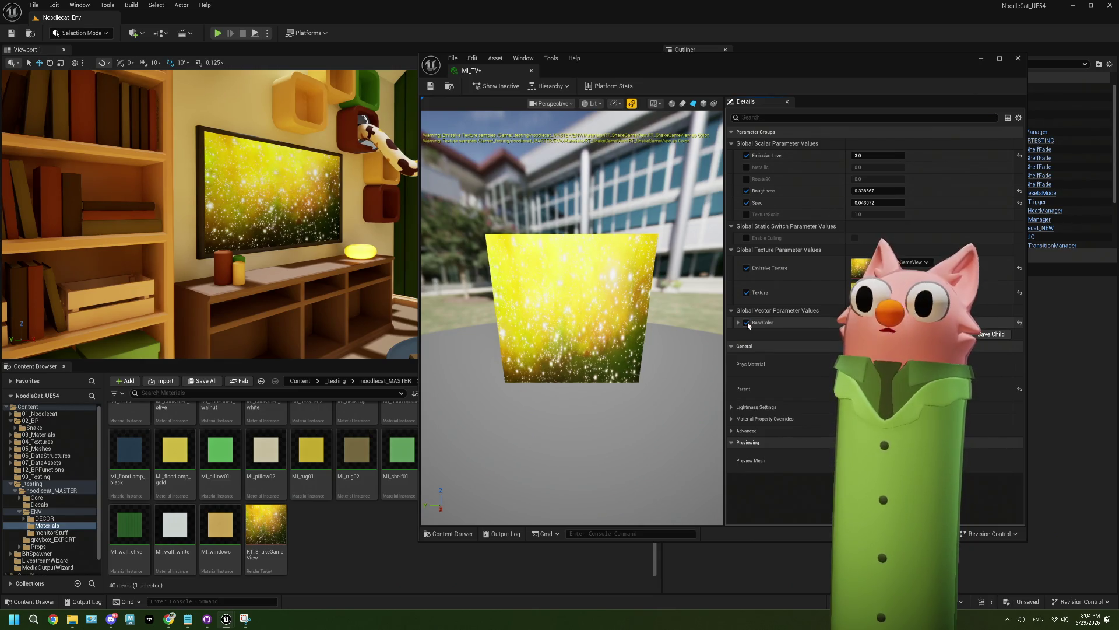
key(ctrl+s)
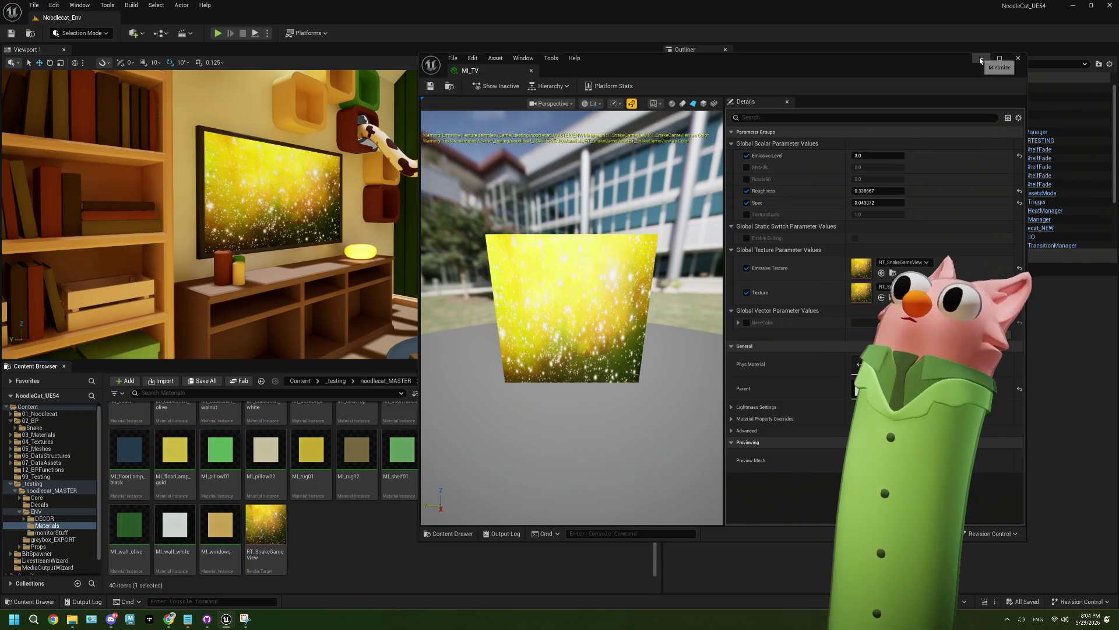
click(981, 61)
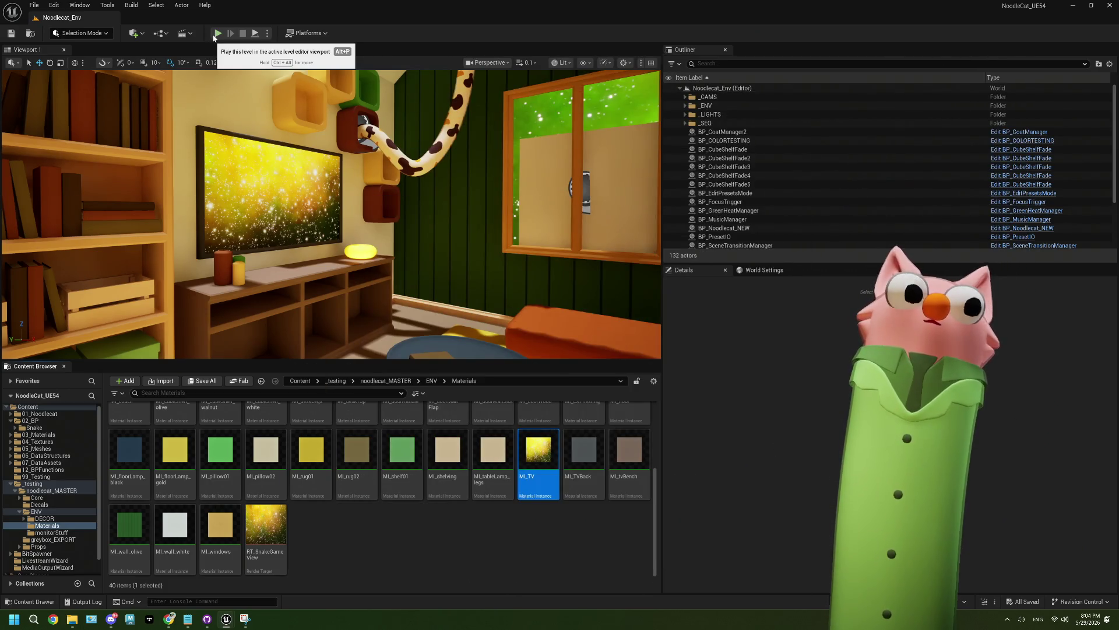
key(alt+p)
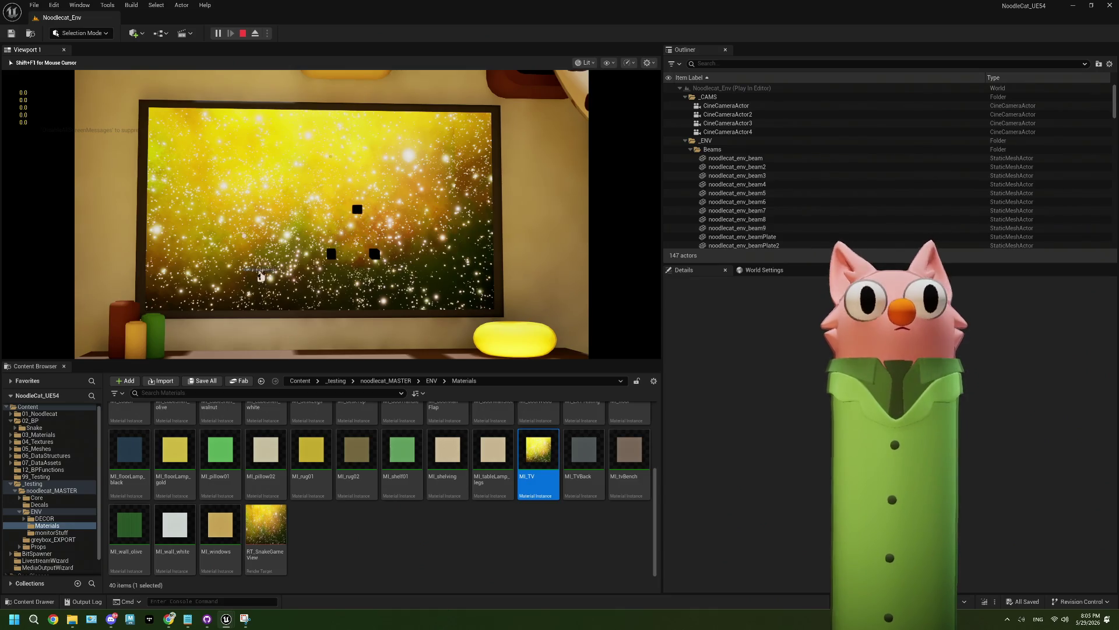
Stop the playtest after watching several snakes move on the TV
key(Escape)
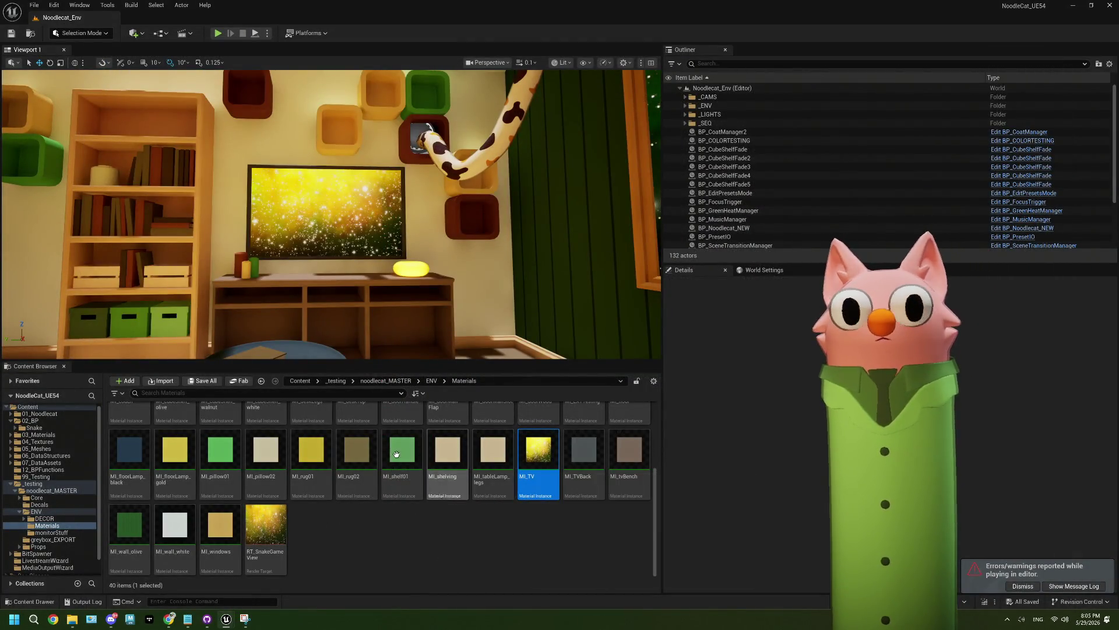
Open the BP_SnakeGame blueprint from the Snake blueprints folder
click(34, 428)
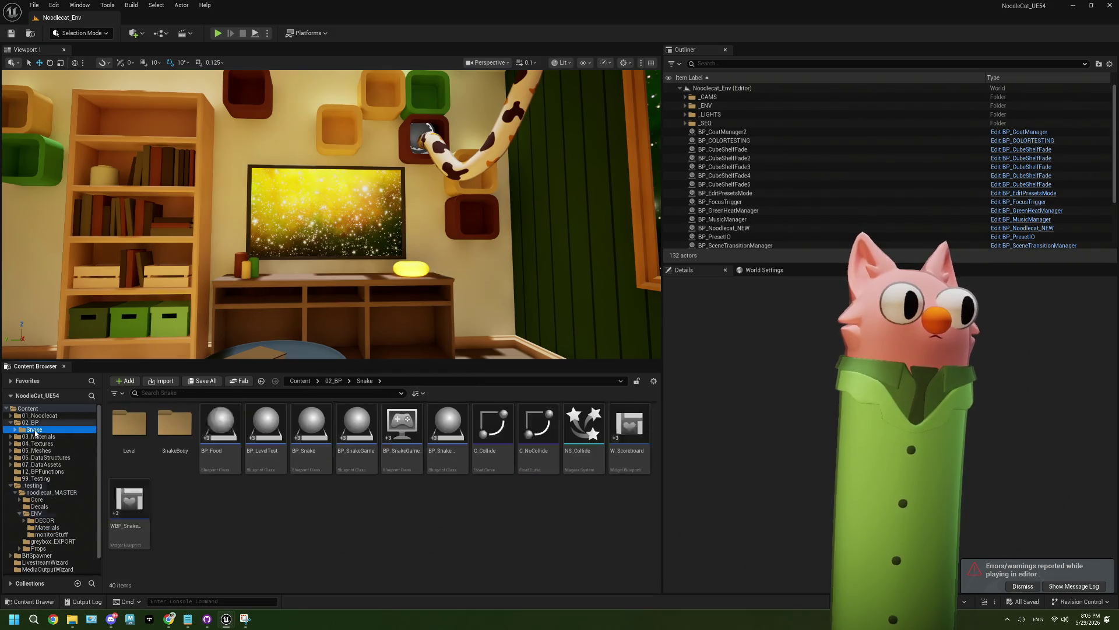
mouse_move(315, 433)
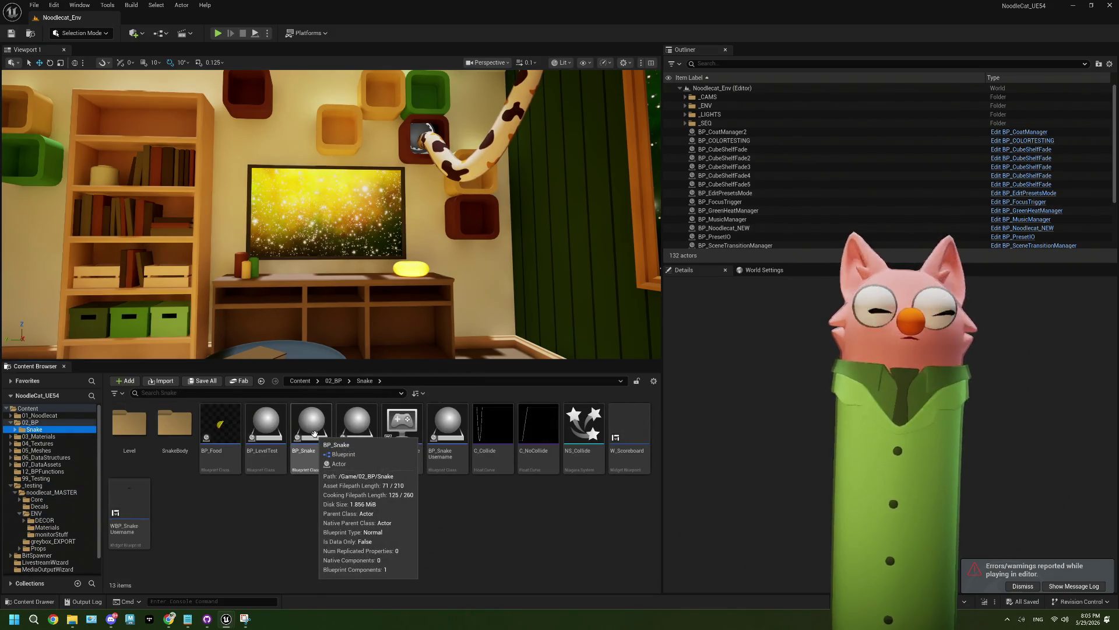
double_click(321, 436)
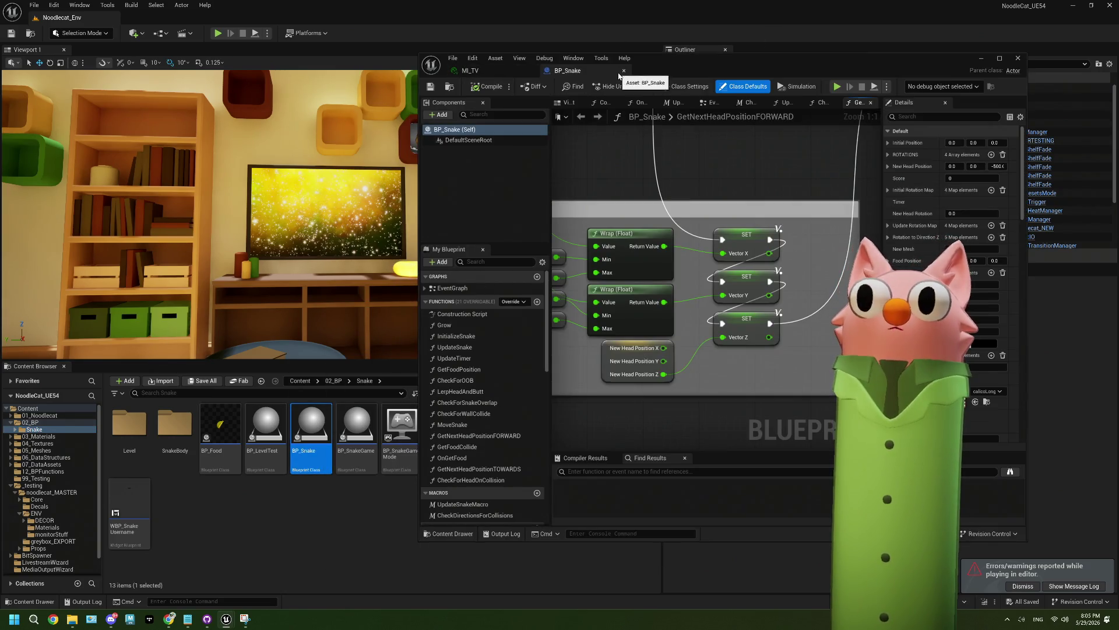
click(350, 434)
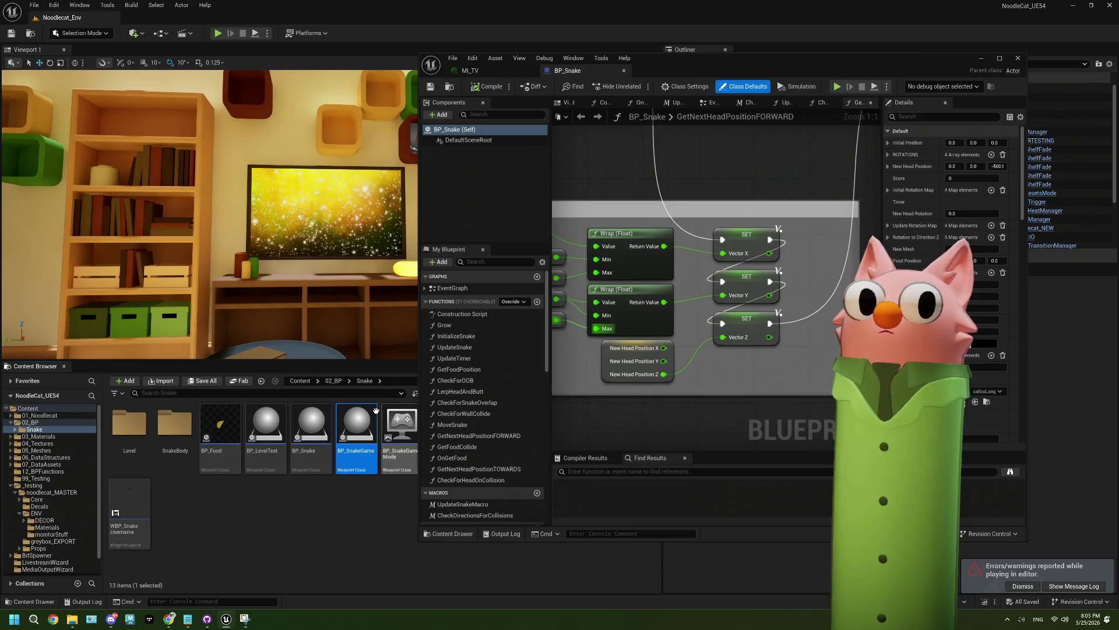
double_click(376, 409)
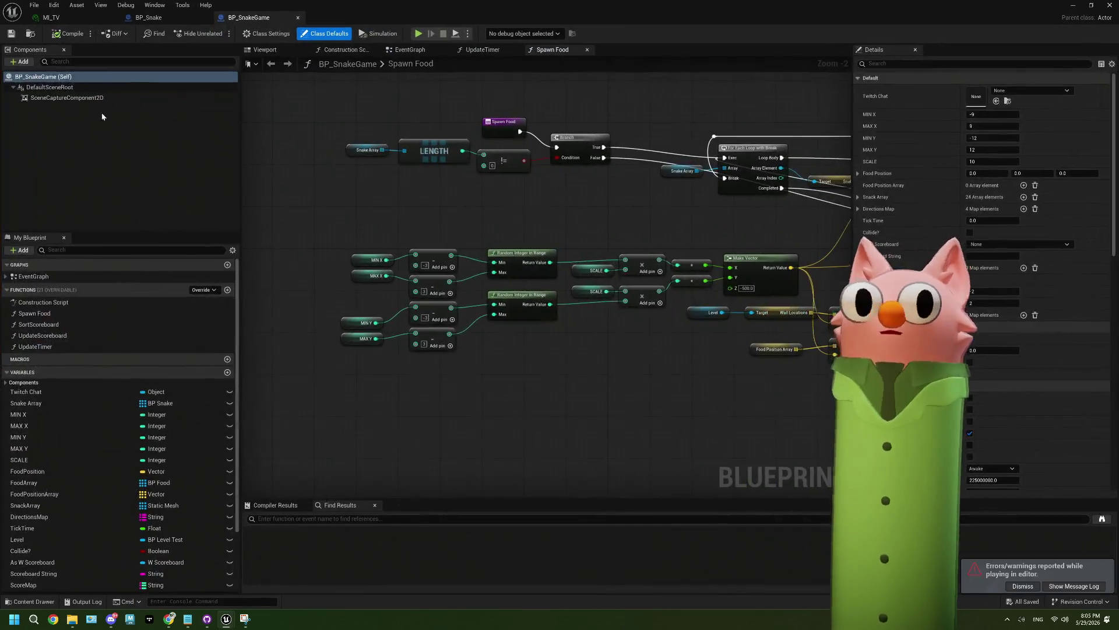
Set the scene capture component's Location Z to 150, then return to the level and playtest
click(87, 98)
click(1064, 149)
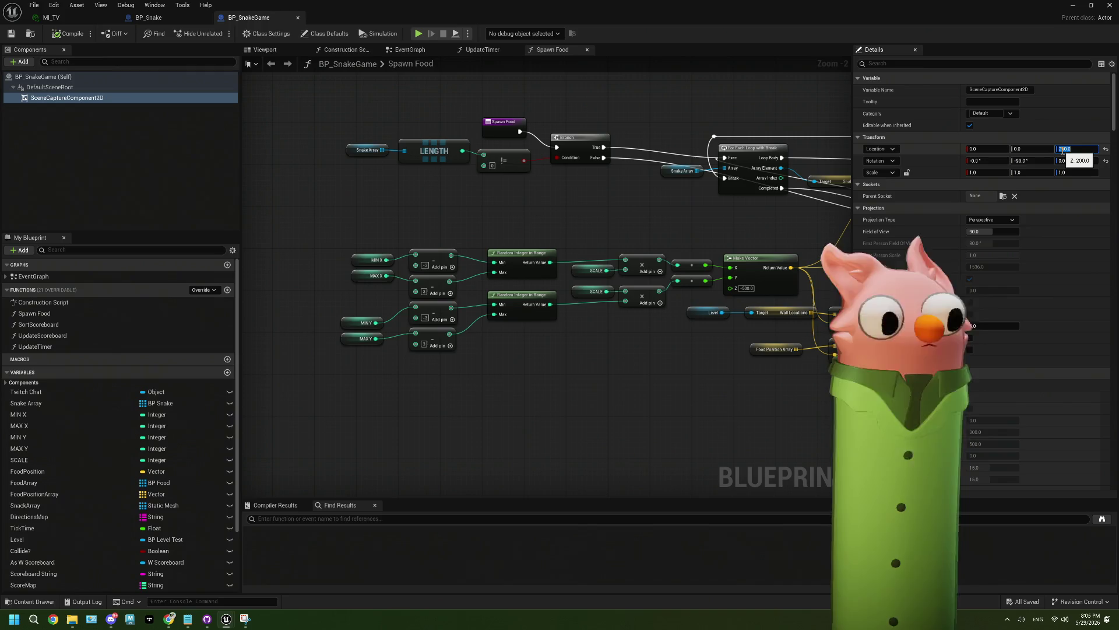
text(0)
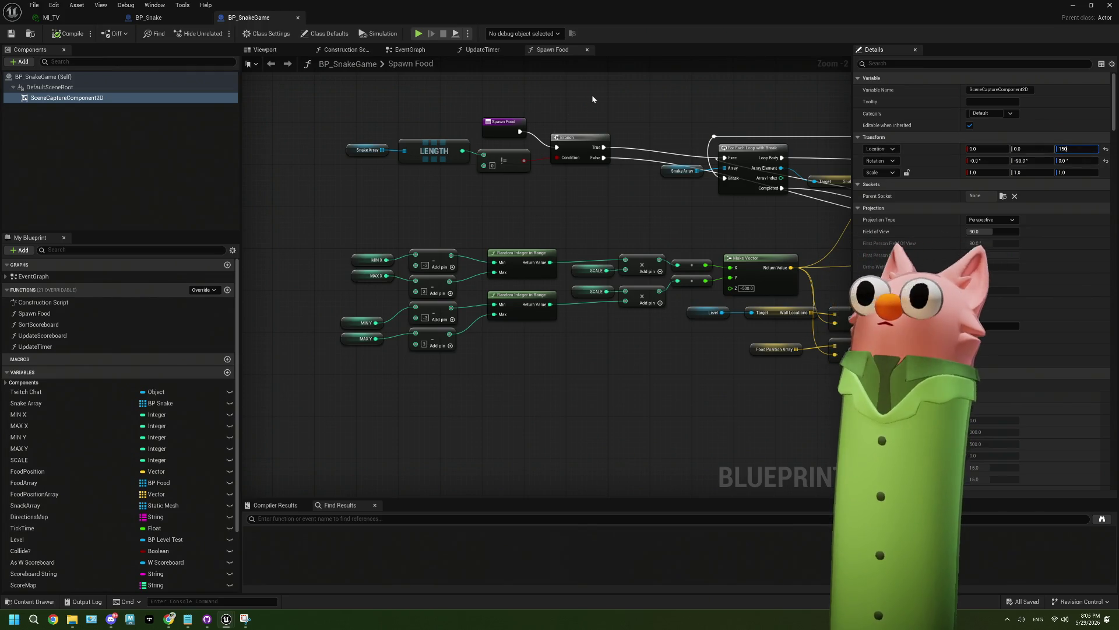
click(1074, 6)
key(alt+p)
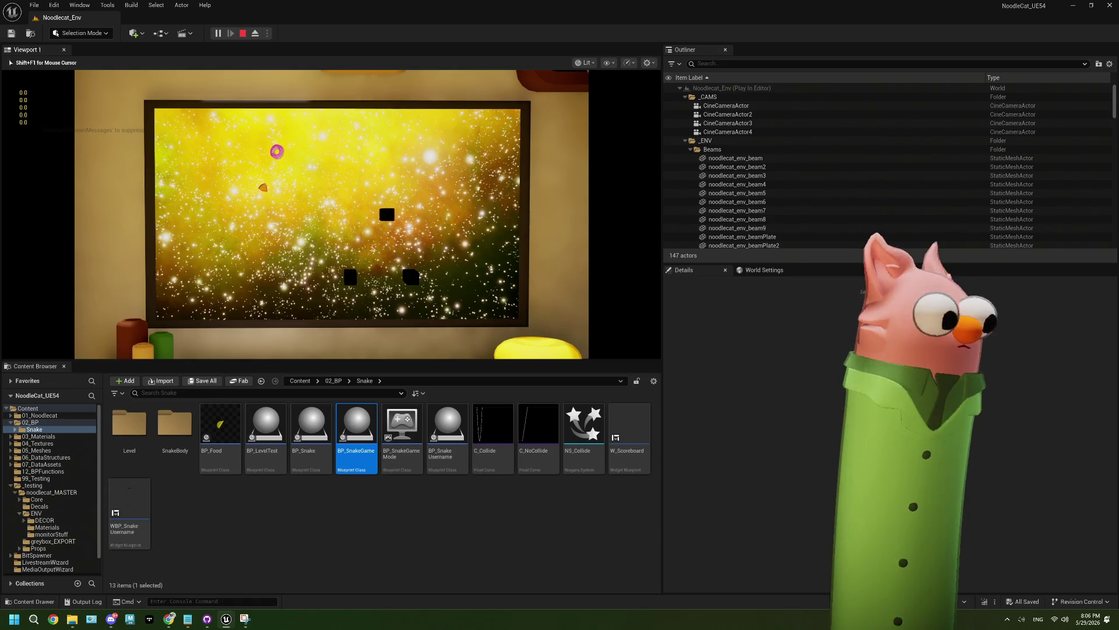
Stop the playtest after watching the snakes move on the TV
key(Escape)
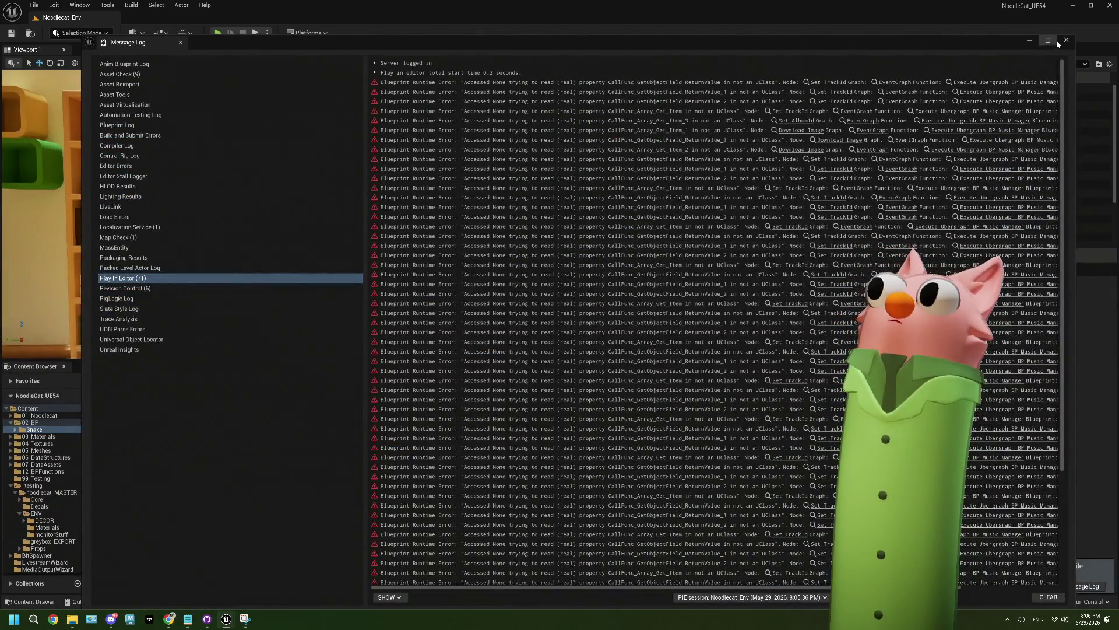
Close the Message Log and reopen BP_SnakeGame in a full-screen editor
click(1066, 41)
double_click(355, 450)
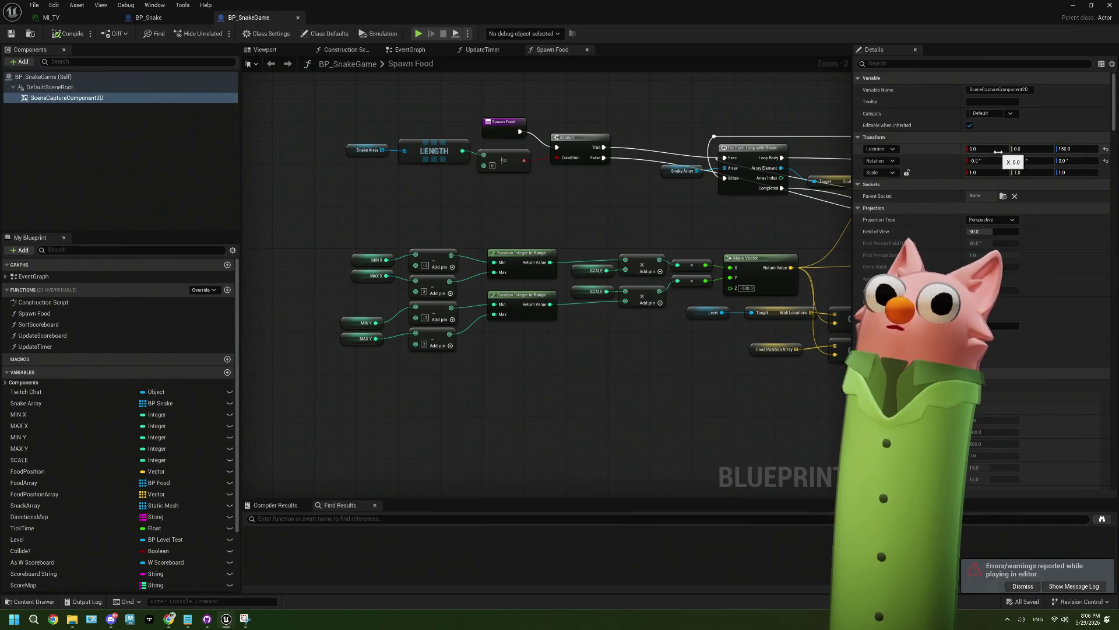
drag(799, 17, 796, 268)
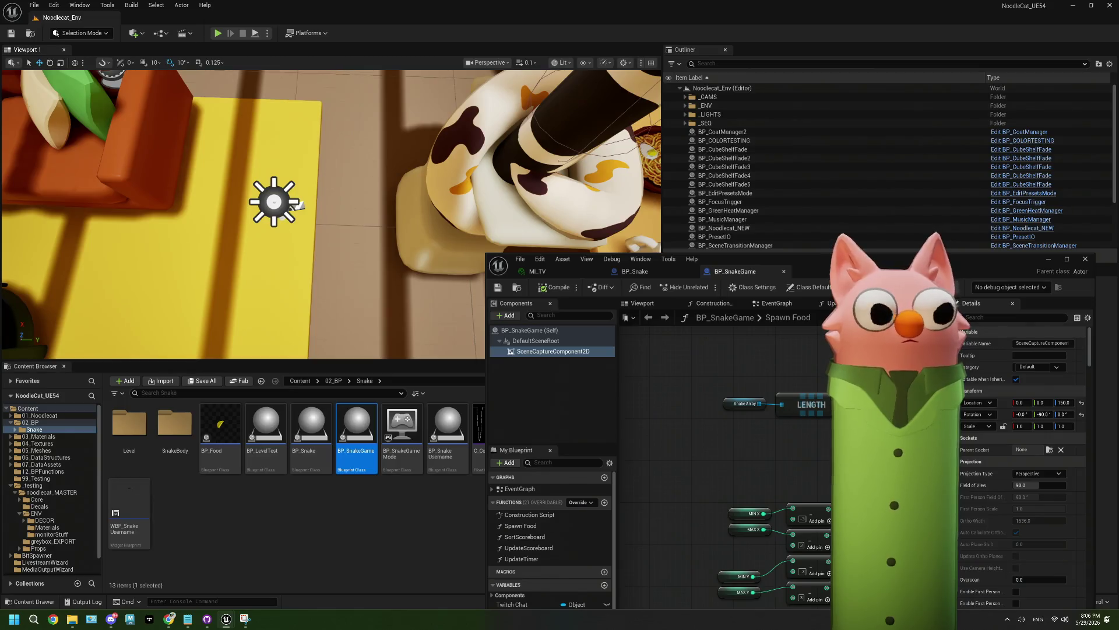
double_click(1020, 259)
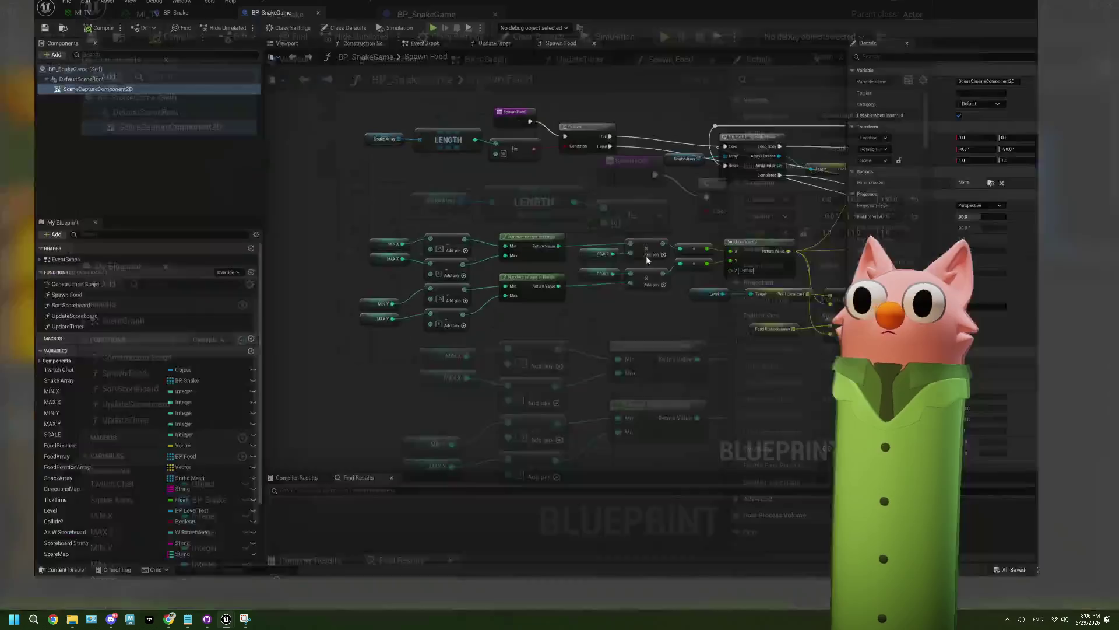
Try a capture camera X offset of 10, then set it back to 0 and save
click(997, 148)
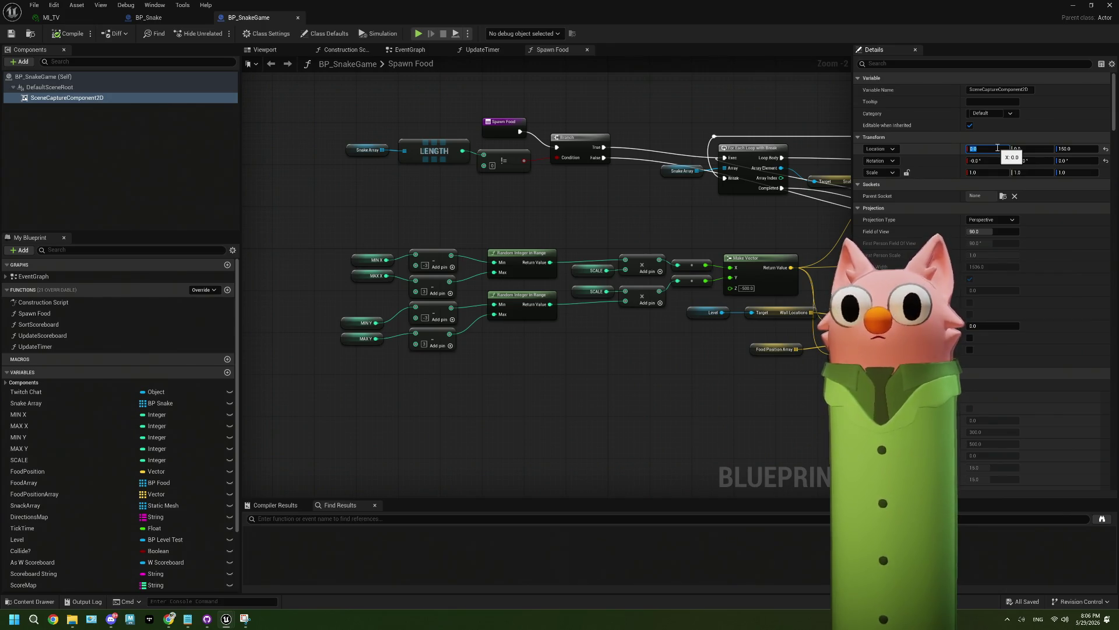
text(10)
key(Return)
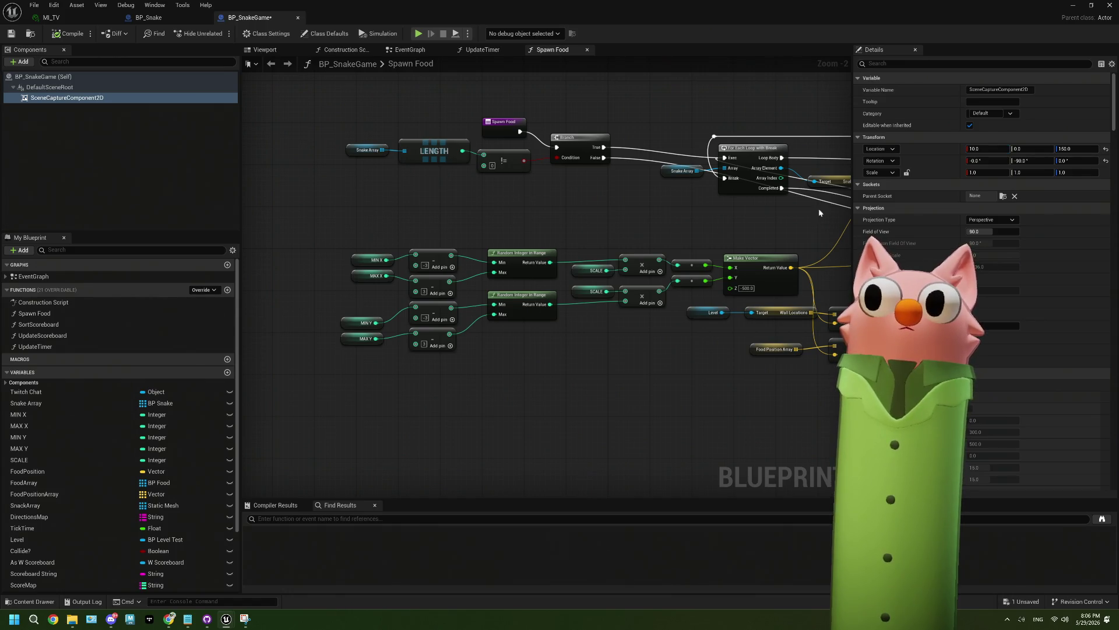
click(990, 150)
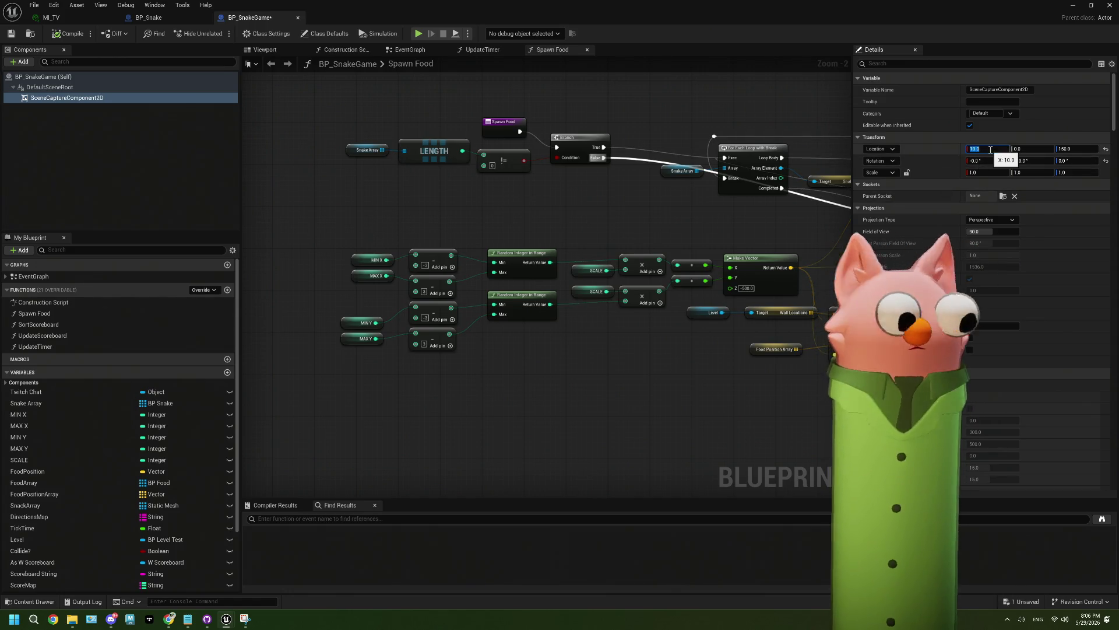
text(20)
key(Return)
key(ctrl+s)
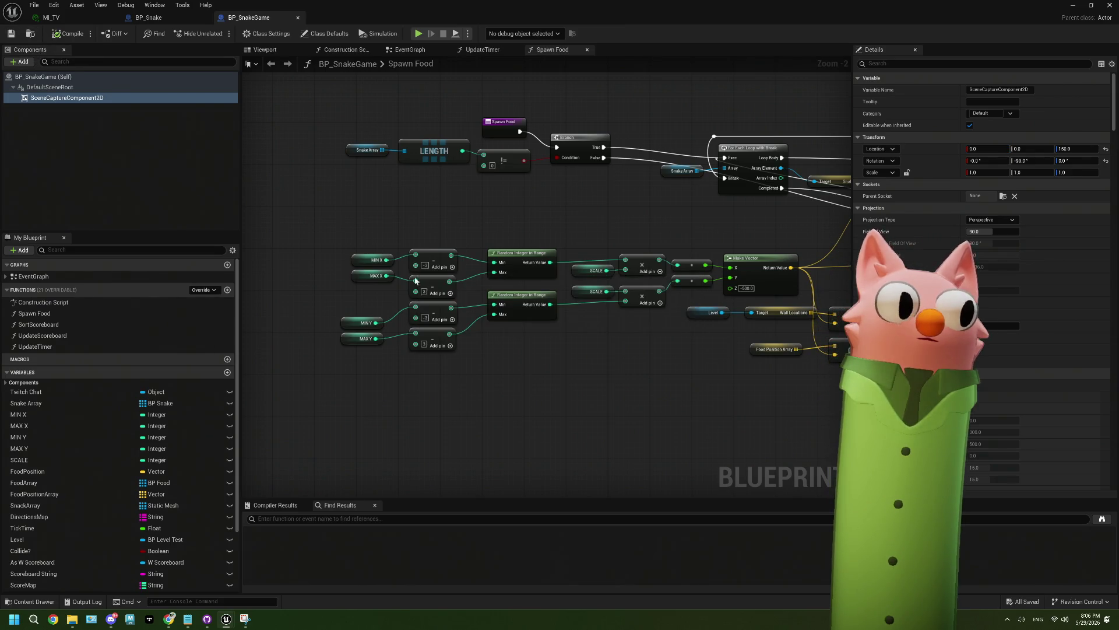
Inspect the MIN/MAX X, MIN/MAX Y grid bound variables and SCALE getters in the graph
click(361, 259)
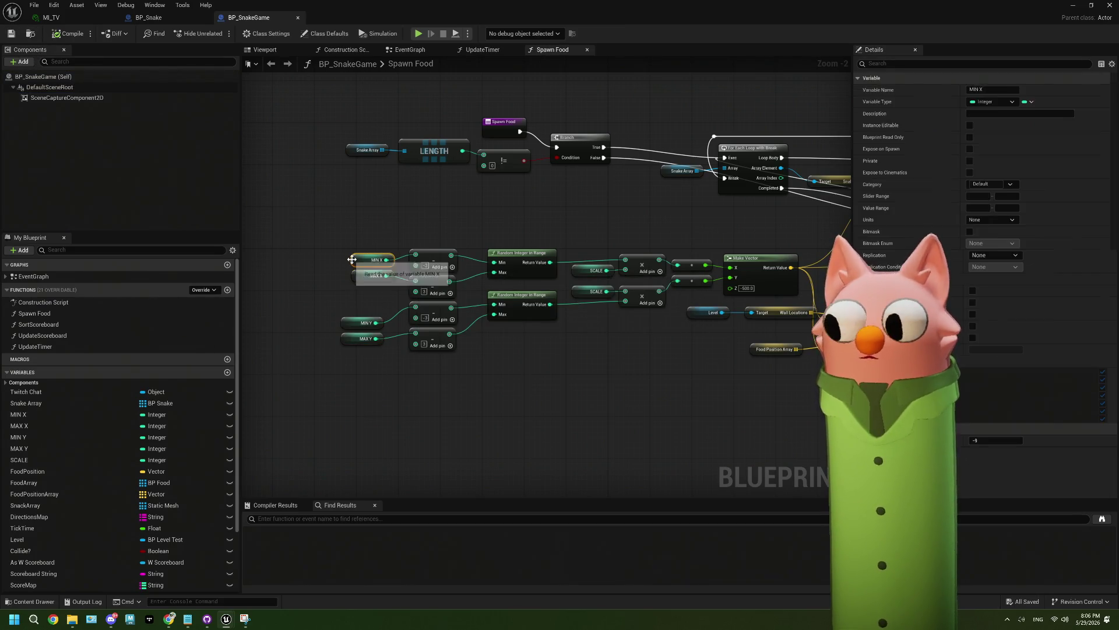
click(360, 276)
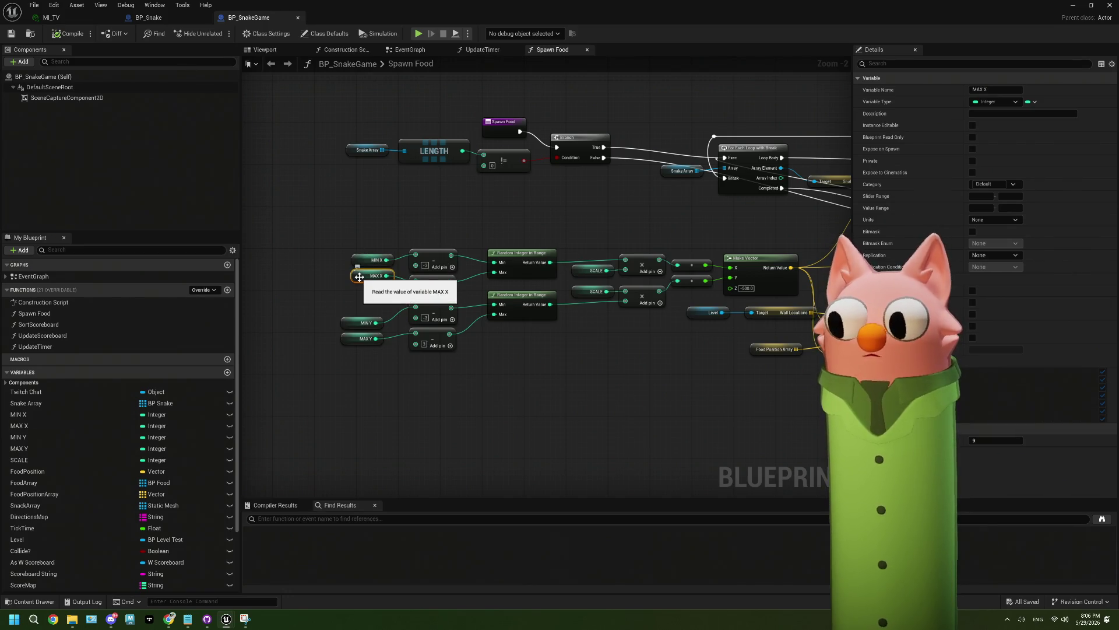
click(362, 338)
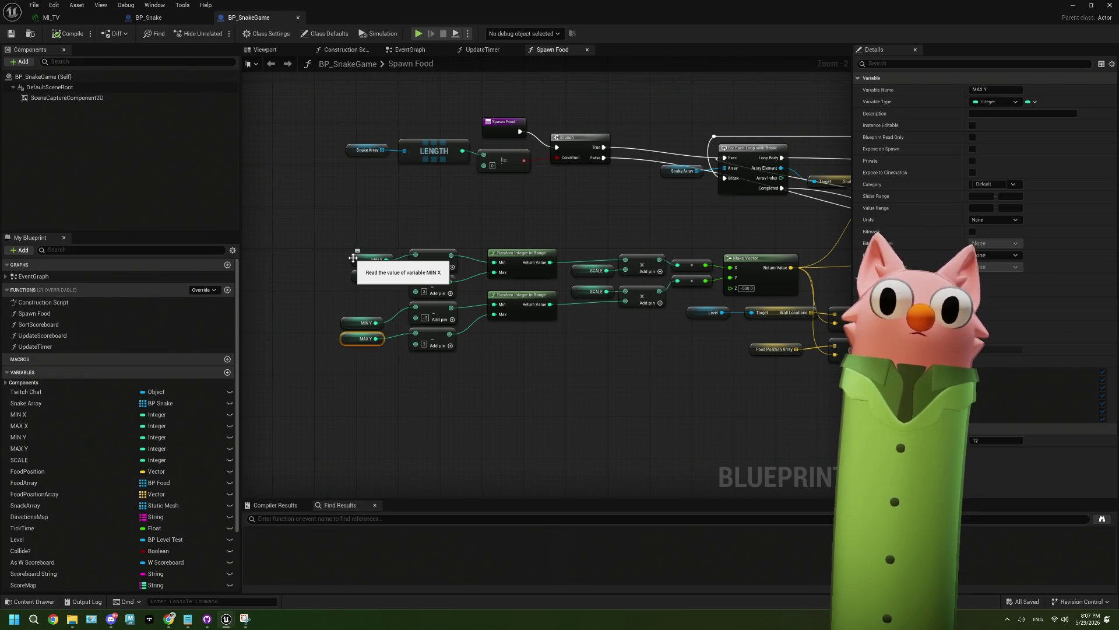
click(596, 312)
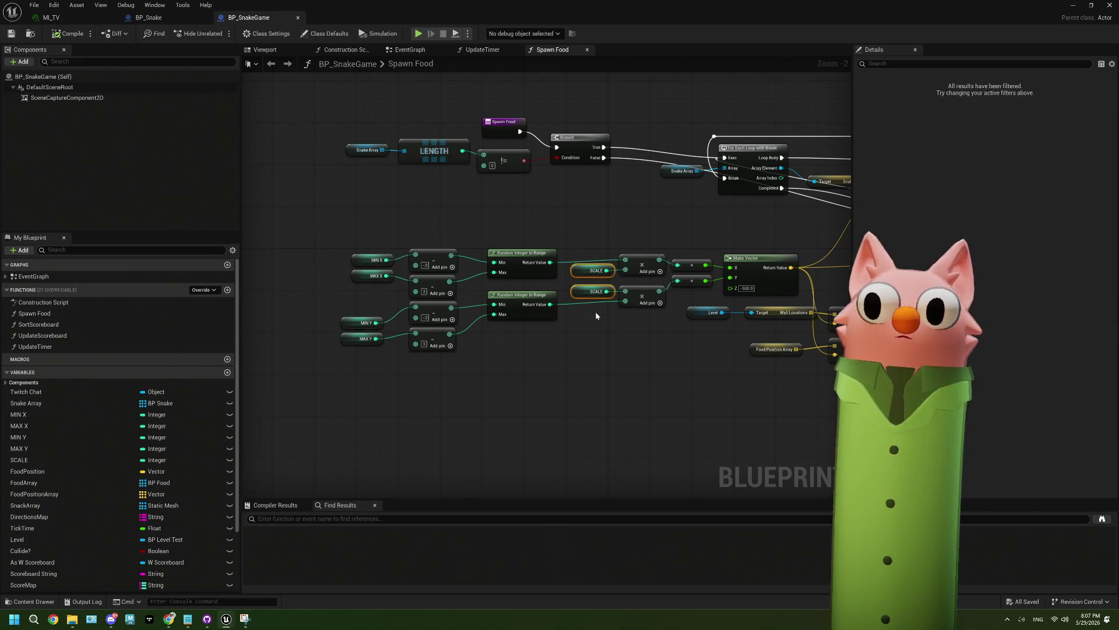
click(577, 270)
click(593, 291)
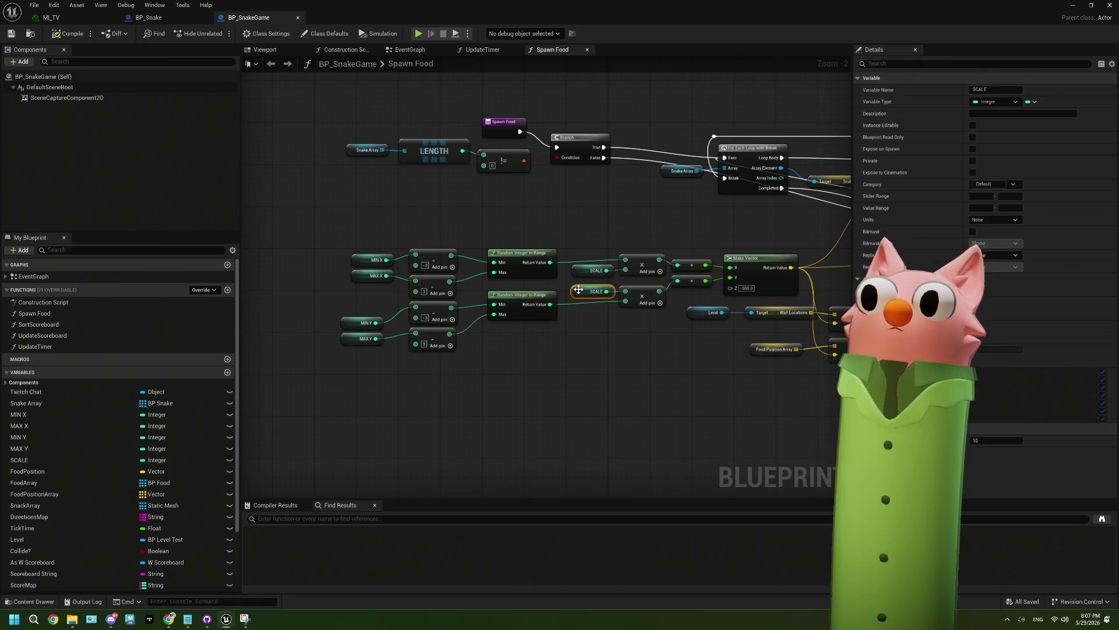
mouse_move(558, 343)
mouse_down()
mouse_move(533, 333)
mouse_move(541, 318)
mouse_up()
click(345, 238)
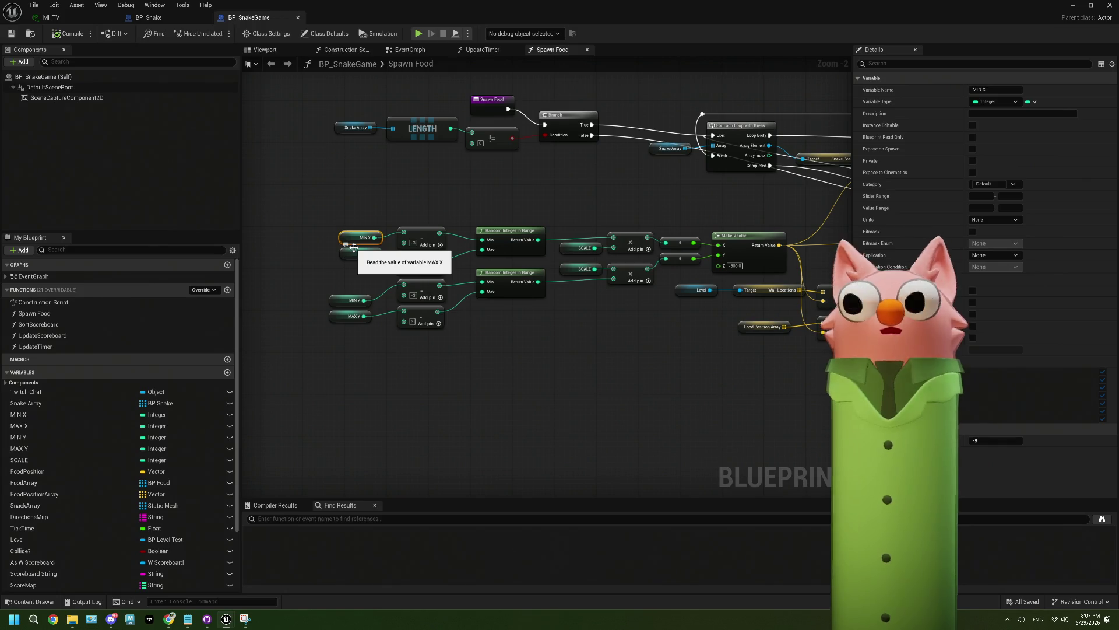
click(338, 301)
click(363, 237)
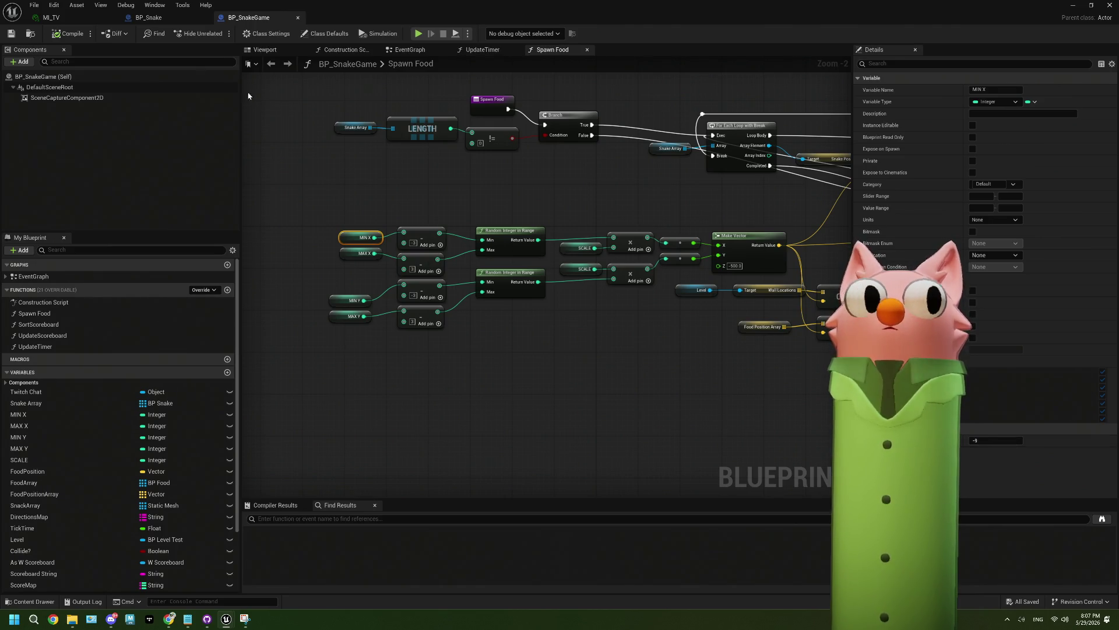
Try a capture camera height of 125, settle on 150, and return to the level
click(97, 97)
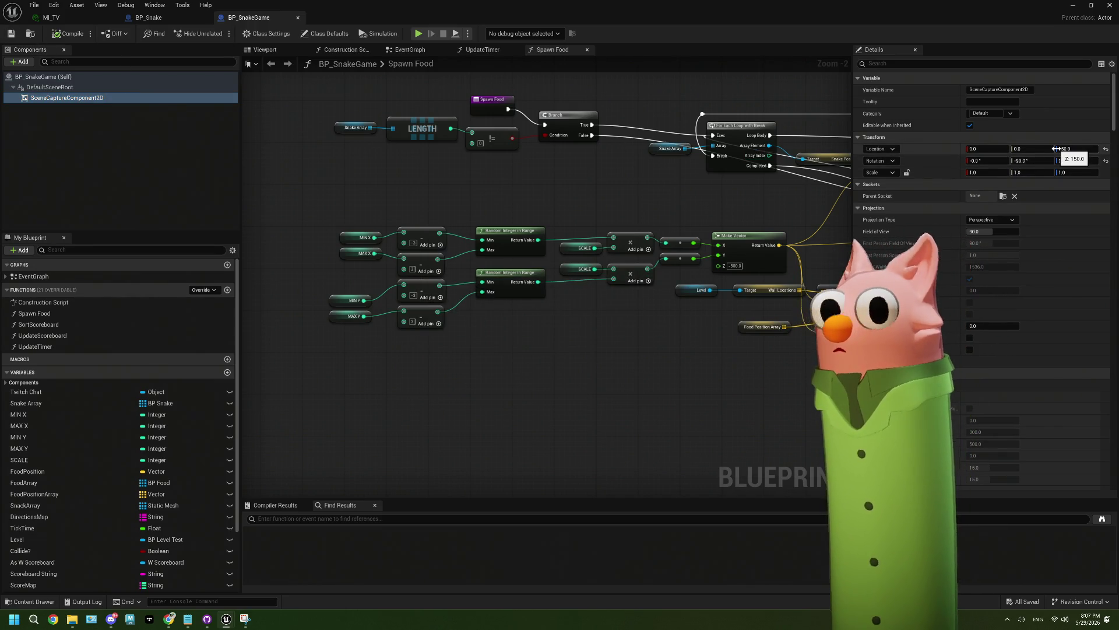
click(1067, 149)
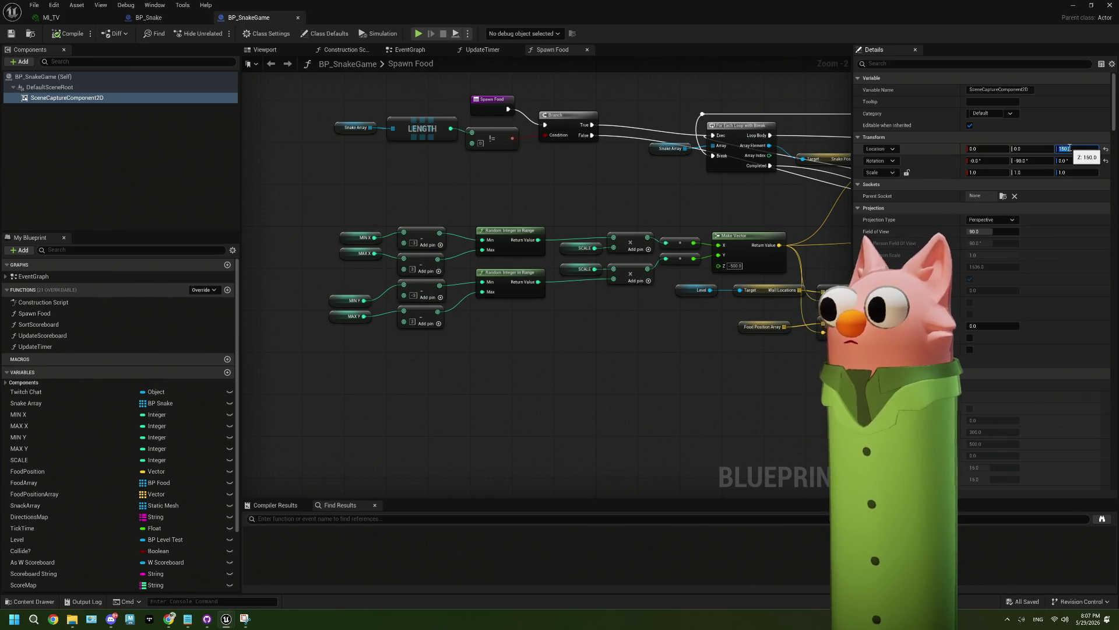
text(125)
key(Return)
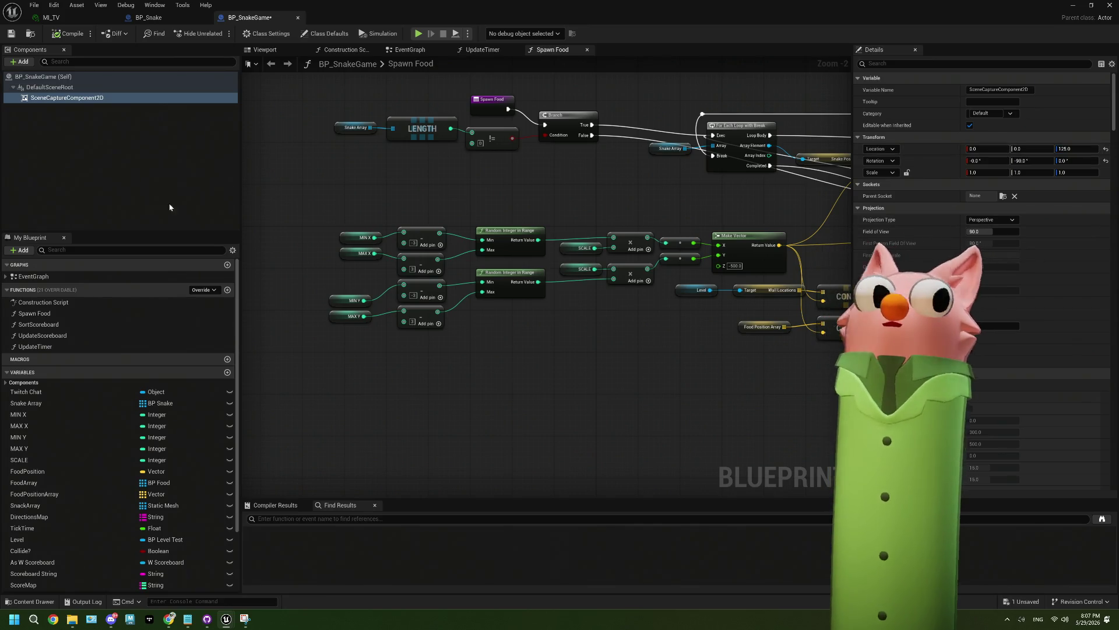
click(1076, 148)
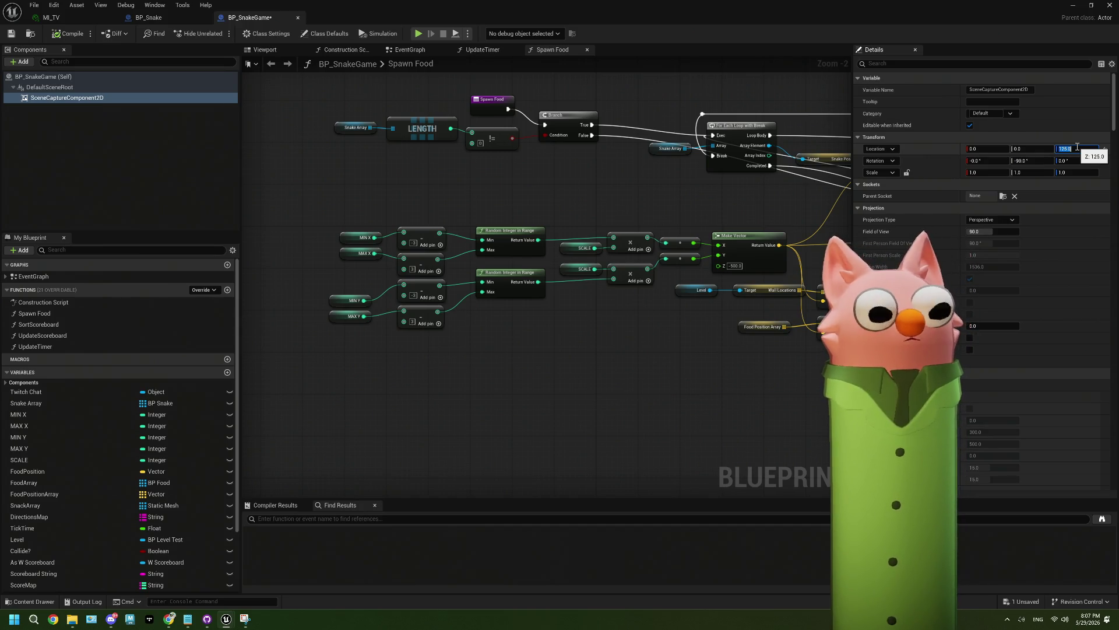
text(150)
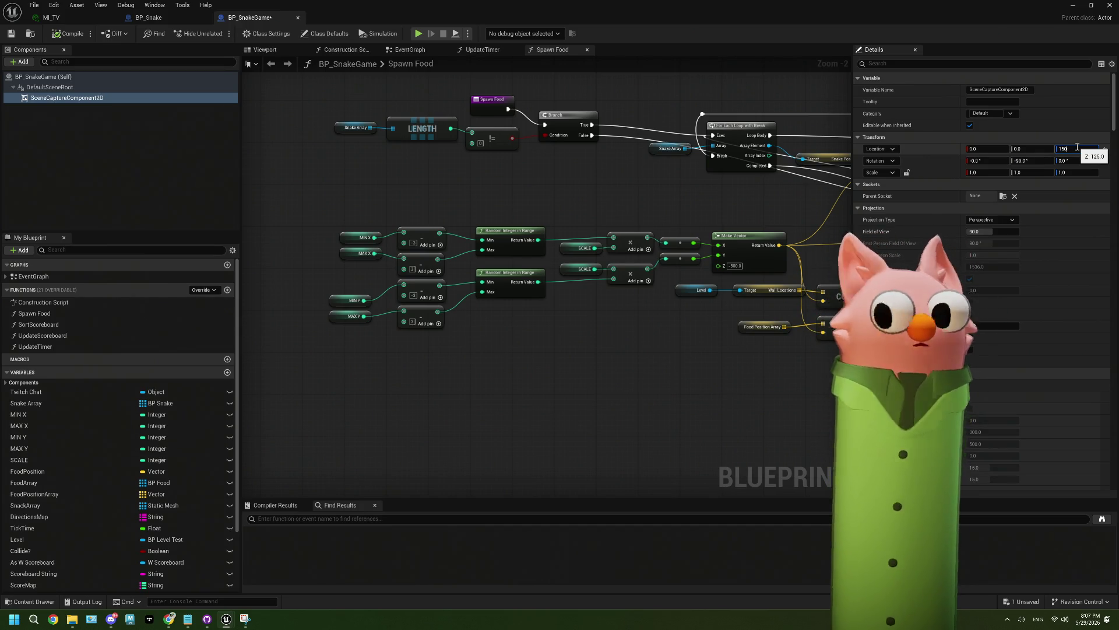
key(Return)
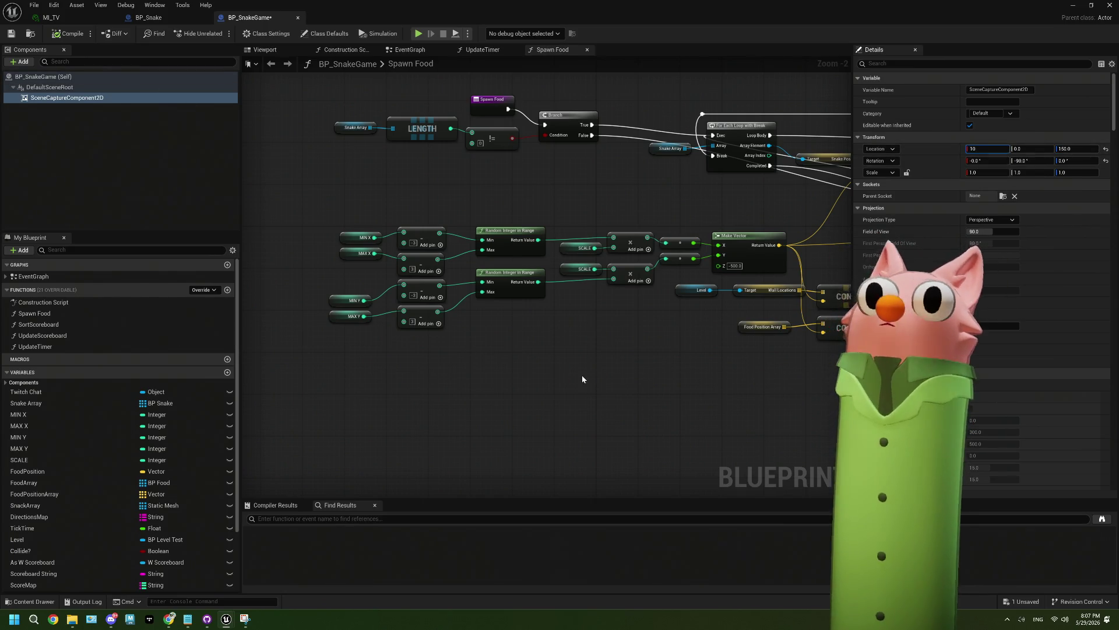
click(1076, 5)
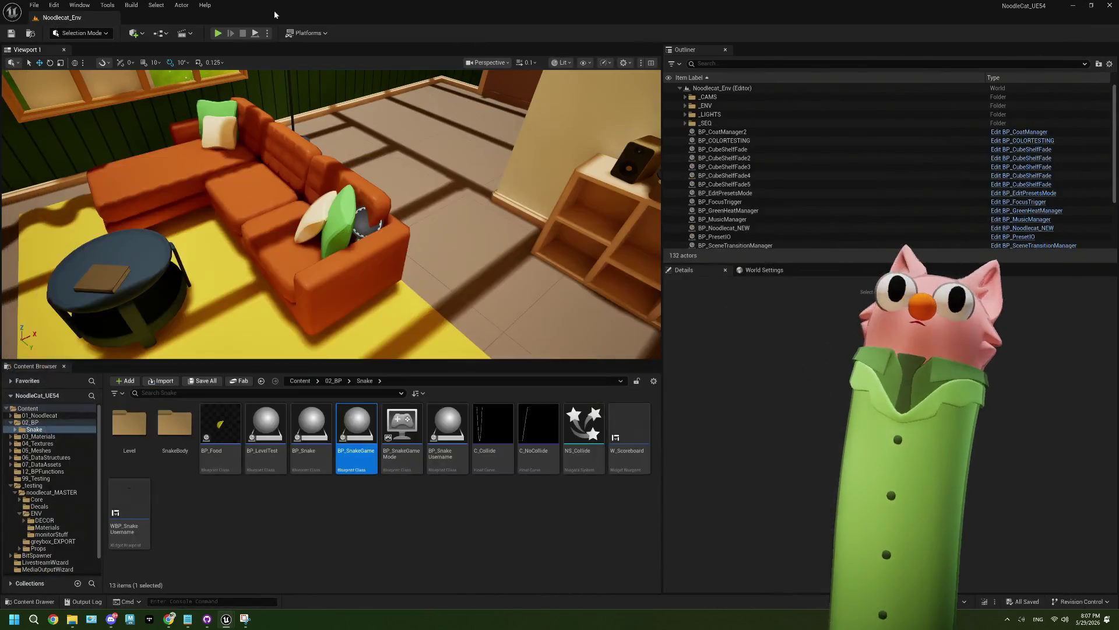
Run another playtest, then stop it and close the error log
click(217, 33)
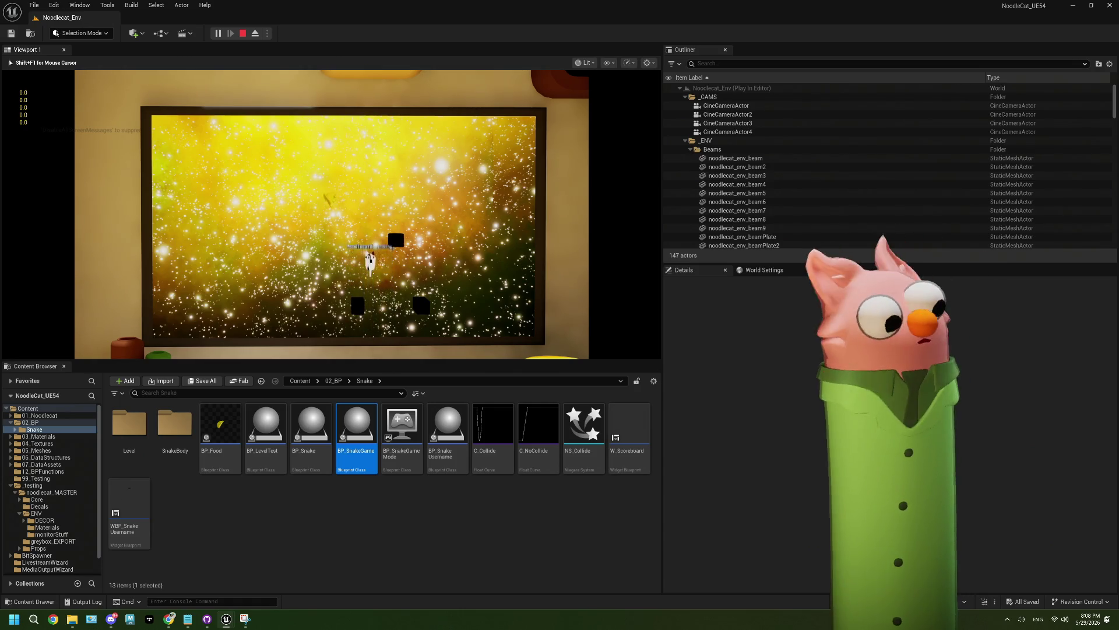
key(Escape)
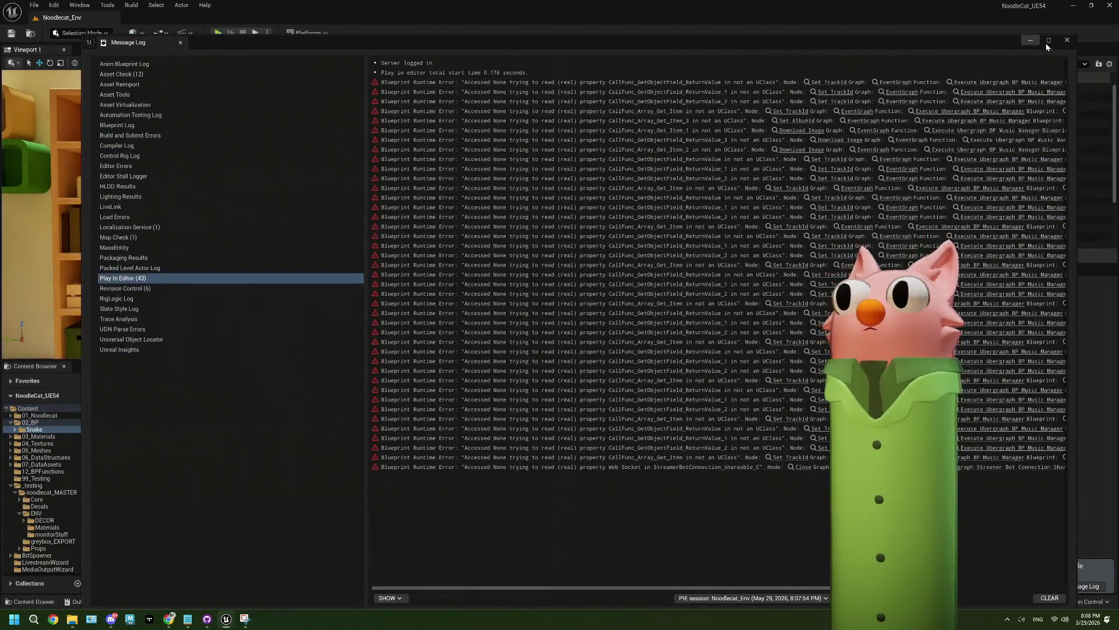
click(1067, 42)
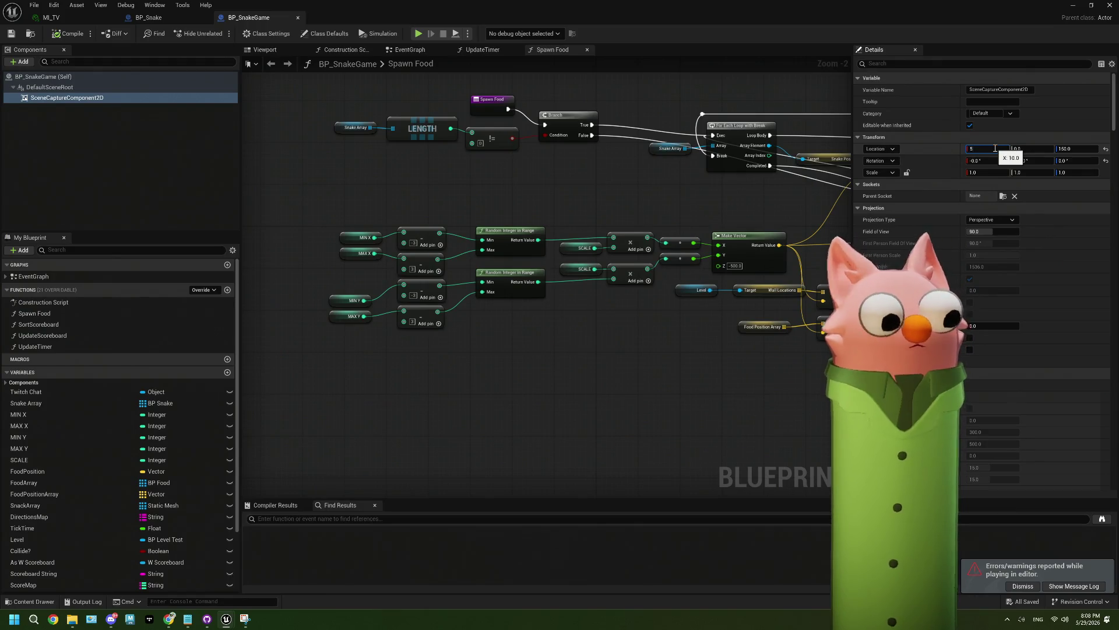
Apply capture X location 5, playtest the level, then stop and close the error log
key(Return)
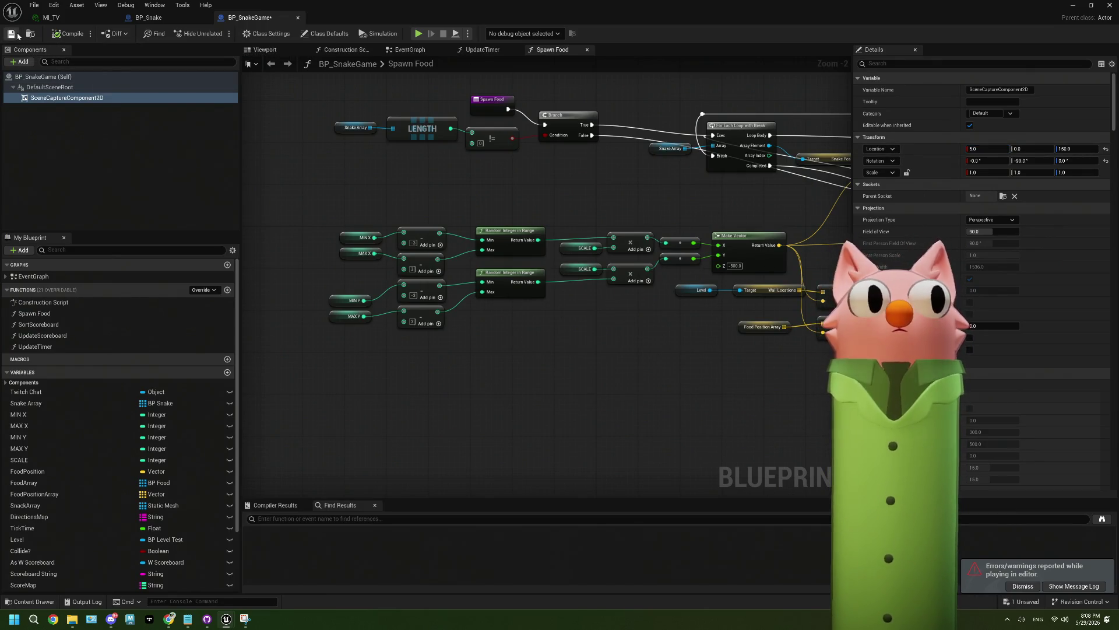
click(1073, 5)
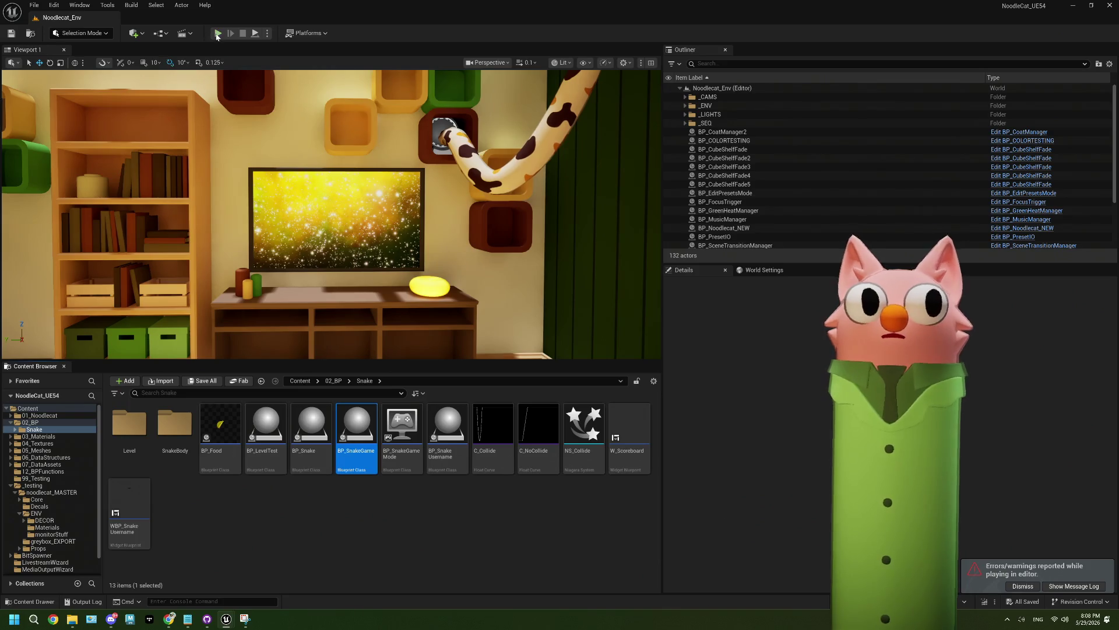
click(217, 33)
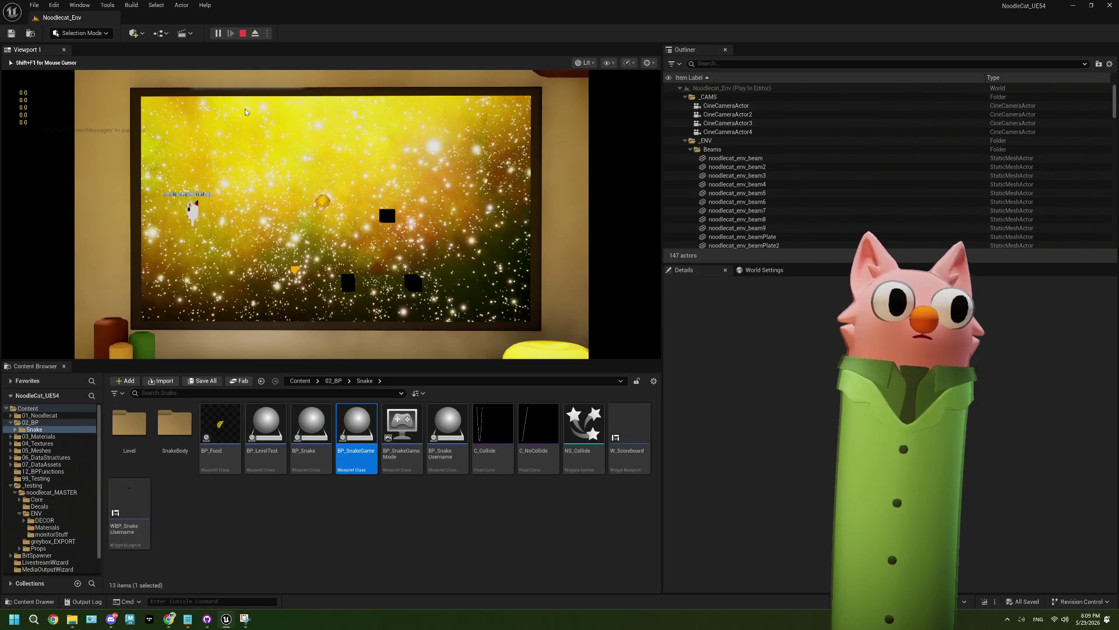
key(Escape)
click(1068, 41)
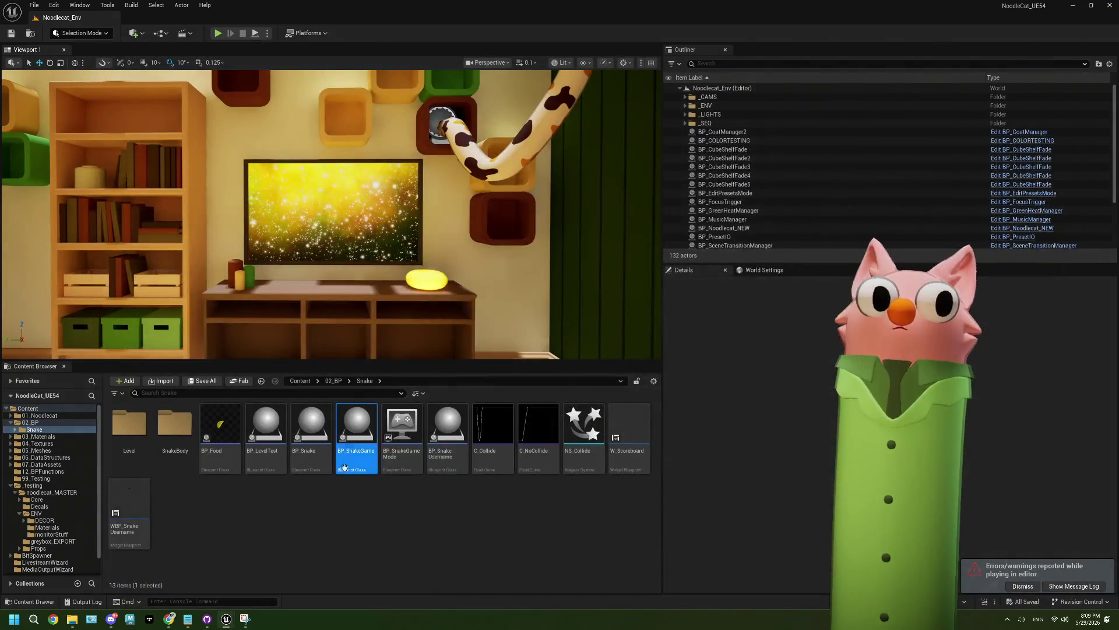
Reopen BP_SnakeGame, set the MIN Y variable's default to -16, and save
double_click(358, 439)
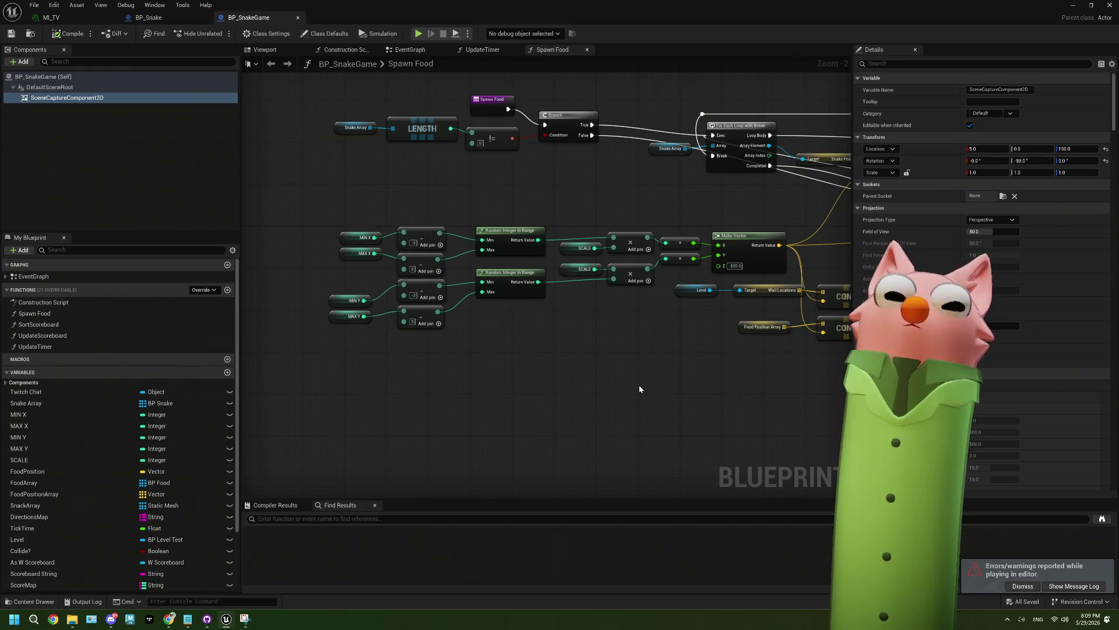
click(345, 269)
click(353, 257)
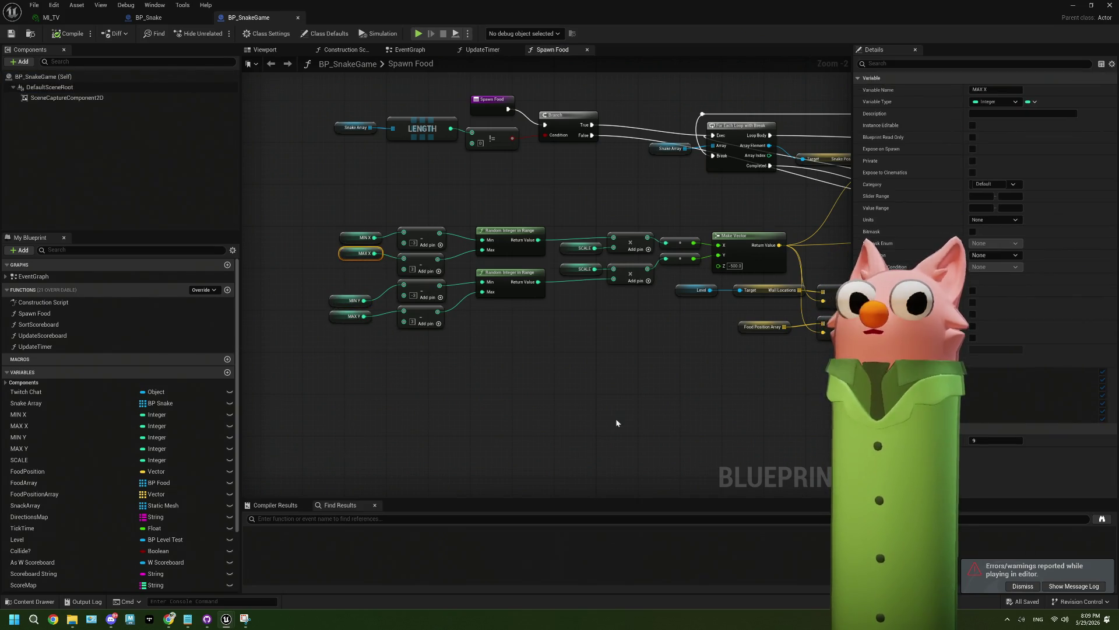
click(350, 300)
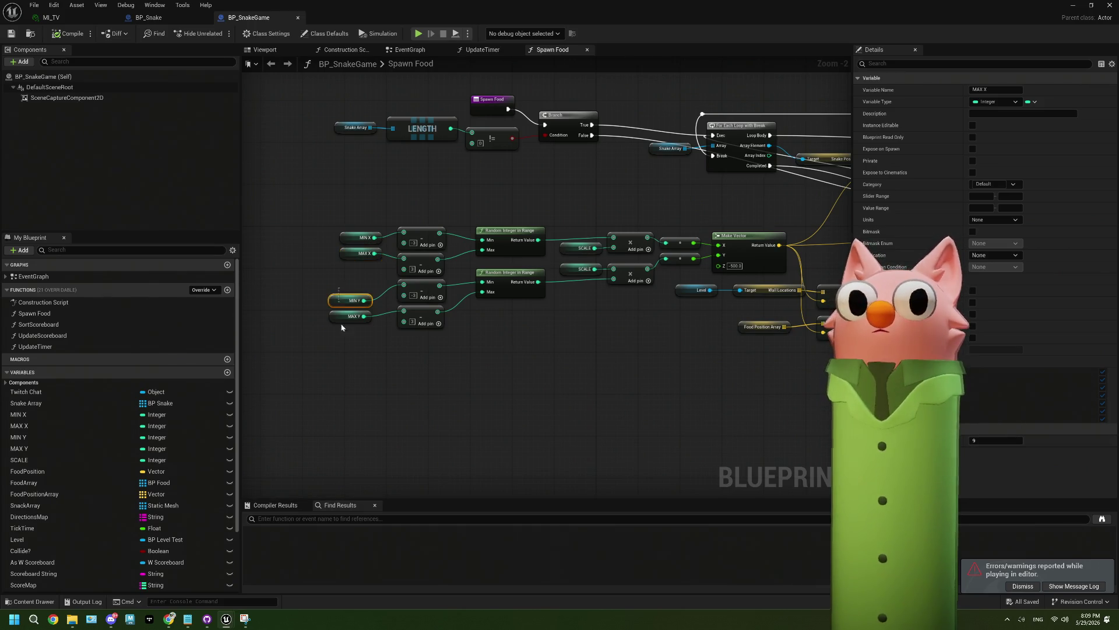
click(331, 300)
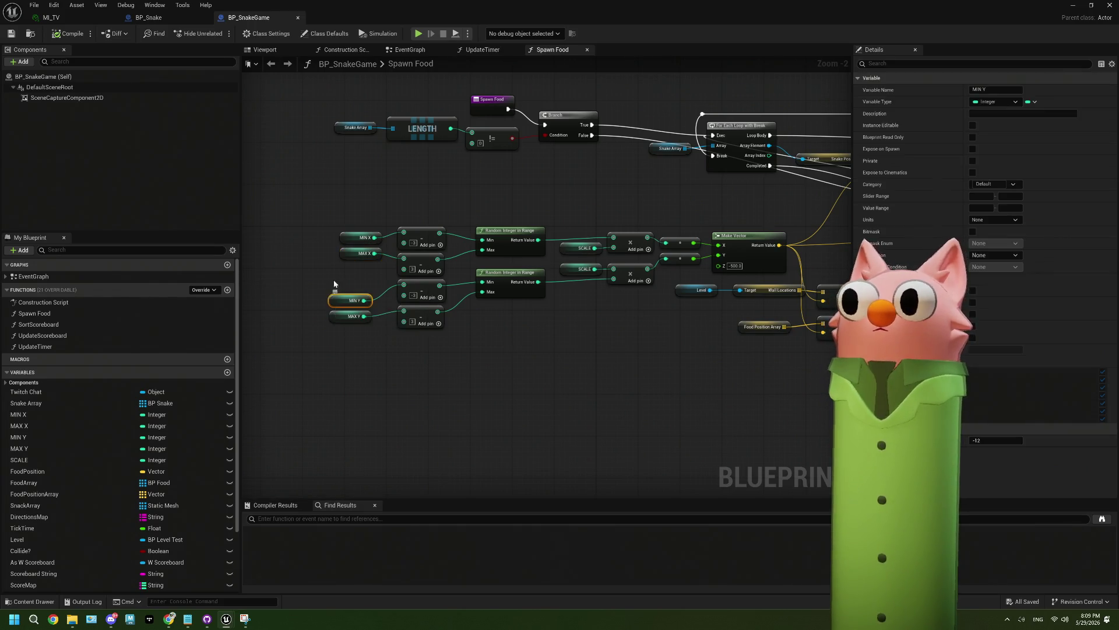
click(993, 441)
text(-16)
key(Return)
click(350, 316)
click(993, 441)
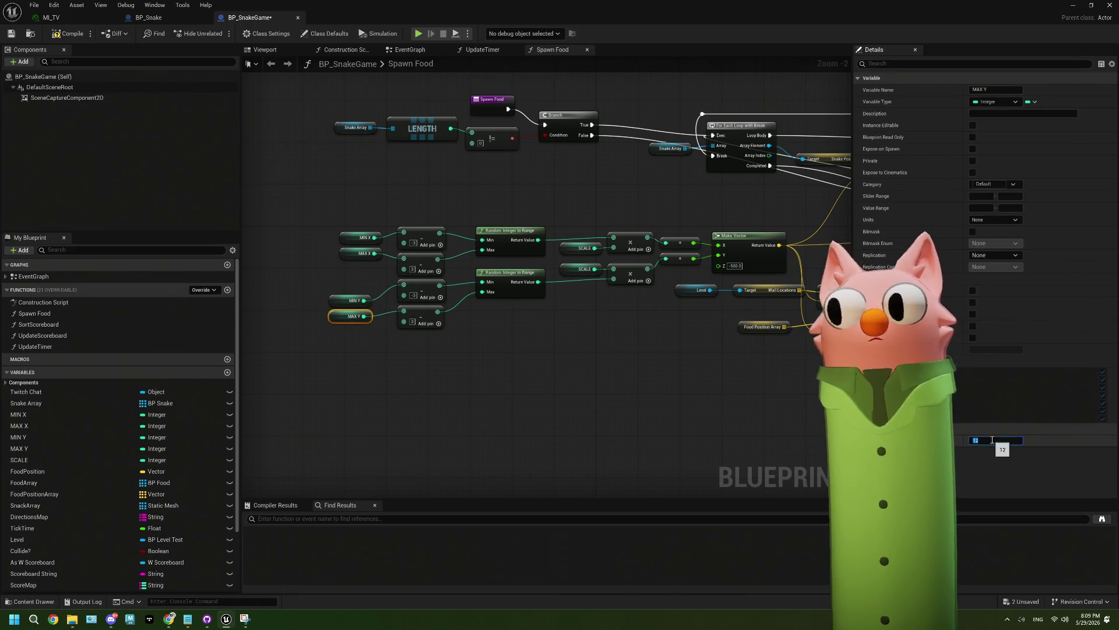
click(330, 311)
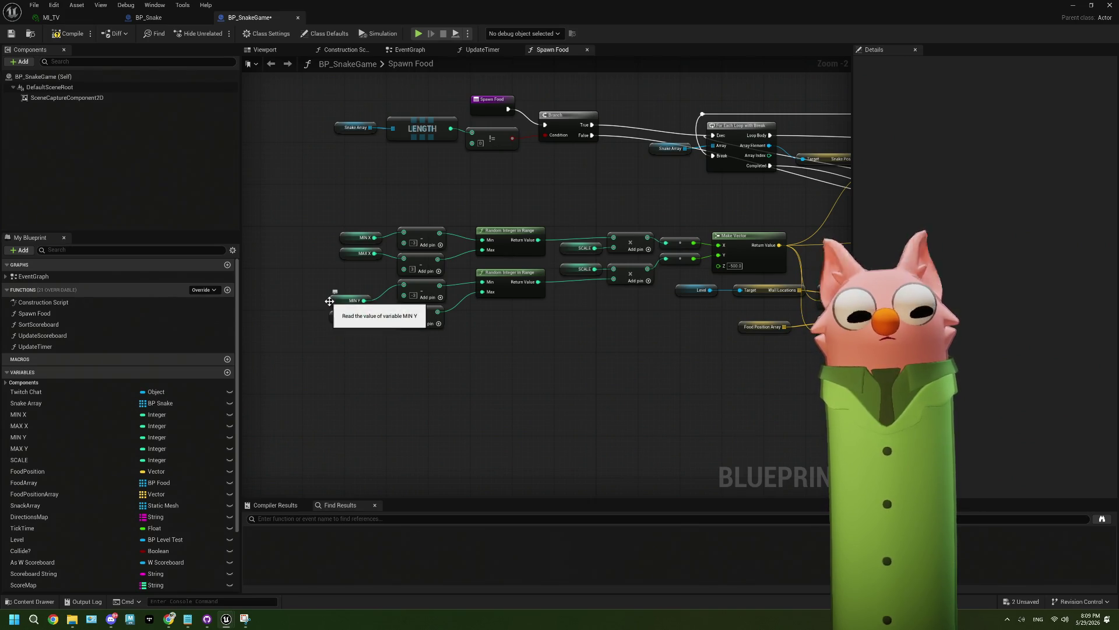
key(ctrl+s)
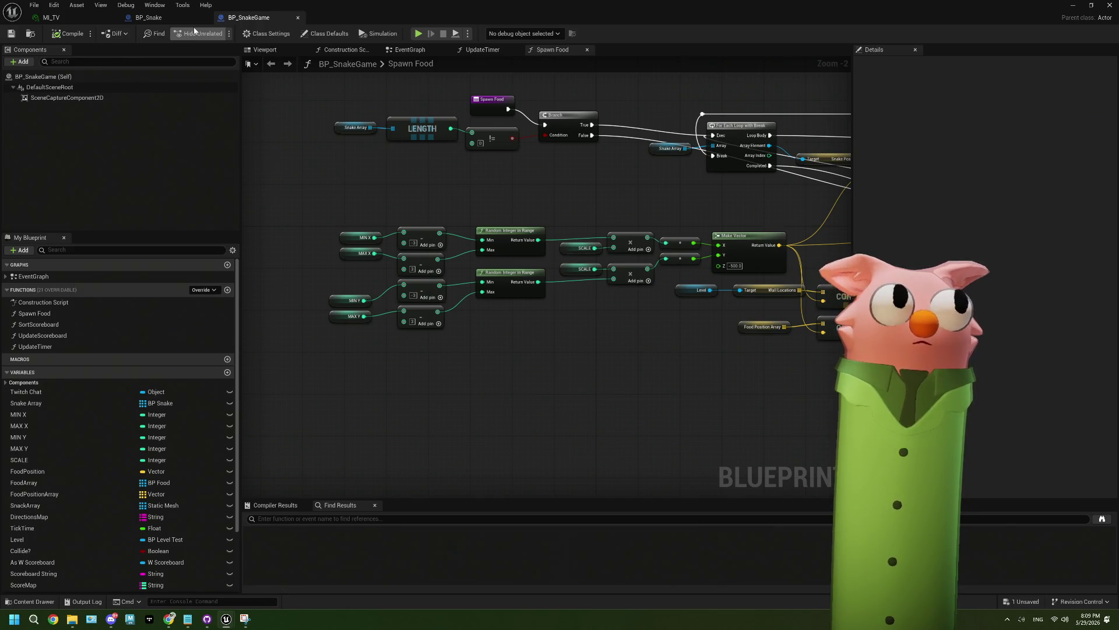
Lower the capture camera's Location Z from 150 and click into the running playtest
click(67, 97)
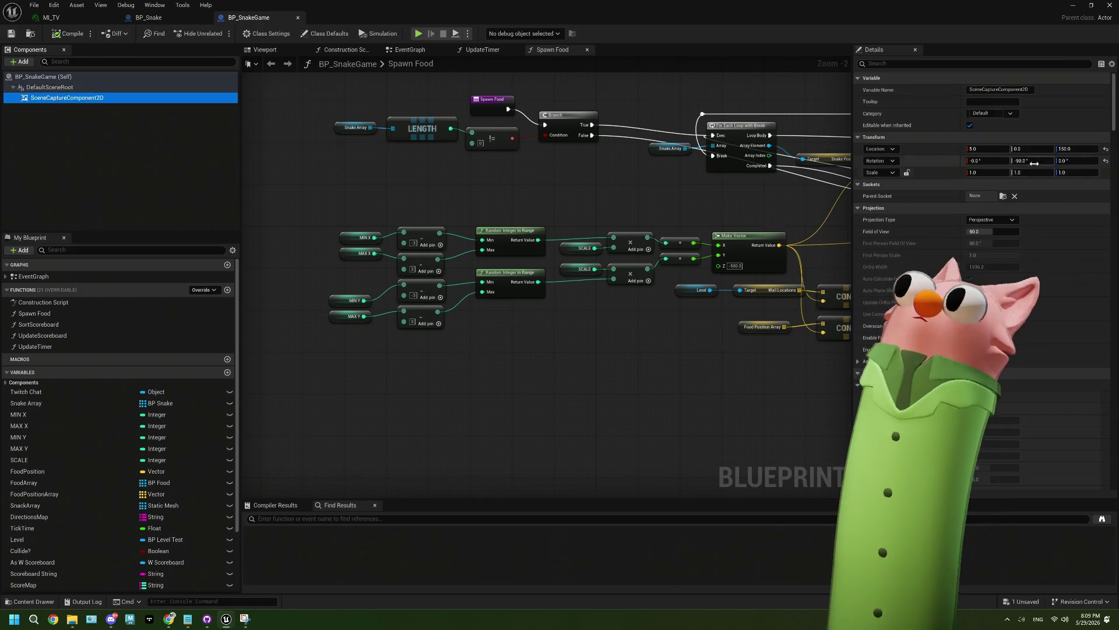
click(1078, 149)
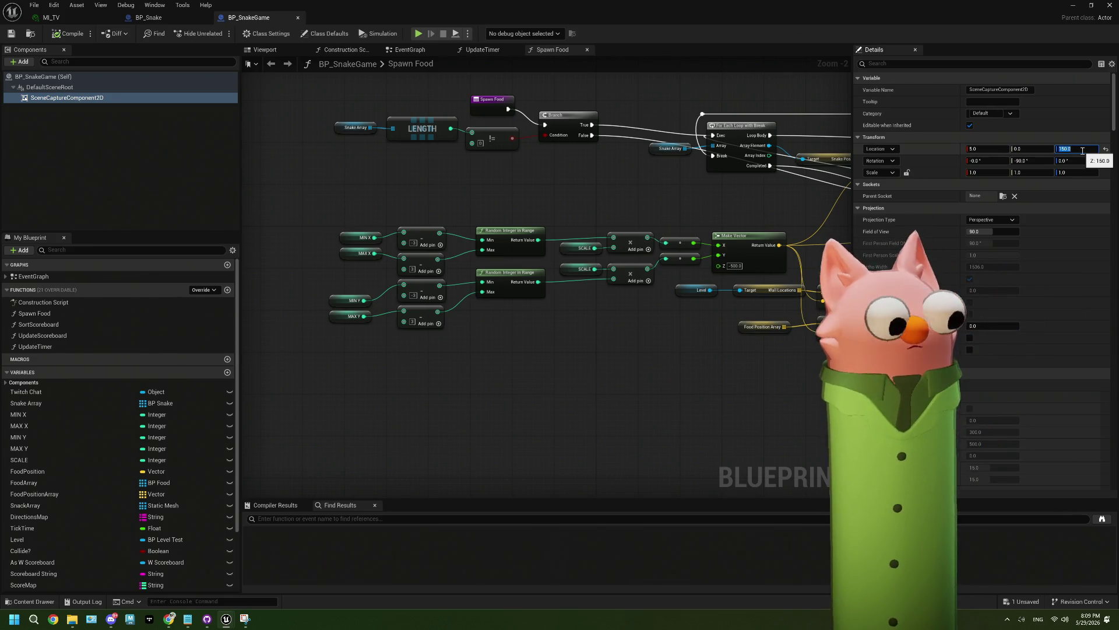
text(140)
key(Return)
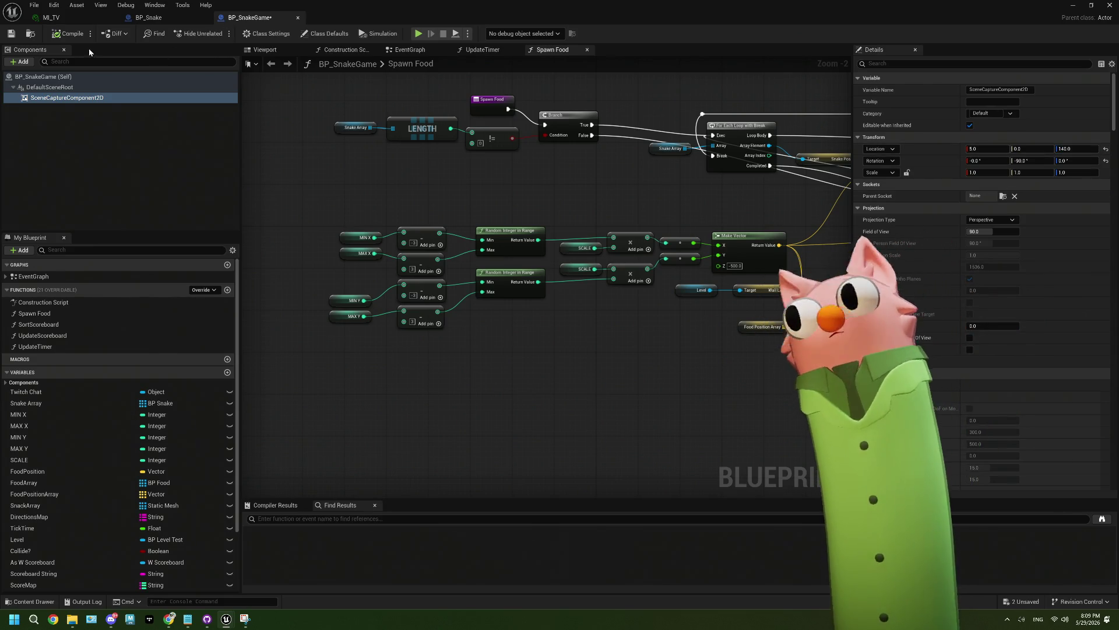
click(1073, 5)
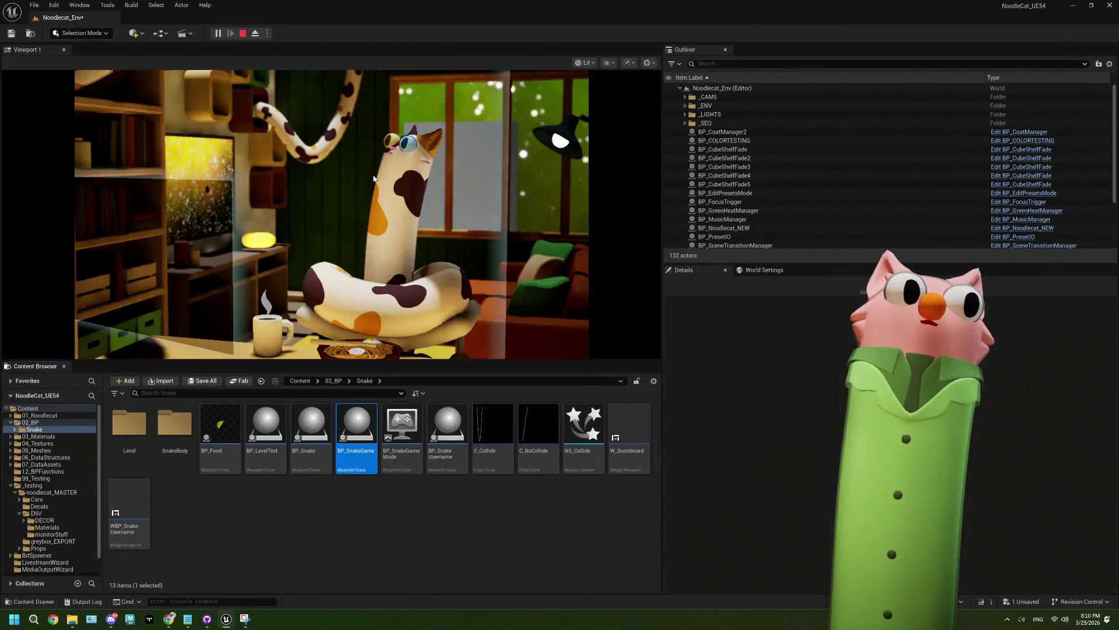
click(373, 178)
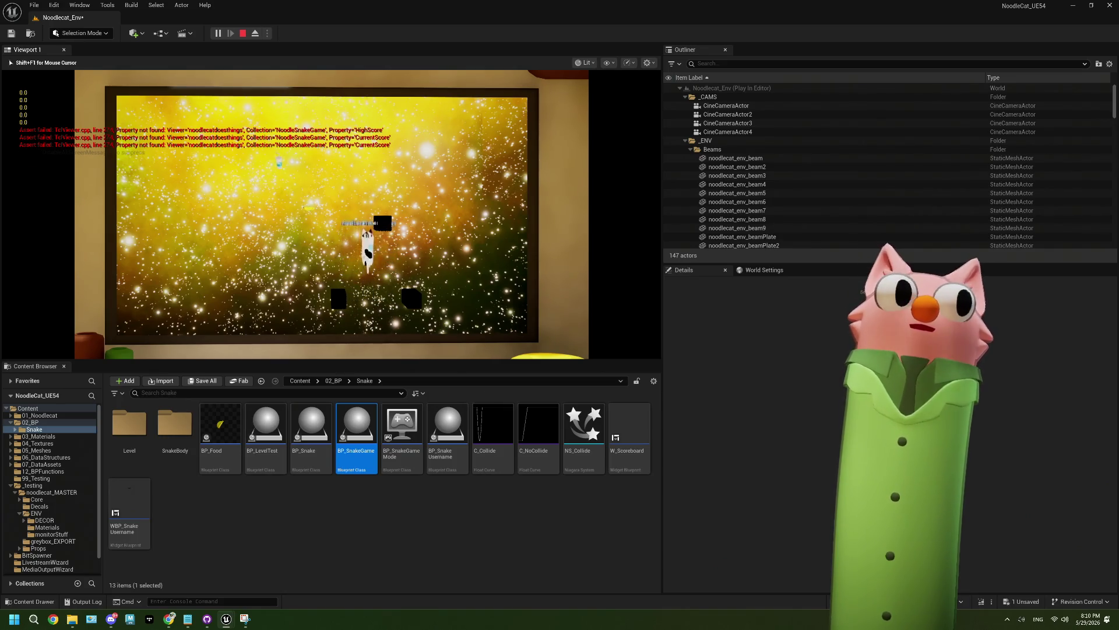
Steer the cat snake left and down, end the playtest, and go up to 02_BP
key(Left)
key(Down)
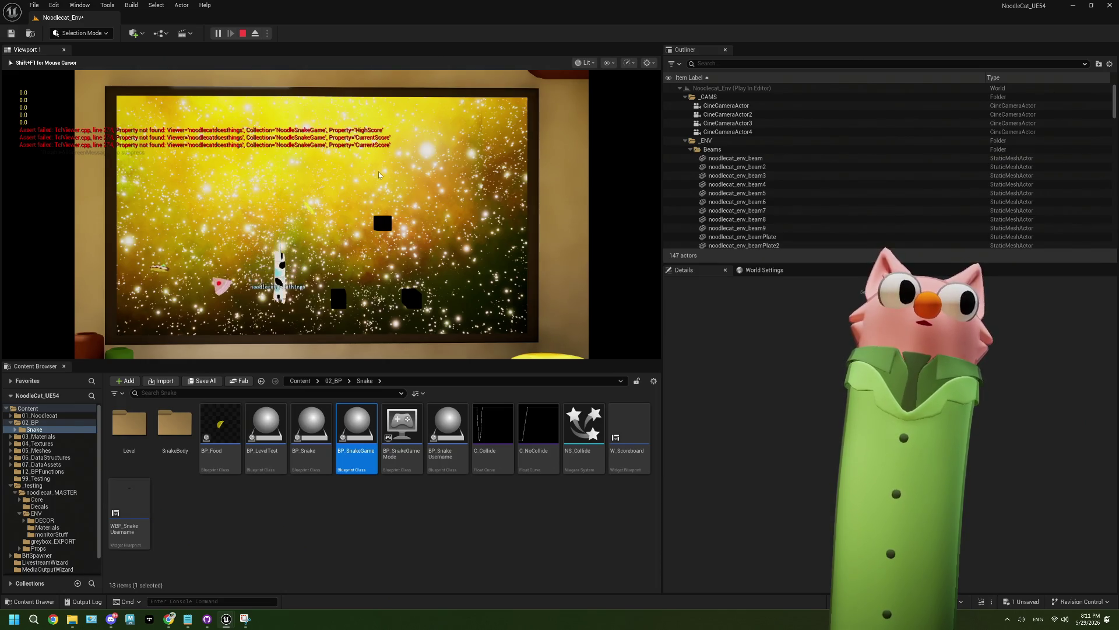
key(Escape)
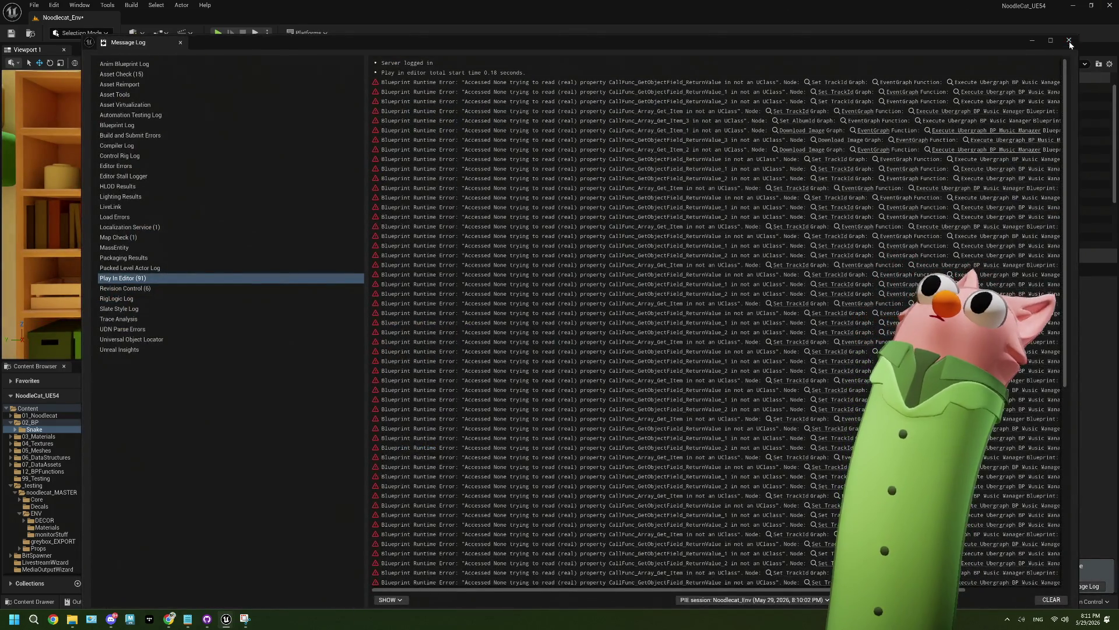
click(1069, 40)
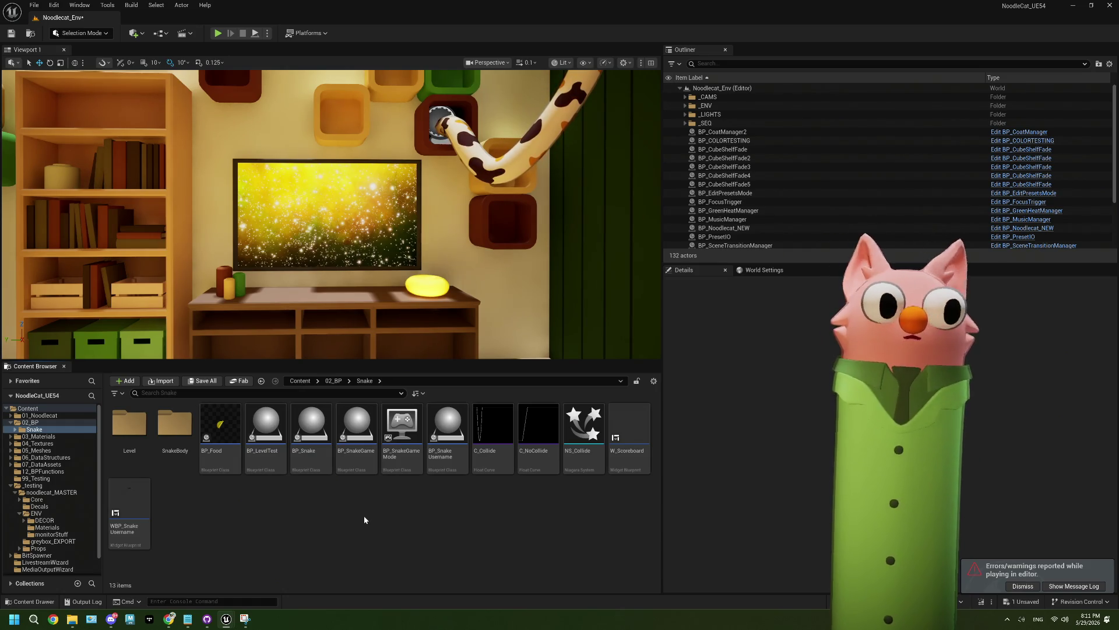
click(336, 382)
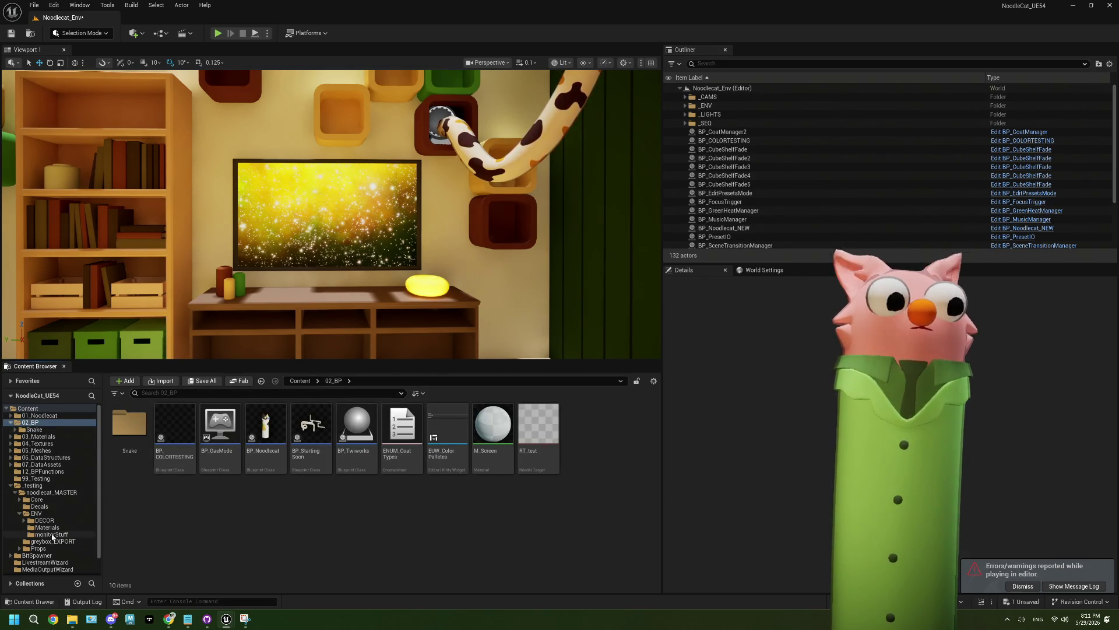
Open the render target asset from the ENV materials folder
click(46, 515)
click(47, 527)
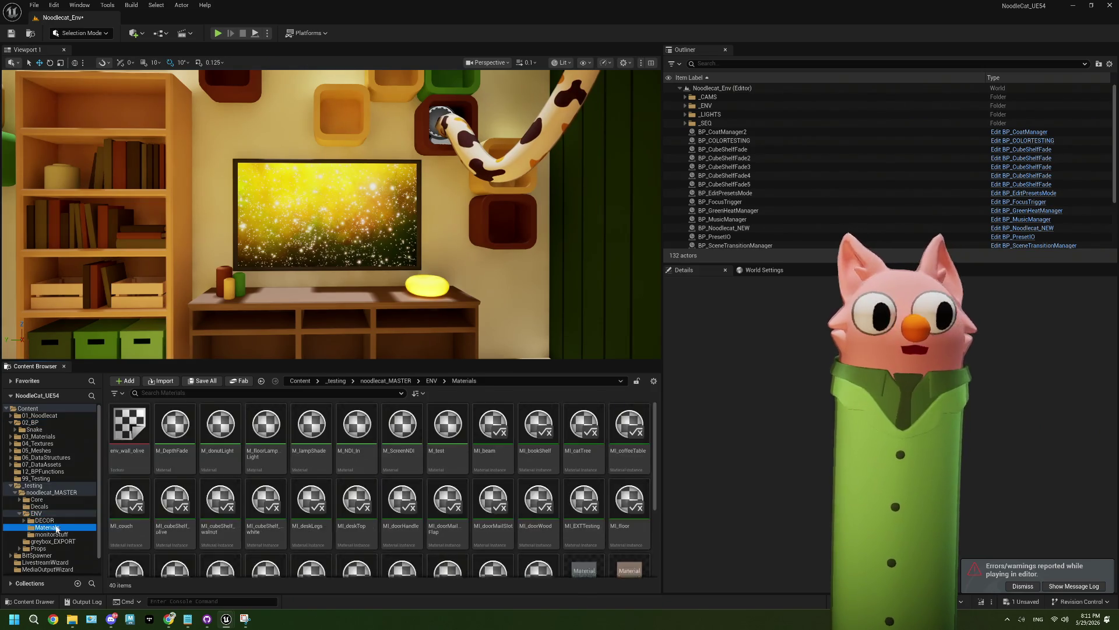
double_click(271, 535)
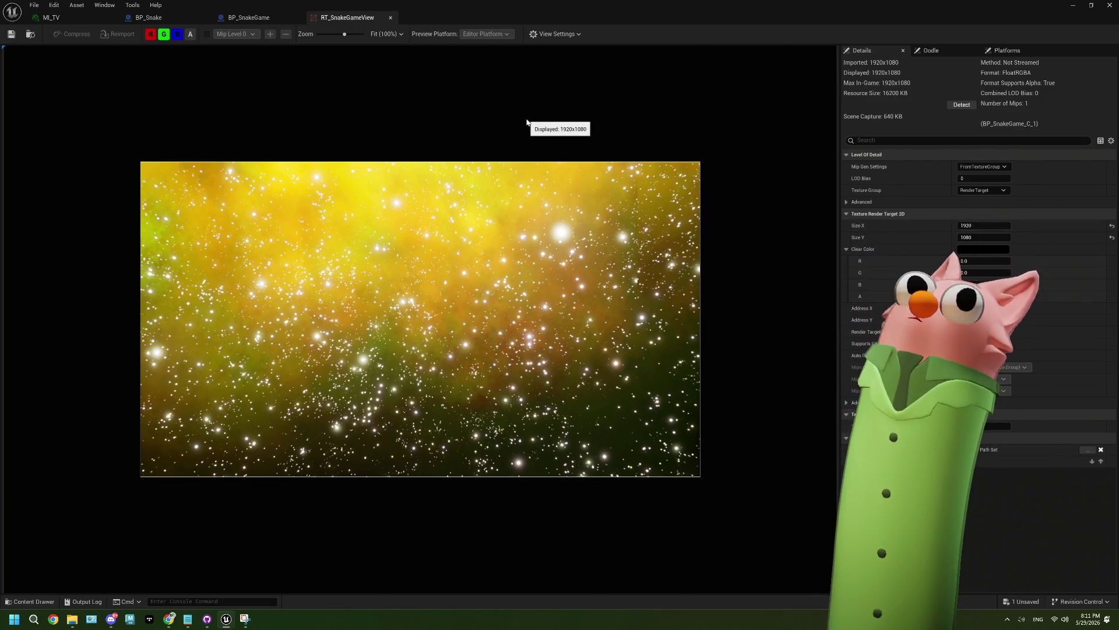
Compare the BP_SnakeGame and RT_SnakeGameView tabs, ending on the 1920×1080 render target
click(284, 26)
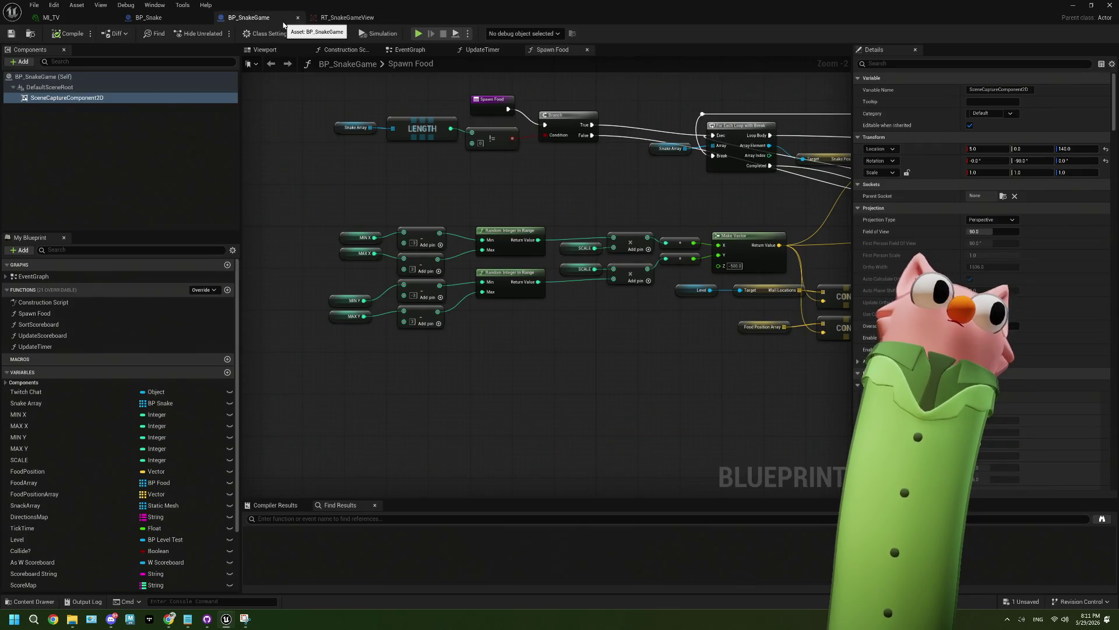
click(289, 33)
click(344, 17)
click(286, 24)
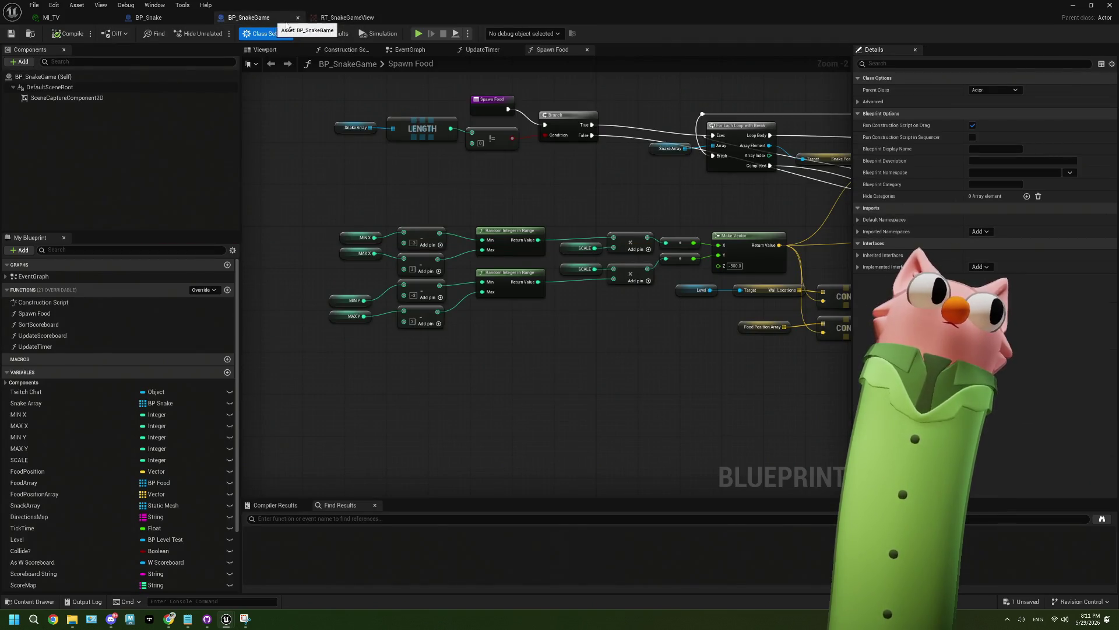
click(344, 19)
click(260, 21)
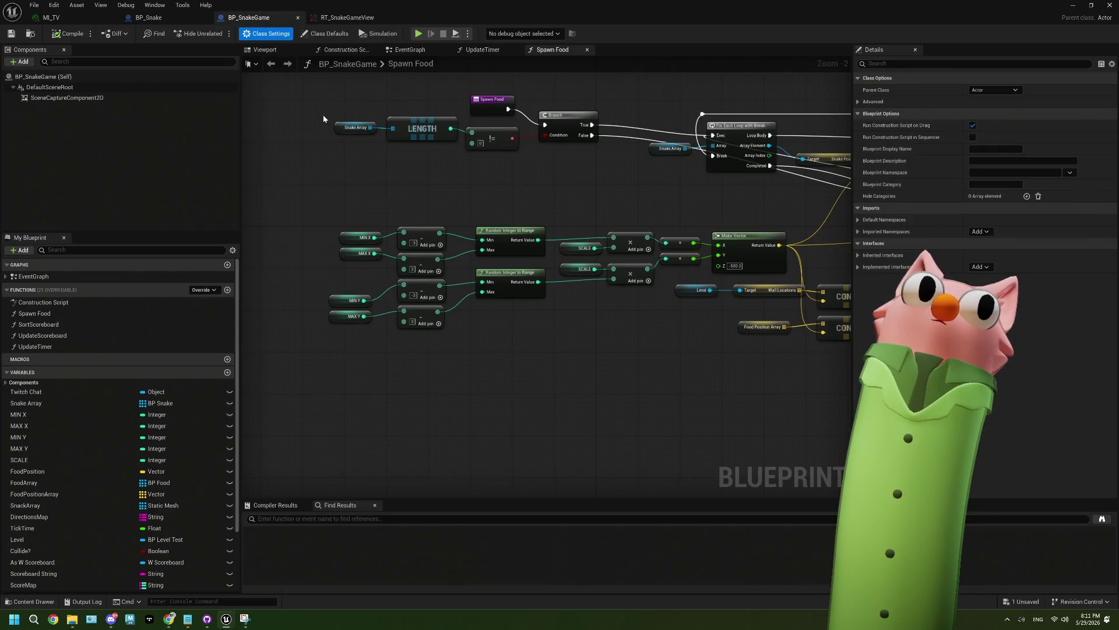
click(341, 19)
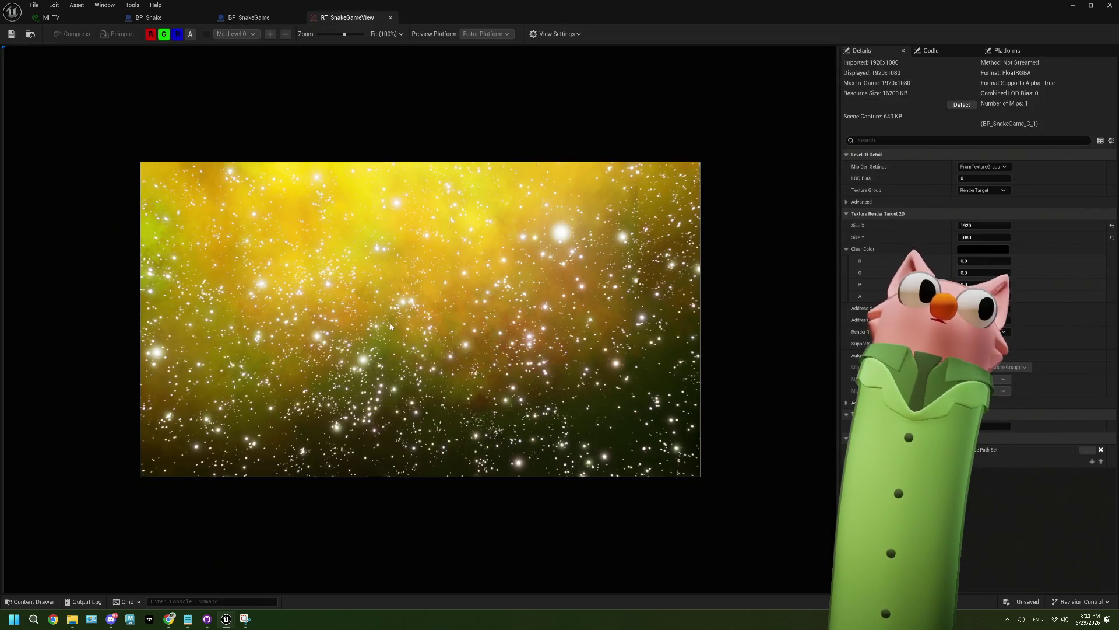
scroll(391, 326, up, 5)
scroll(390, 326, down, 6)
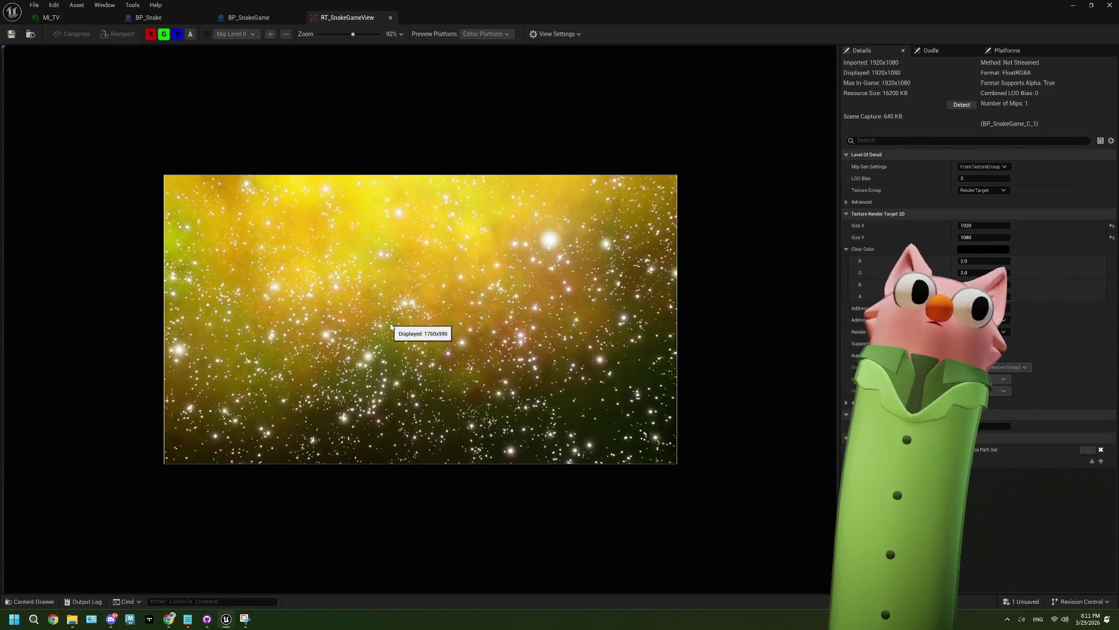
scroll(390, 327, up, 2)
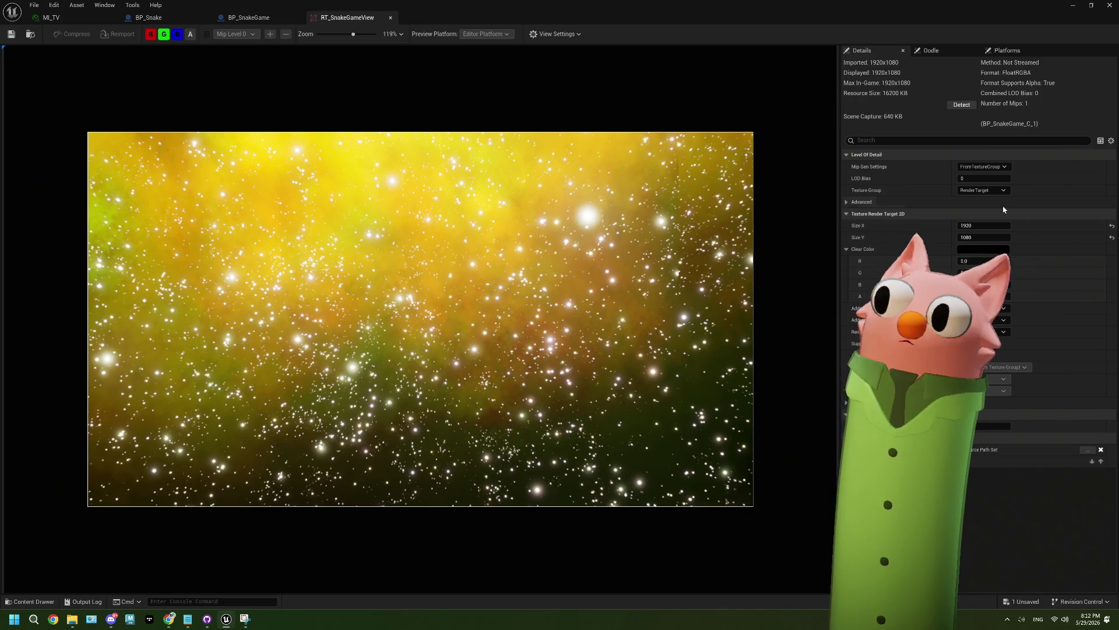
click(978, 228)
text(1440)
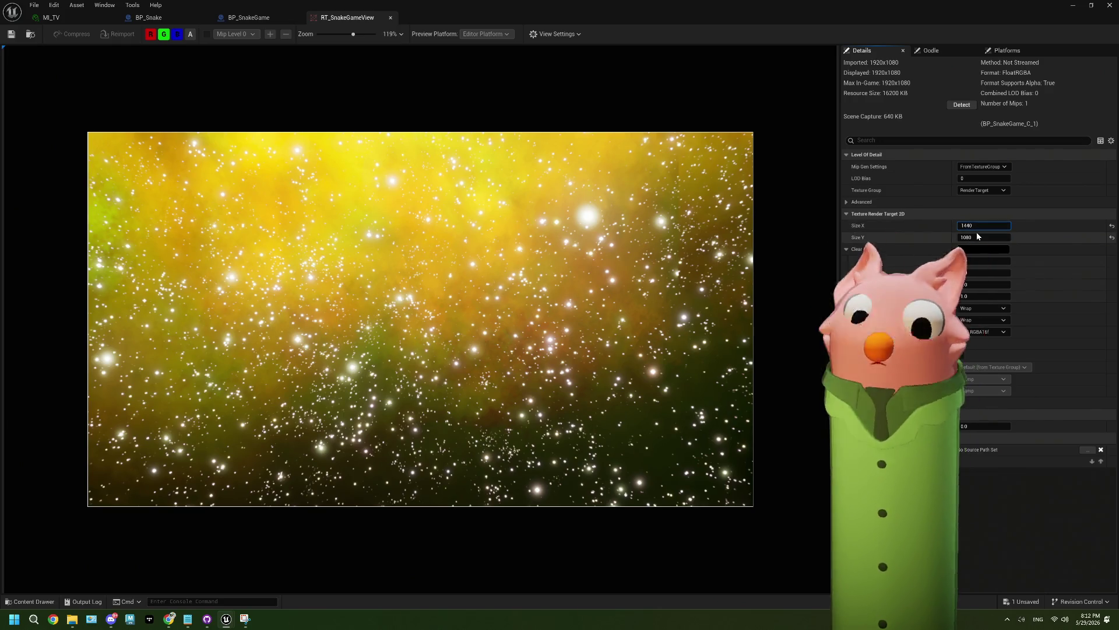
Try render target sizes 1440 and 2560, declining the oversized-texture warning
double_click(976, 225)
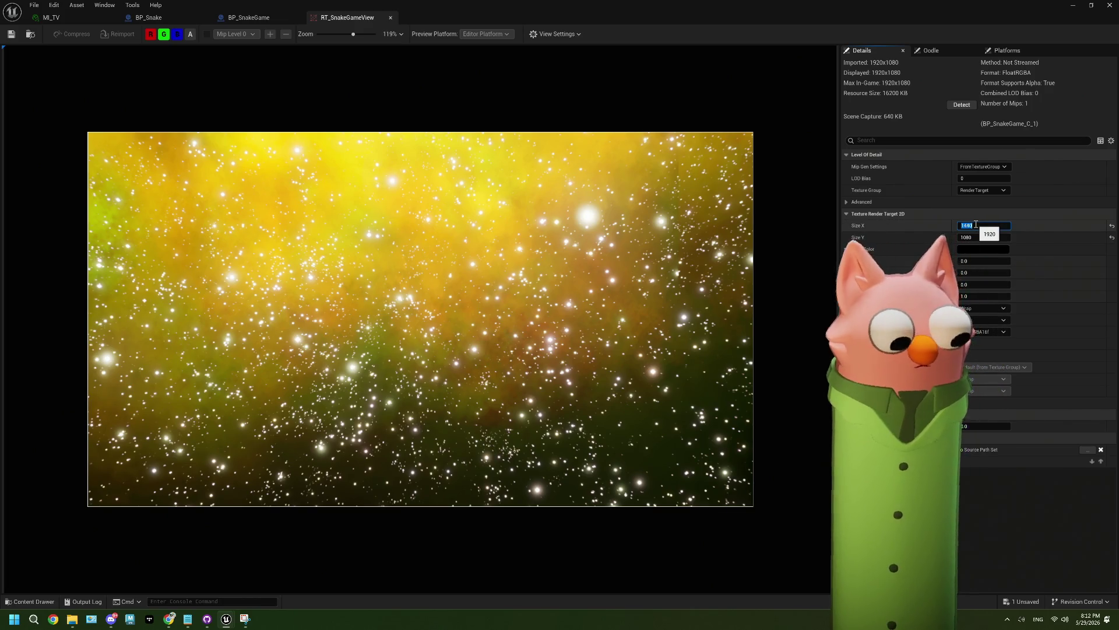
key(Tab)
text(1440)
click(974, 225)
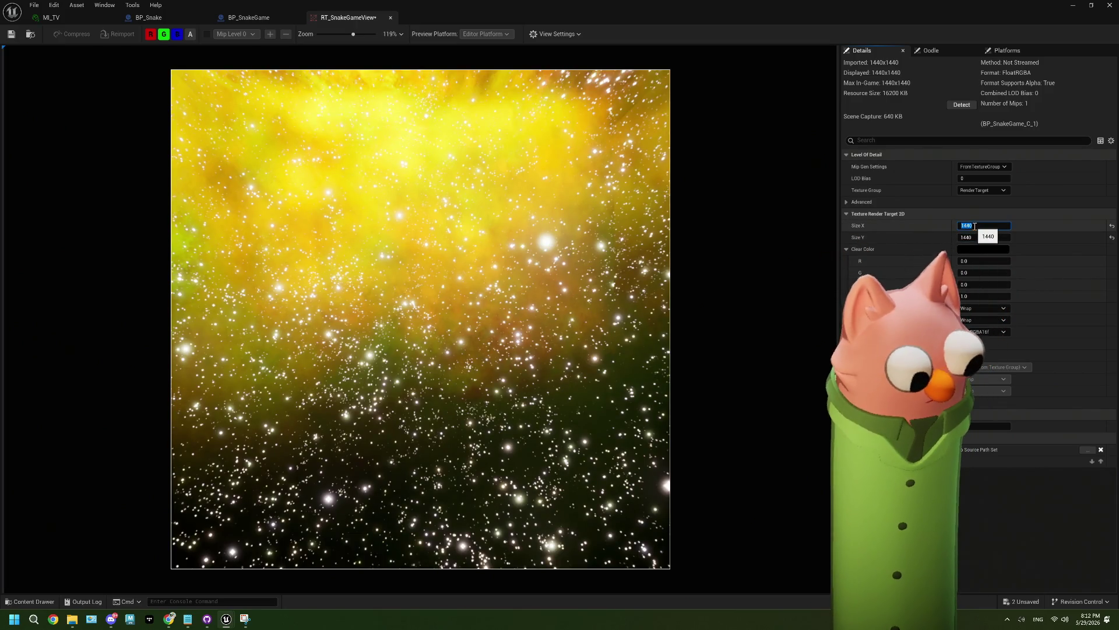
text(2560)
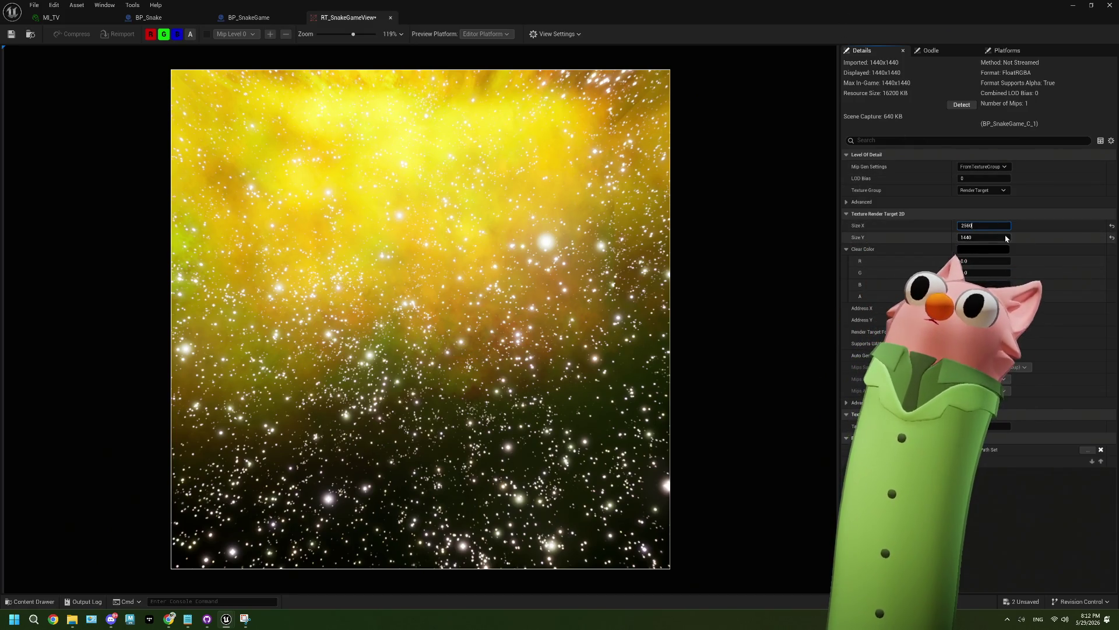
key(Return)
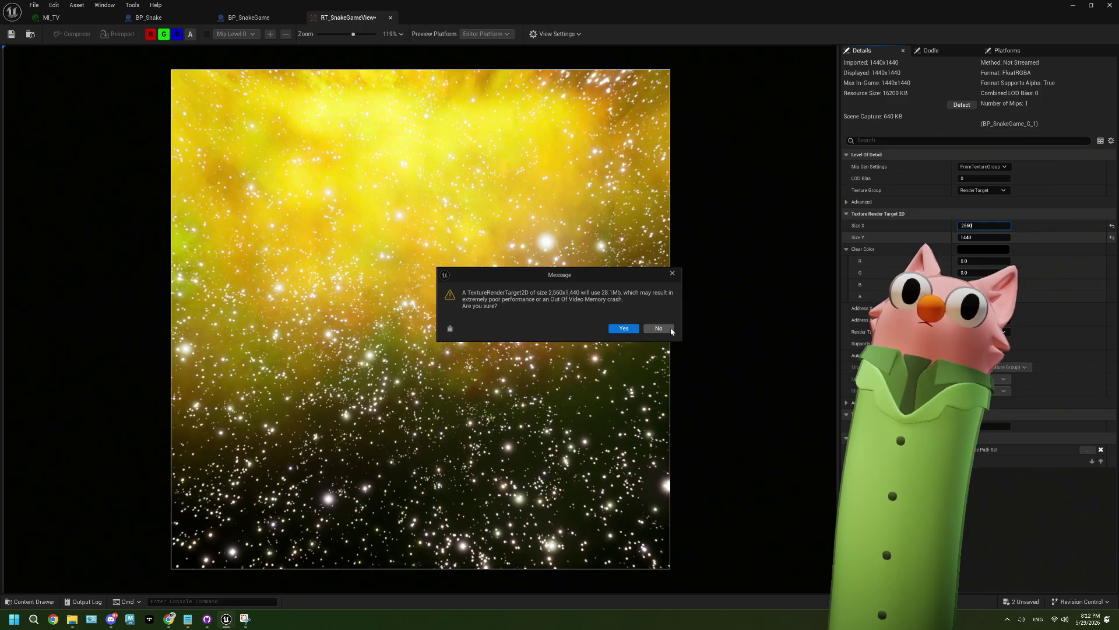
click(658, 329)
text(2048)
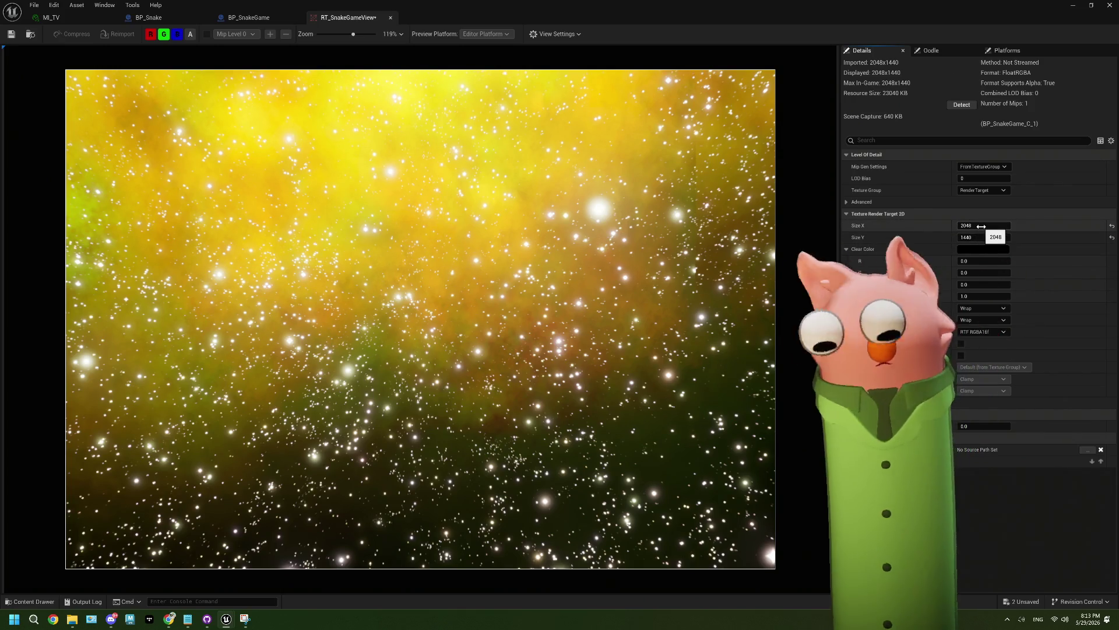
Set RT_SnakeGameView back to 1920 × 1080 and minimize its editor
click(982, 226)
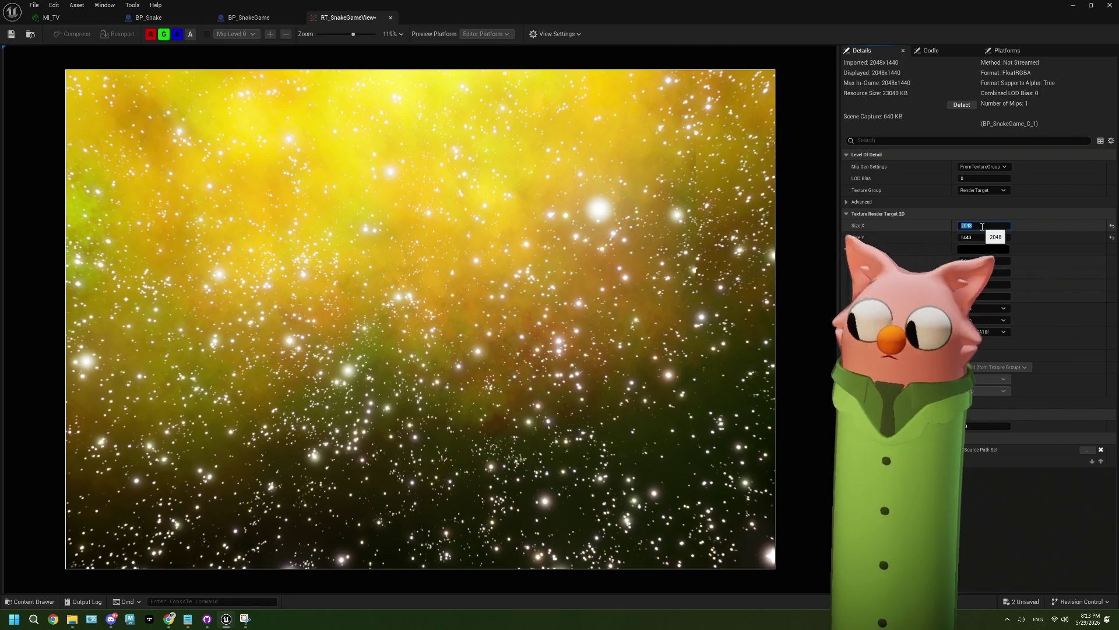
text(1920)
key(Tab)
text(1080)
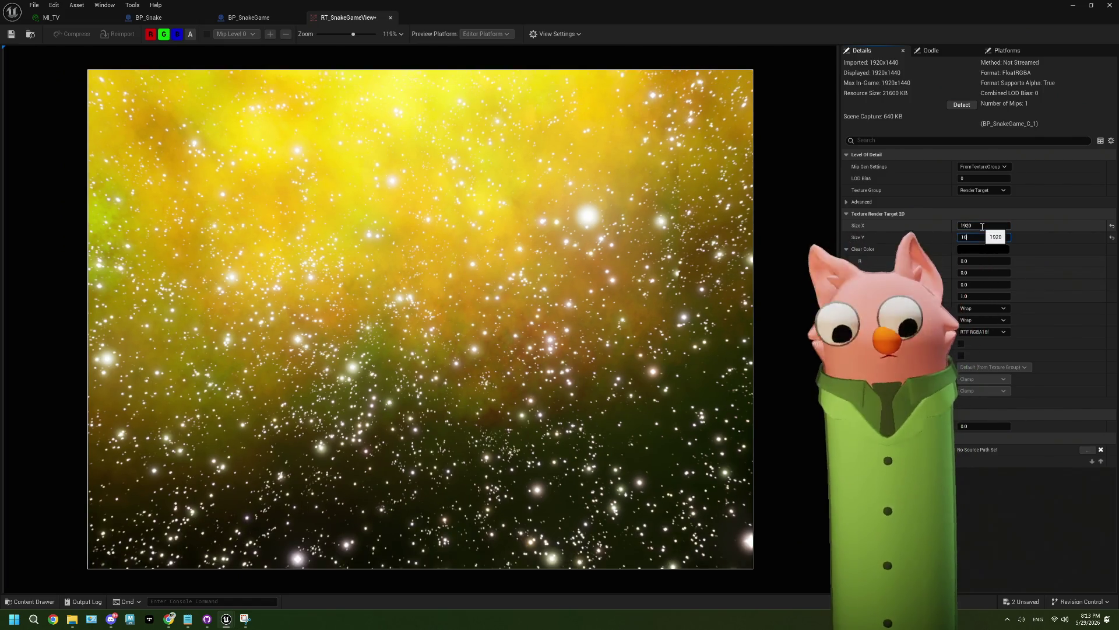
key(Tab)
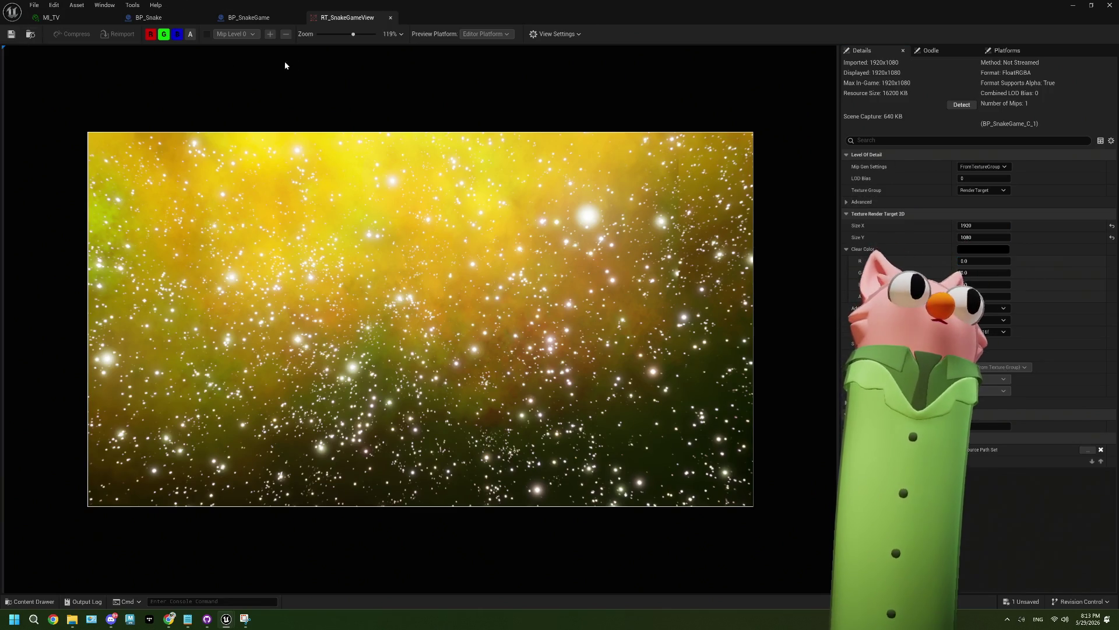
click(1071, 6)
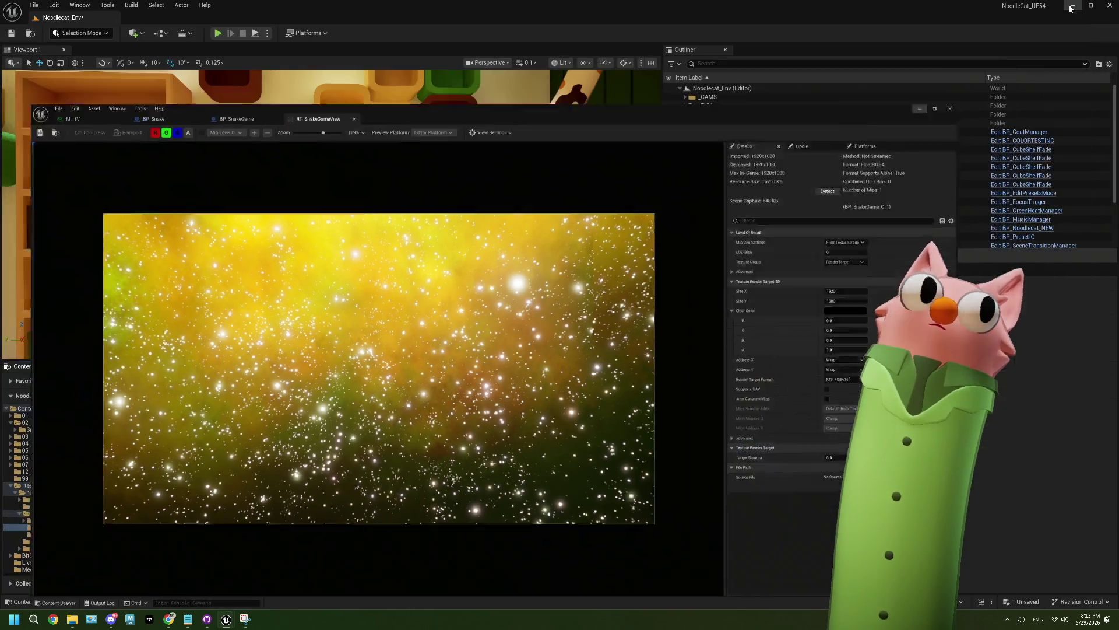
Save the level and open BP_SnakeGame from the Snake folder
click(13, 34)
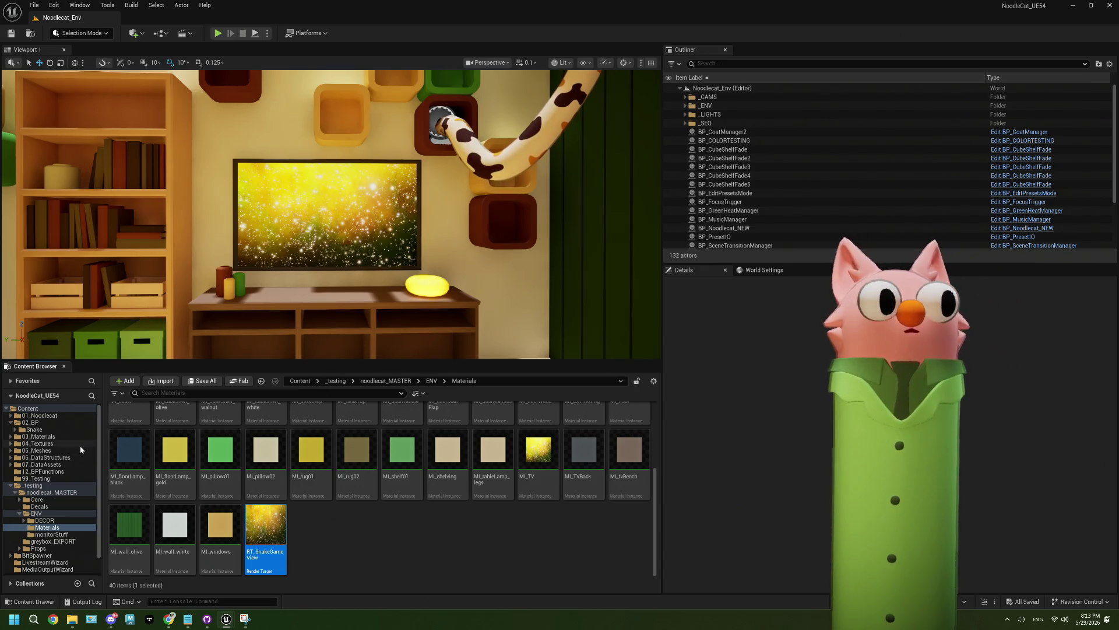
click(50, 430)
double_click(366, 458)
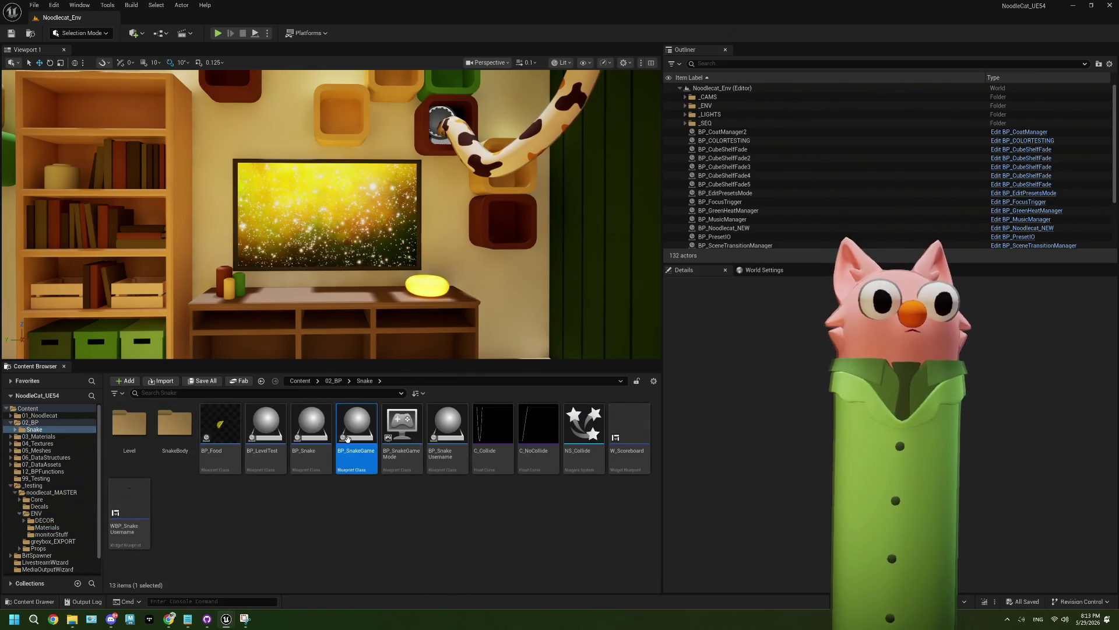
Set the scene capture camera's Location Z to 150 and start a playtest
click(64, 98)
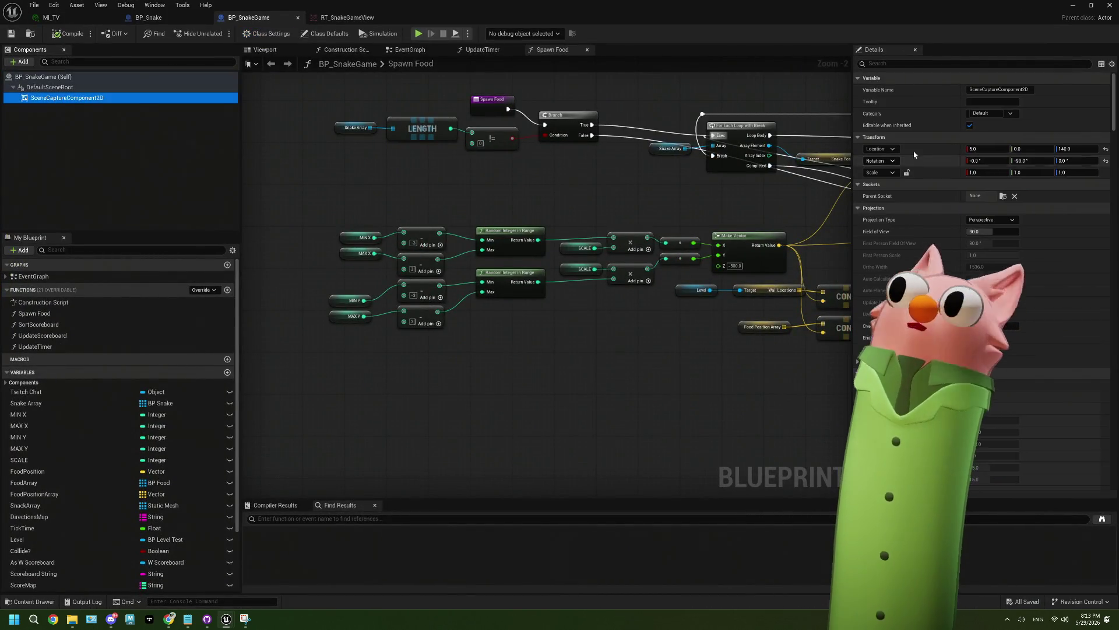
click(1067, 150)
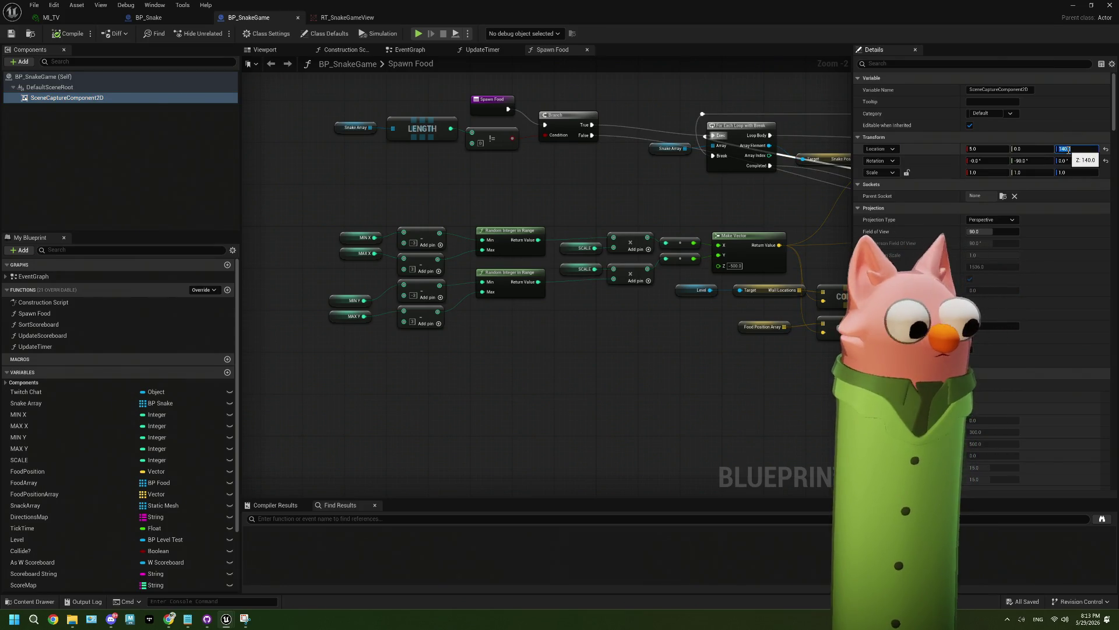
text(150)
key(Return)
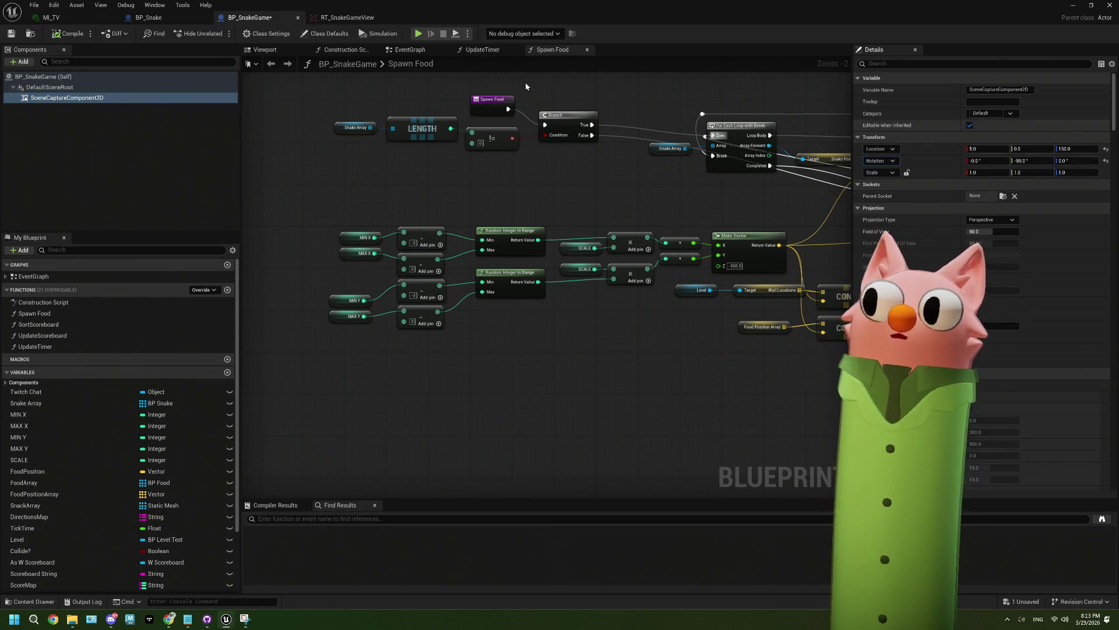
click(1073, 5)
key(alt+p)
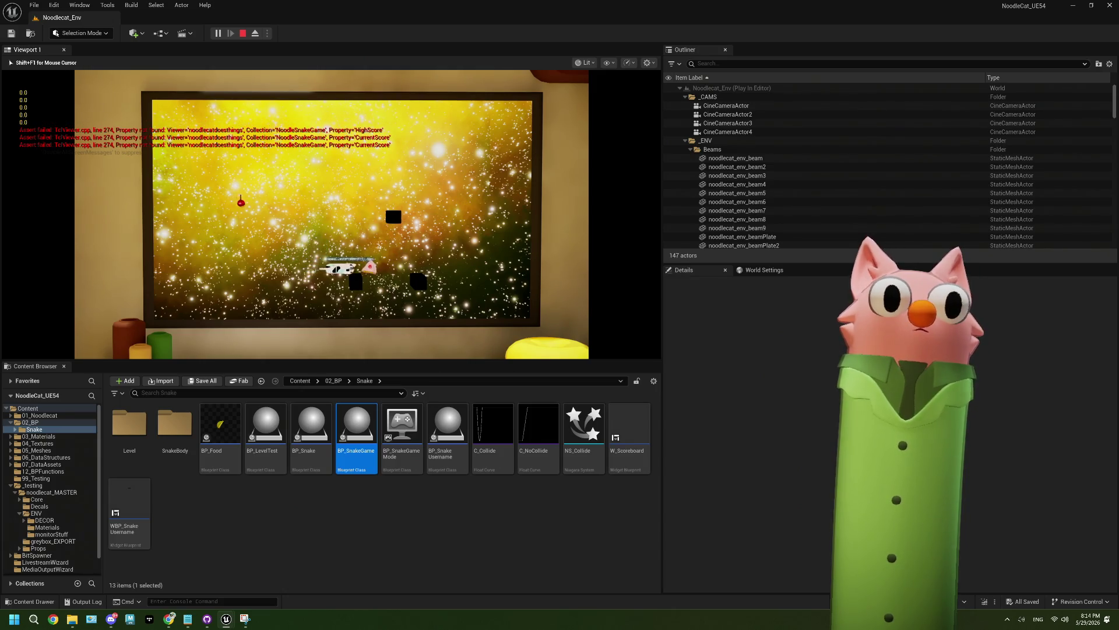
Steer the cat snake around the TV's starfield toward the red food with the arrow keys
key(Left)
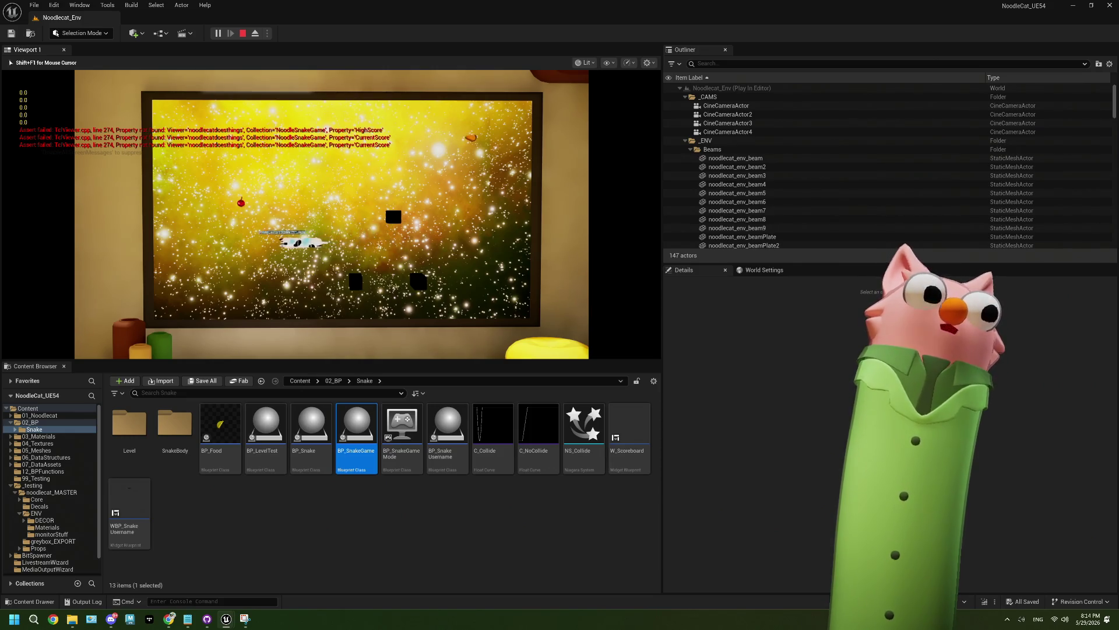
key(Up)
key(Right)
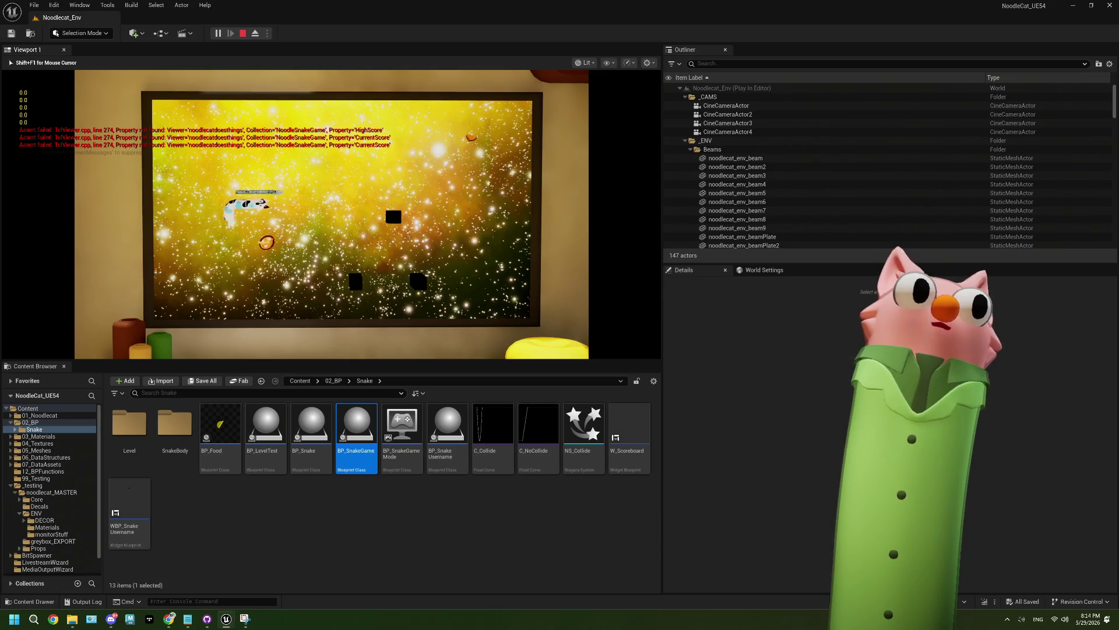
key(Right)
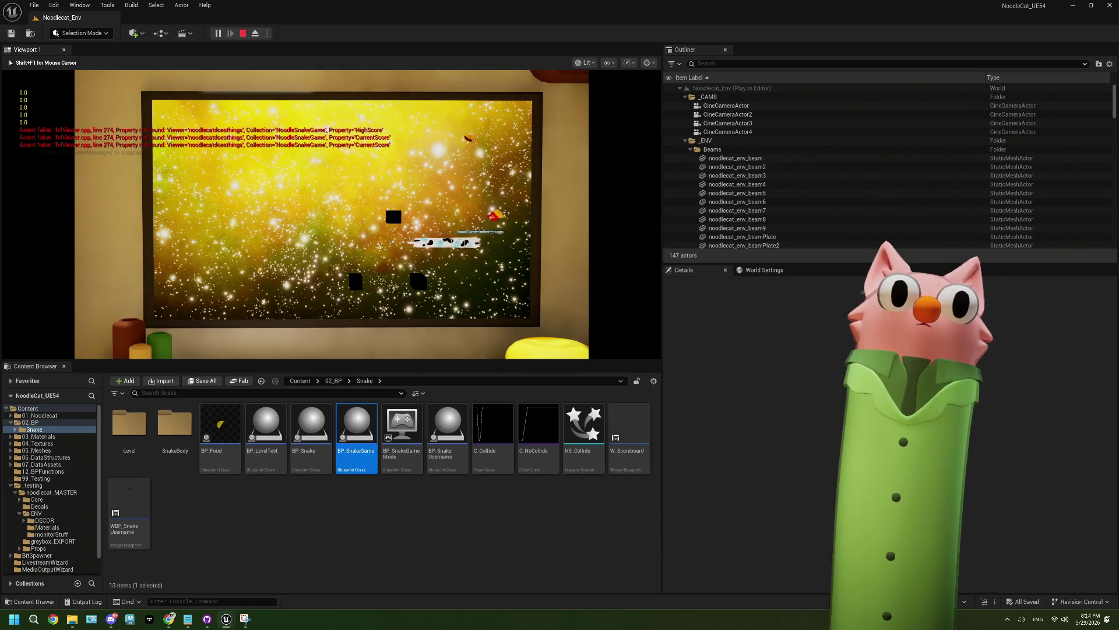
key(Up)
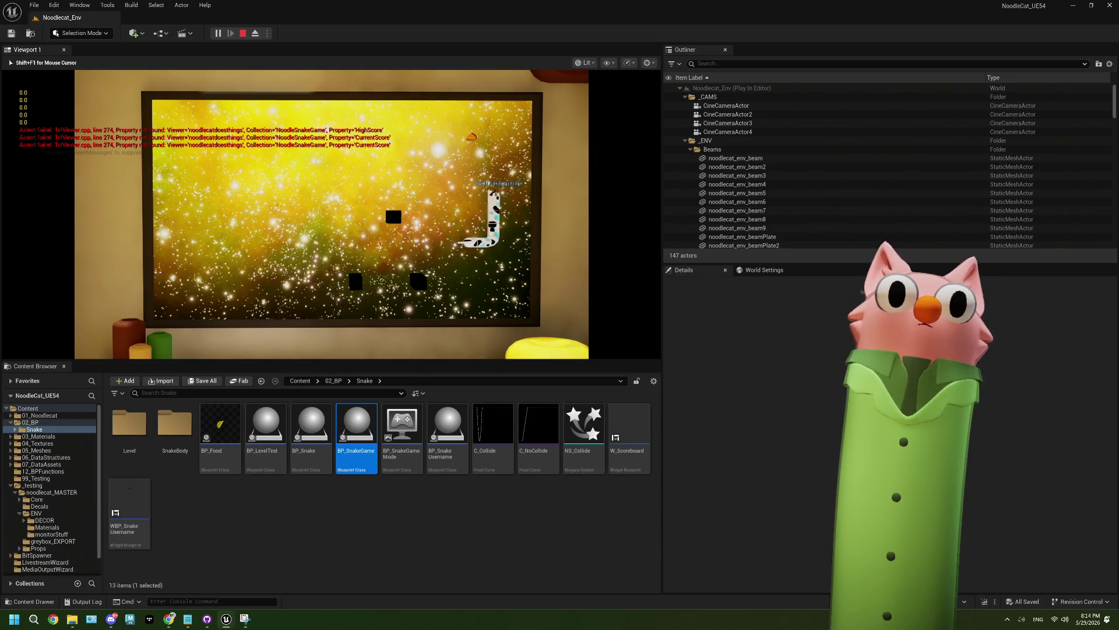
key(Left)
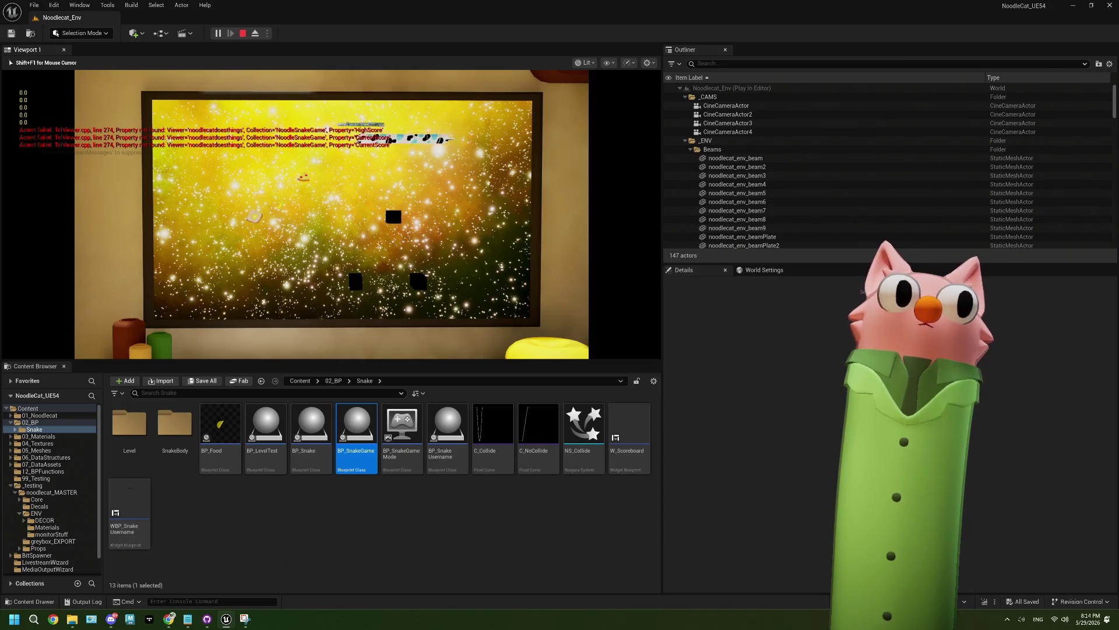
key(Down)
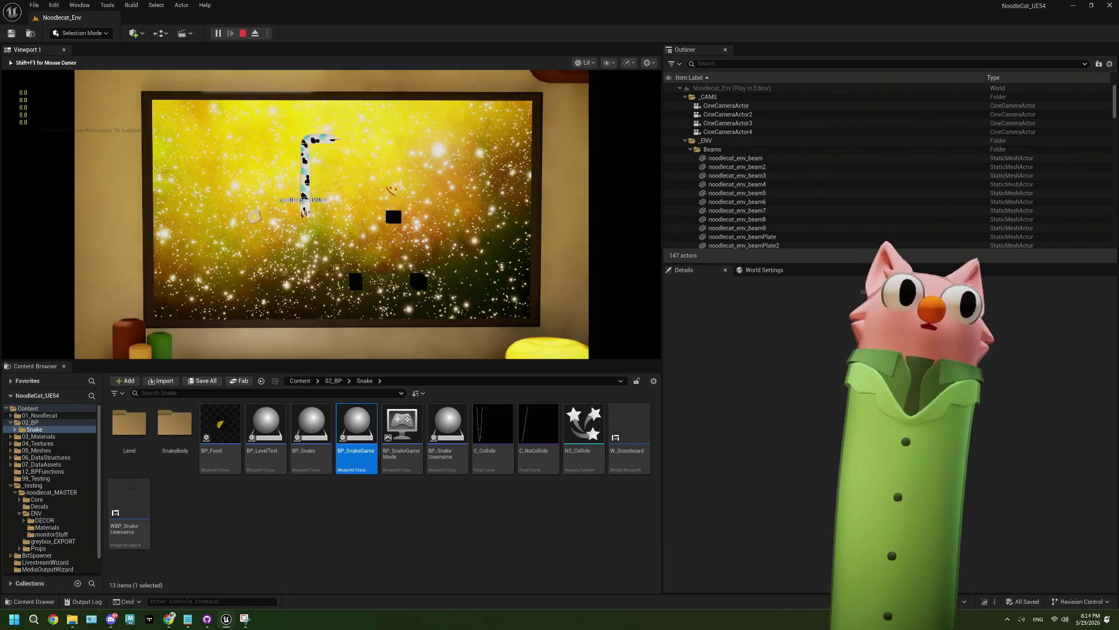
key(Up)
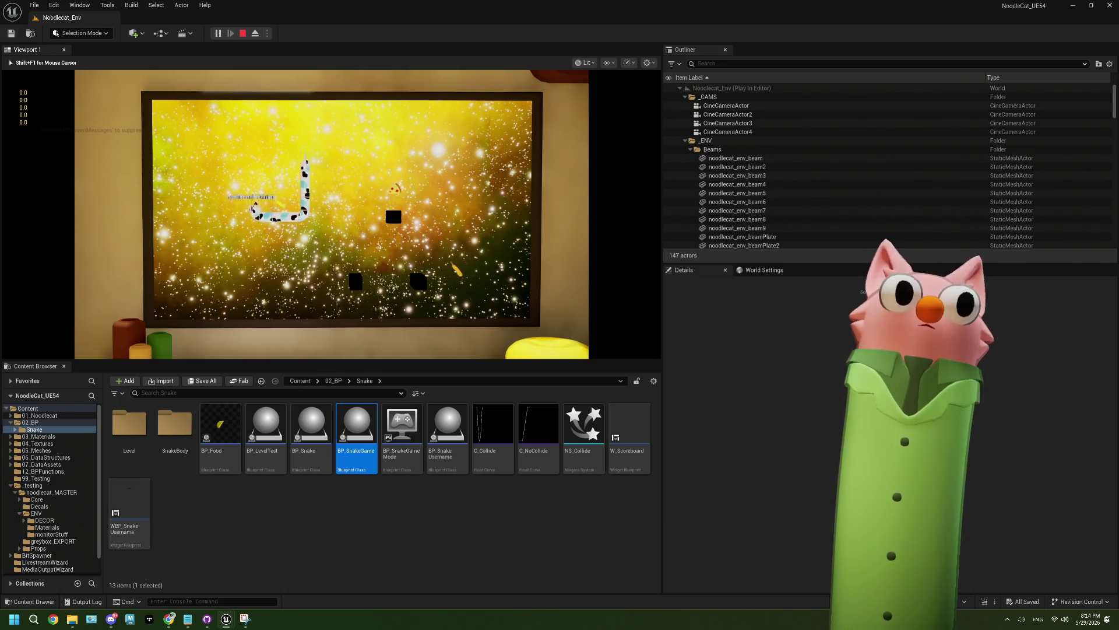
key(Right)
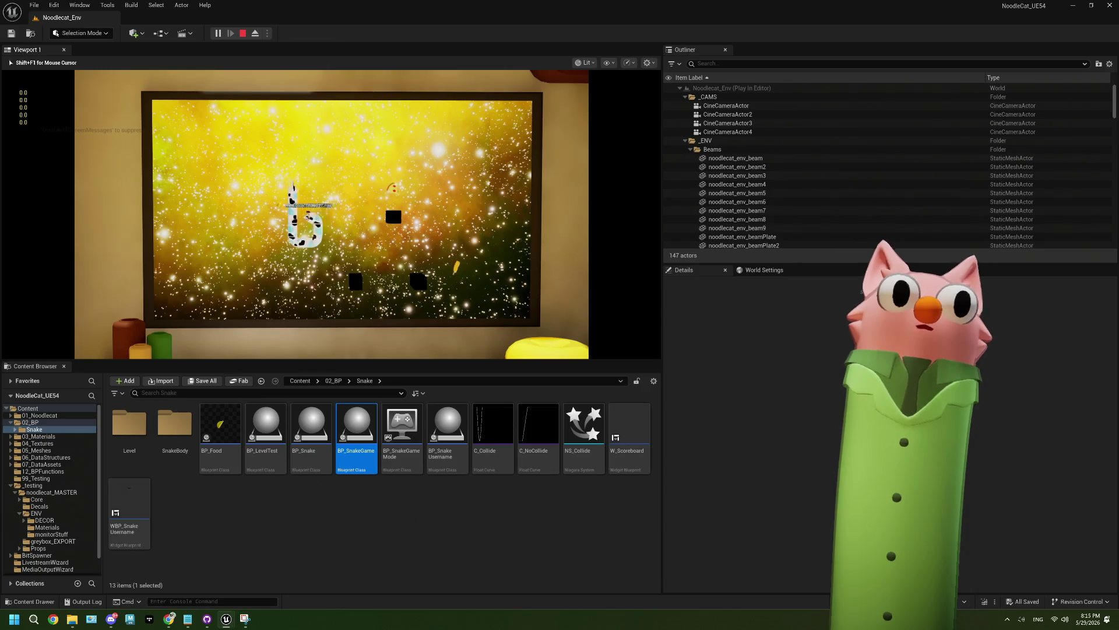
key(Left)
Steer the snake up to the pink food, then show the game view fullscreen
key(Up)
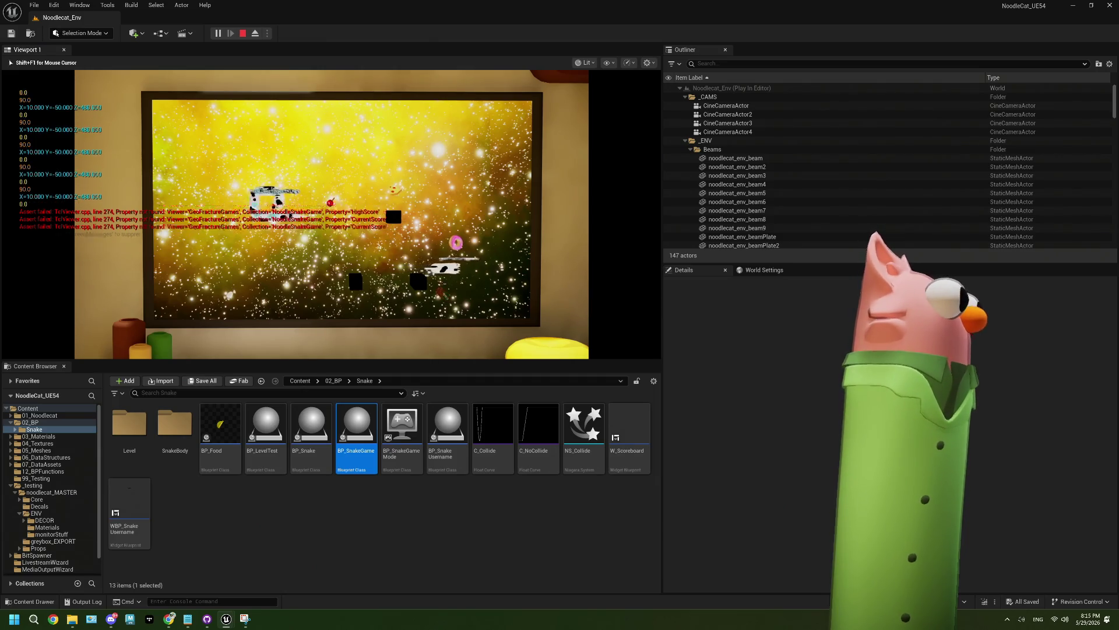
key(Up)
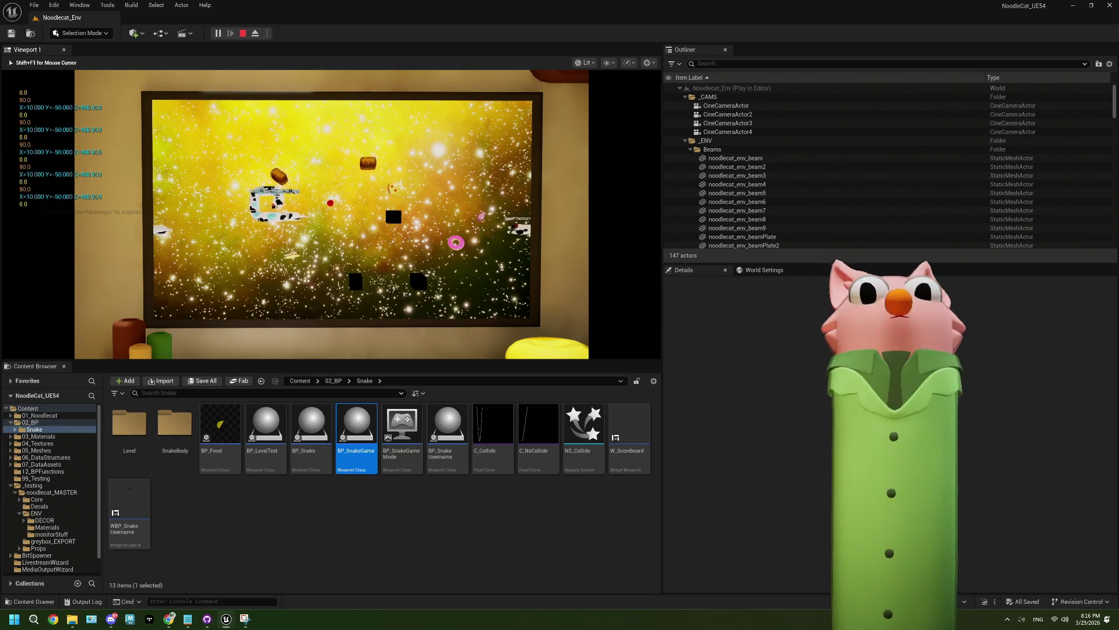
key(F11)
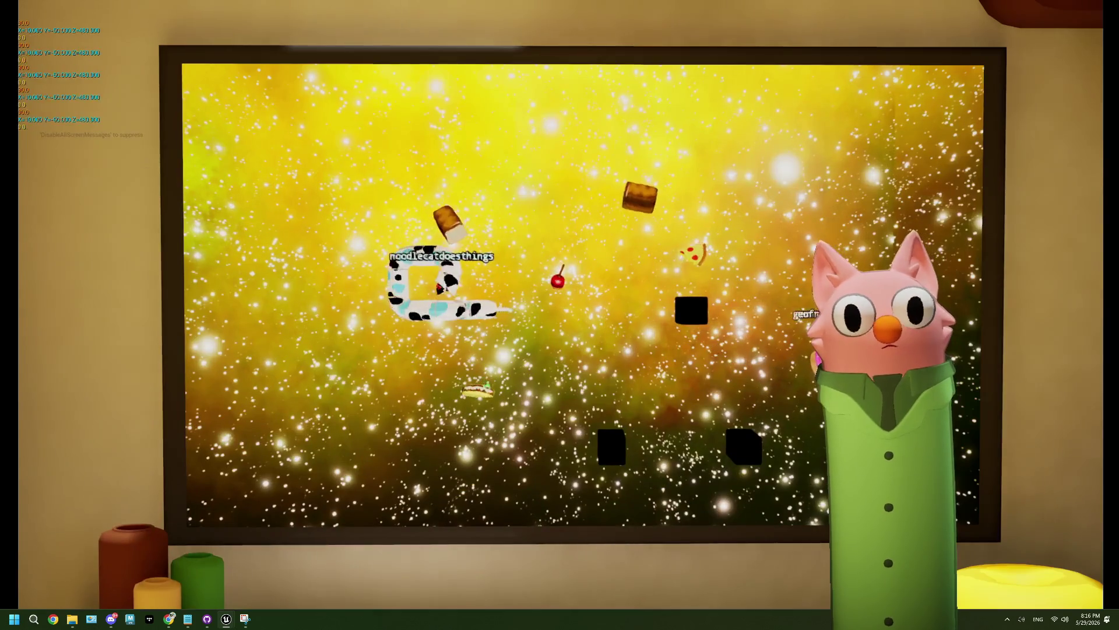
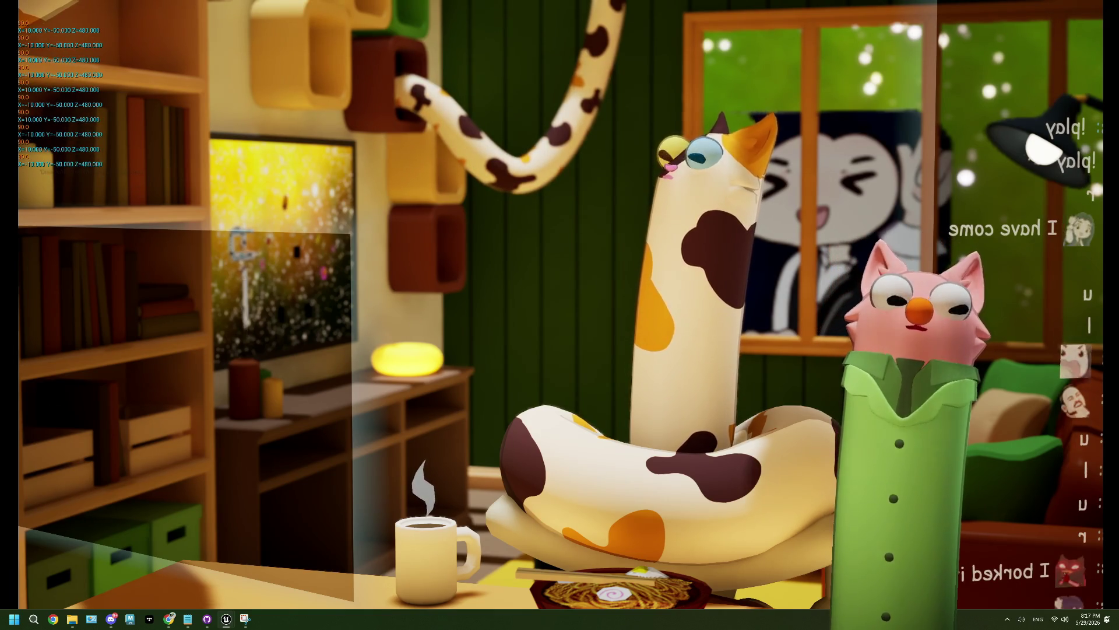
Leave the fullscreen game, stop the play session, open BP_SnakeGame and bring up BP_Snake
key(F11)
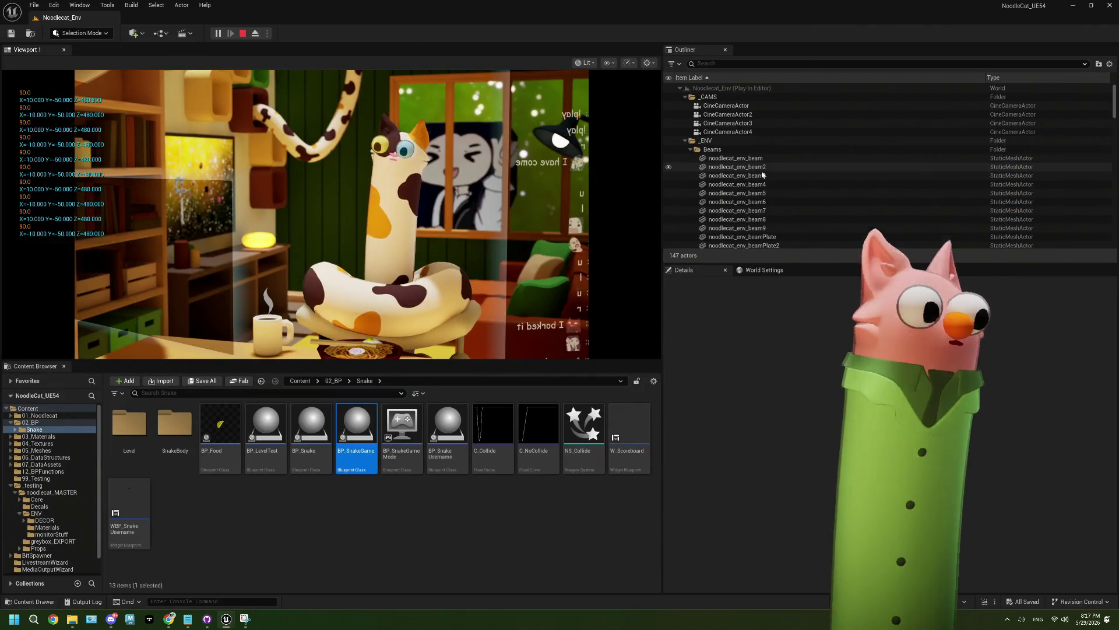
key(Escape)
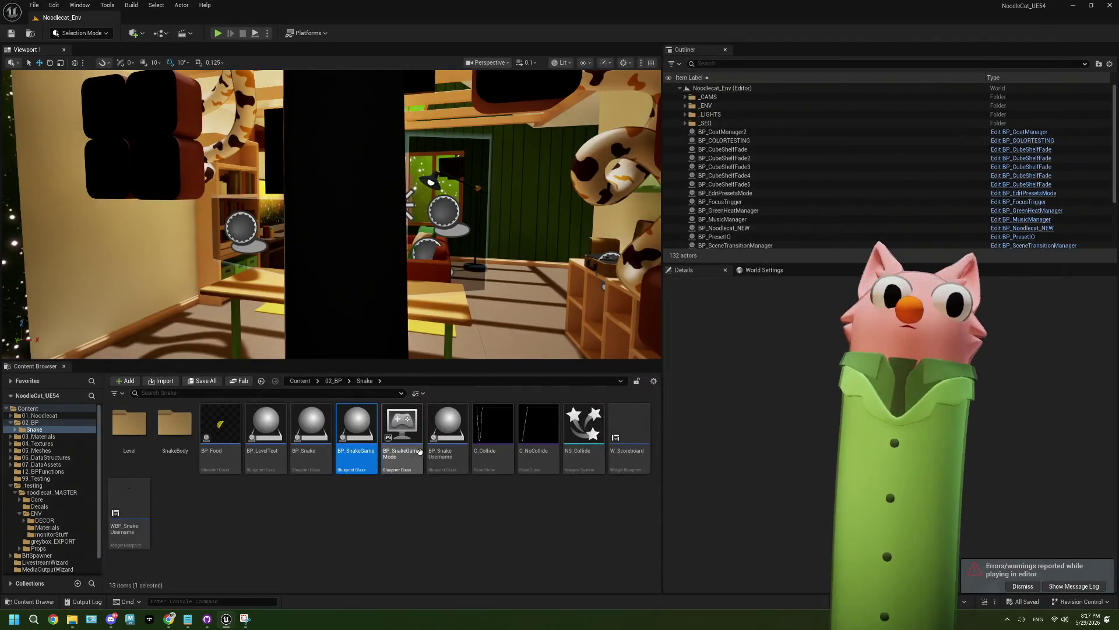
double_click(357, 429)
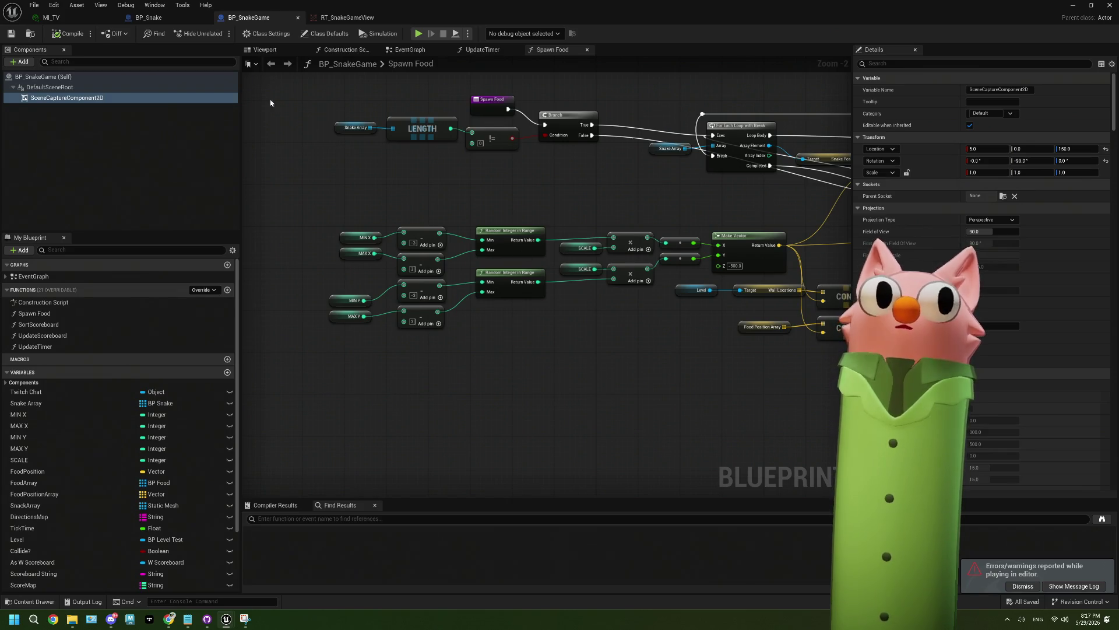
click(148, 17)
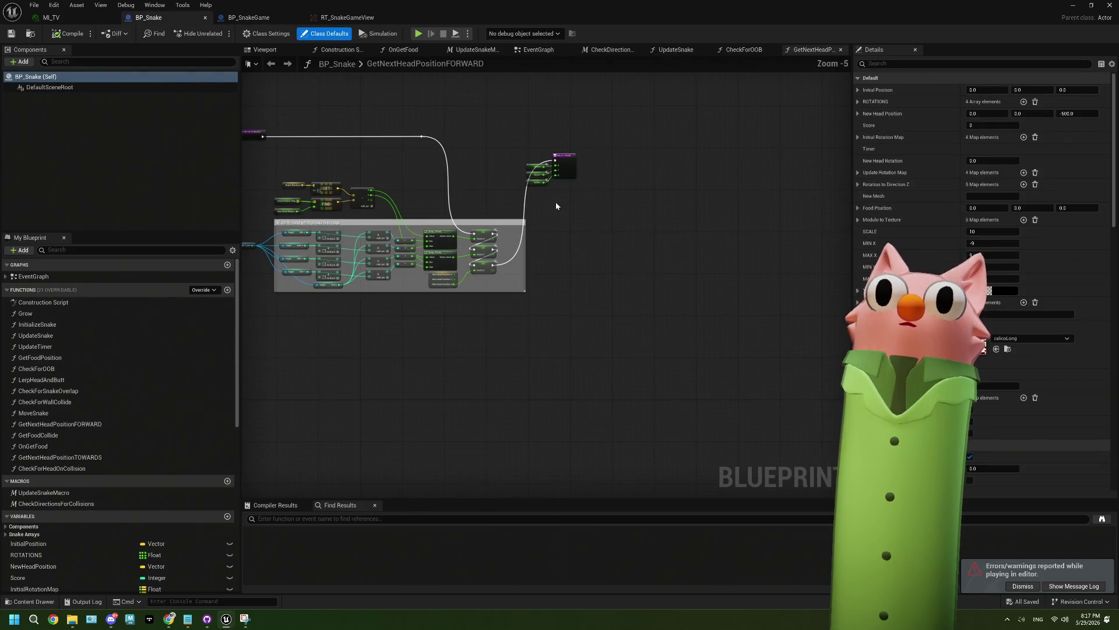
Look over the UpdateSnake and CheckDirectionsForCollisions graphs, then open the Check for Snake Overlap function
click(675, 49)
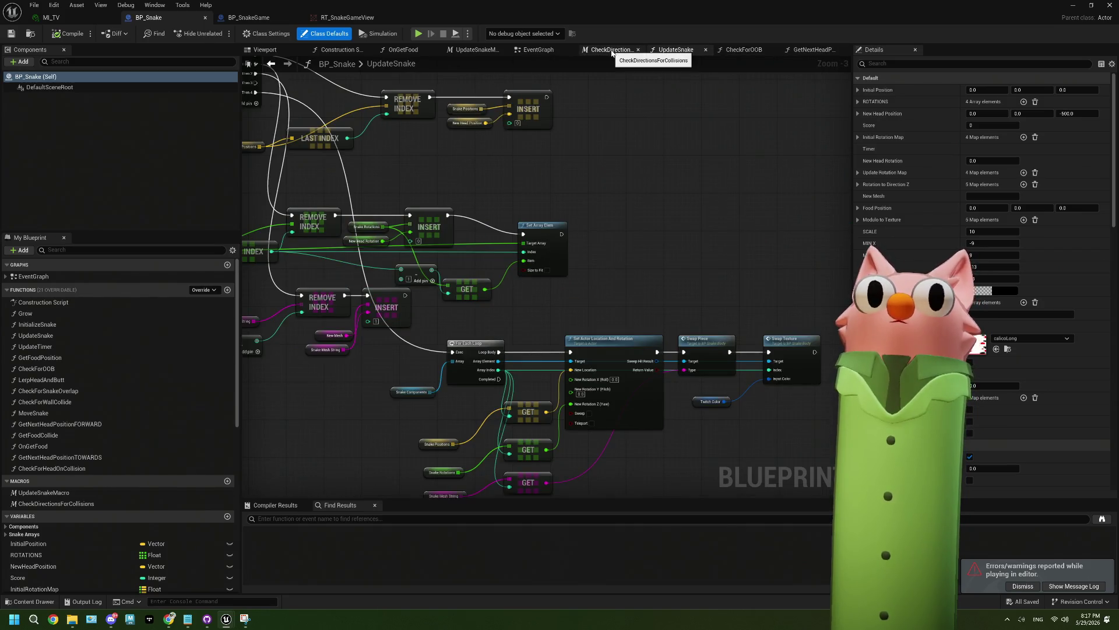
click(610, 50)
scroll(568, 323, down, 3)
scroll(568, 323, up, 5)
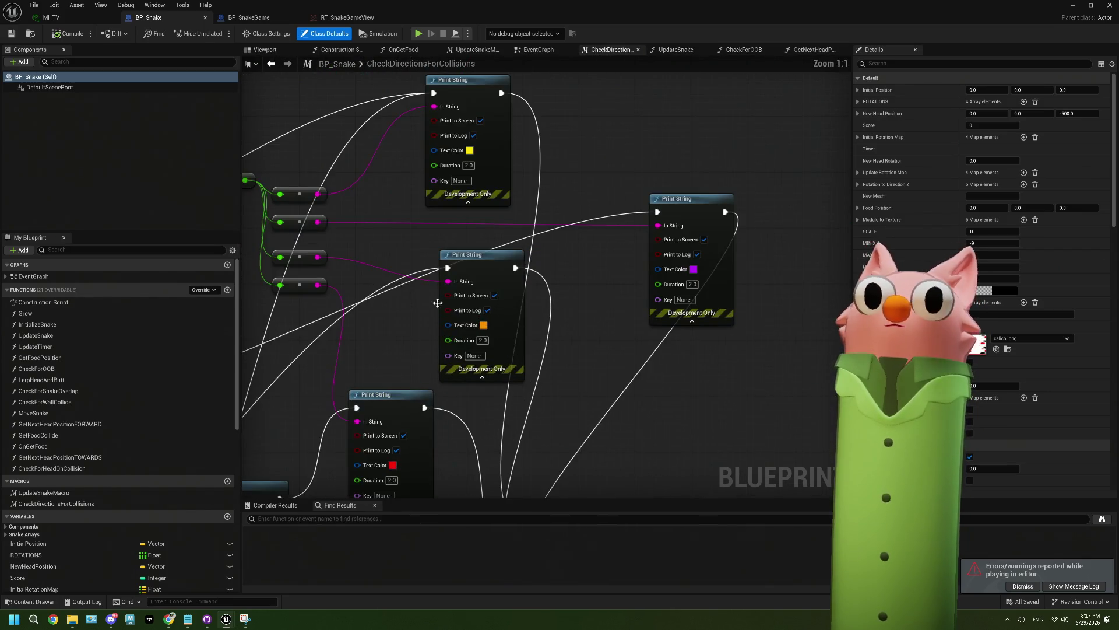
drag(437, 303, 448, 190)
scroll(482, 344, down, 2)
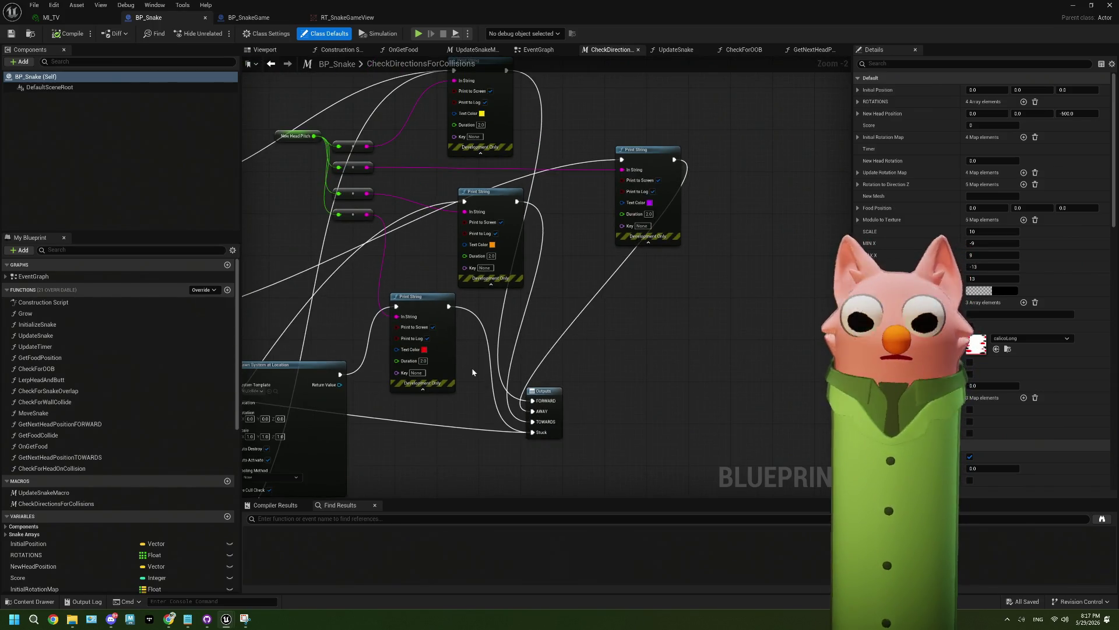
drag(465, 377, 680, 296)
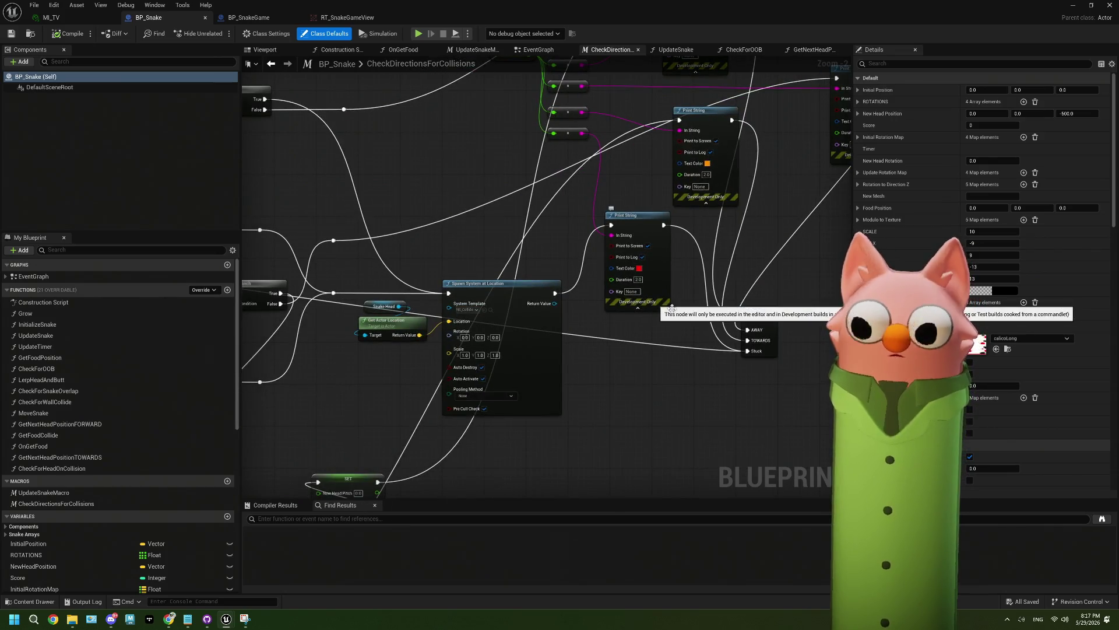
scroll(586, 318, down, 2)
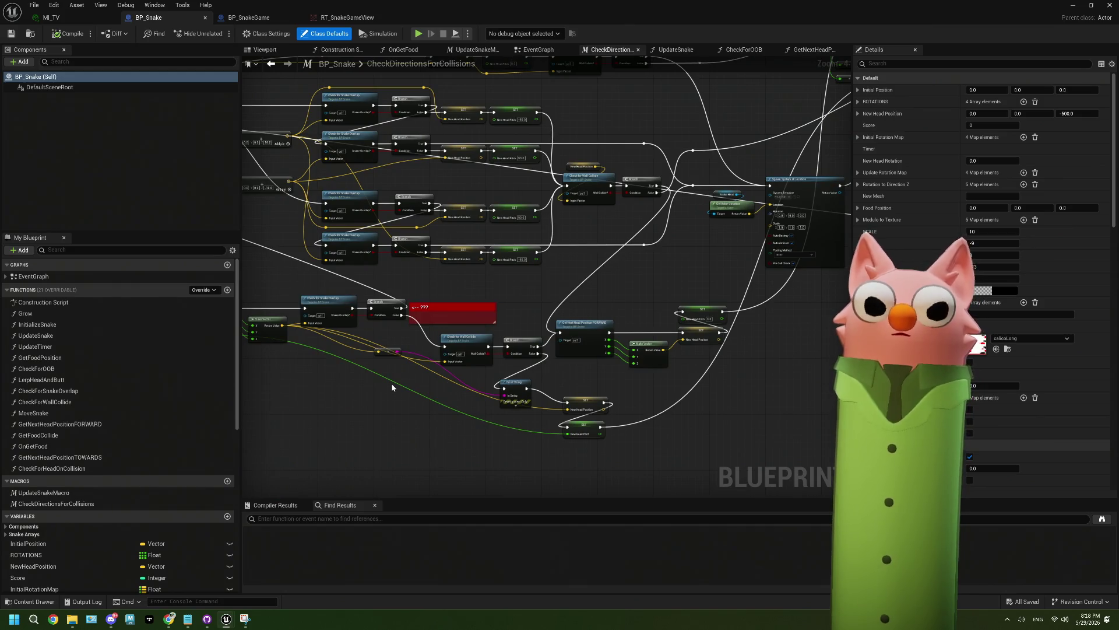
scroll(391, 382, up, 4)
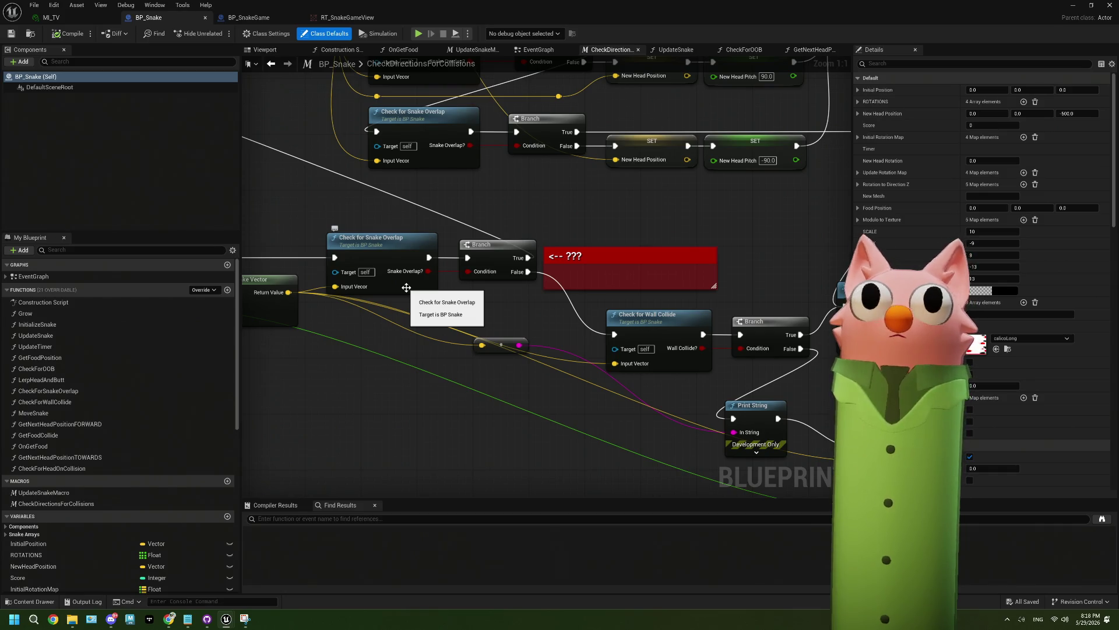
double_click(406, 287)
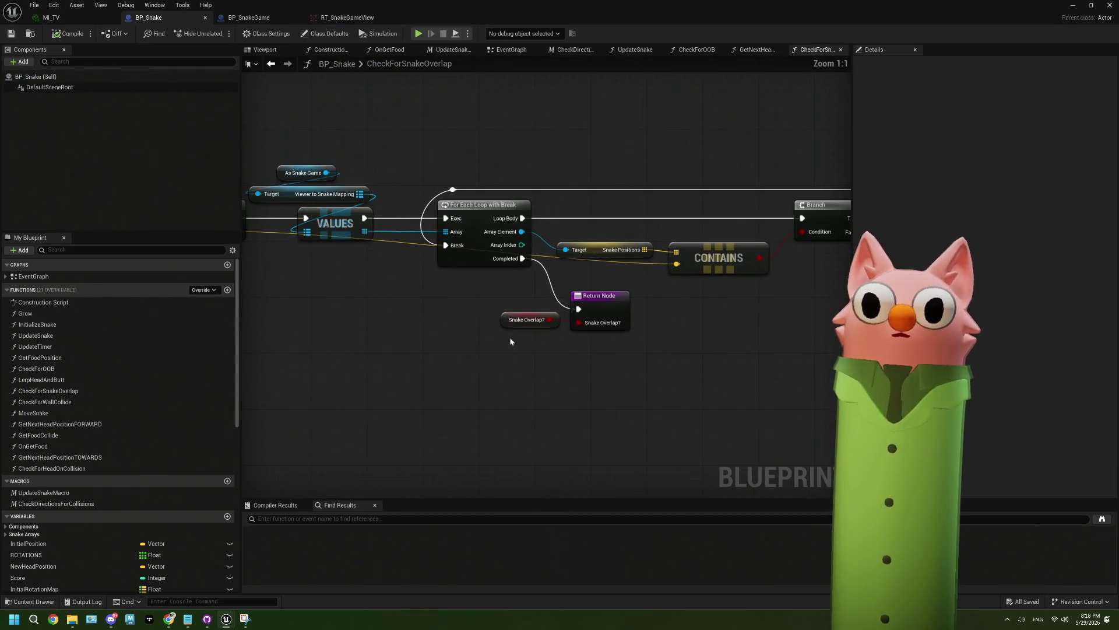
Nudge the three leftmost CheckForSnakeOverlap nodes slightly right, then go to BP_Snake's EventGraph
drag(511, 341, 477, 330)
mouse_move(380, 159)
mouse_down()
mouse_move(344, 245)
mouse_move(411, 238)
mouse_up()
drag(592, 304, 470, 280)
drag(556, 304, 536, 320)
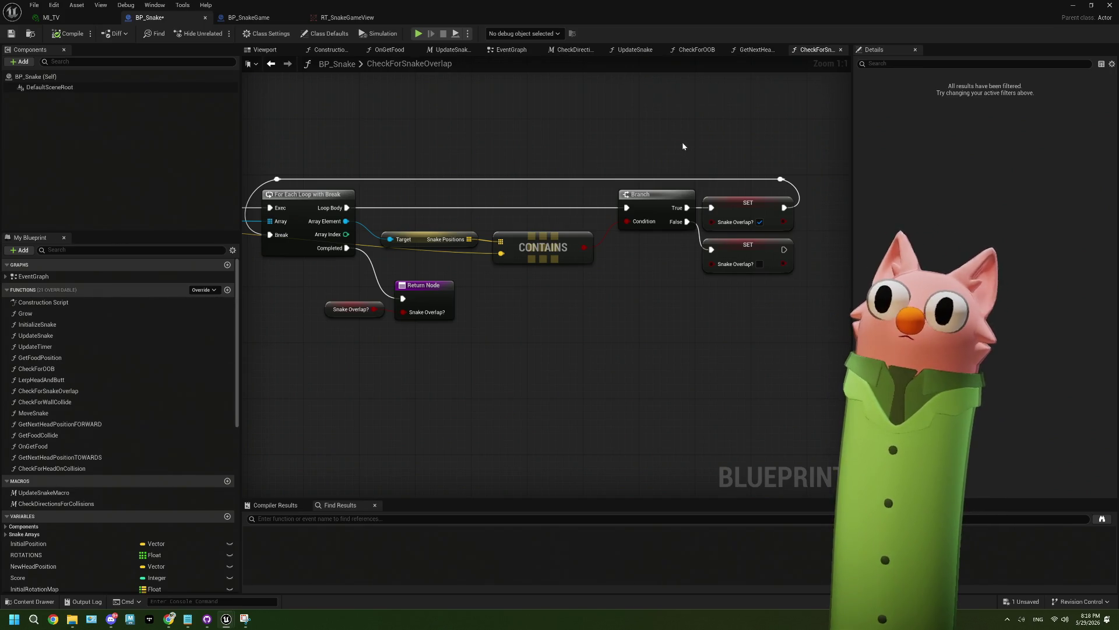
click(505, 50)
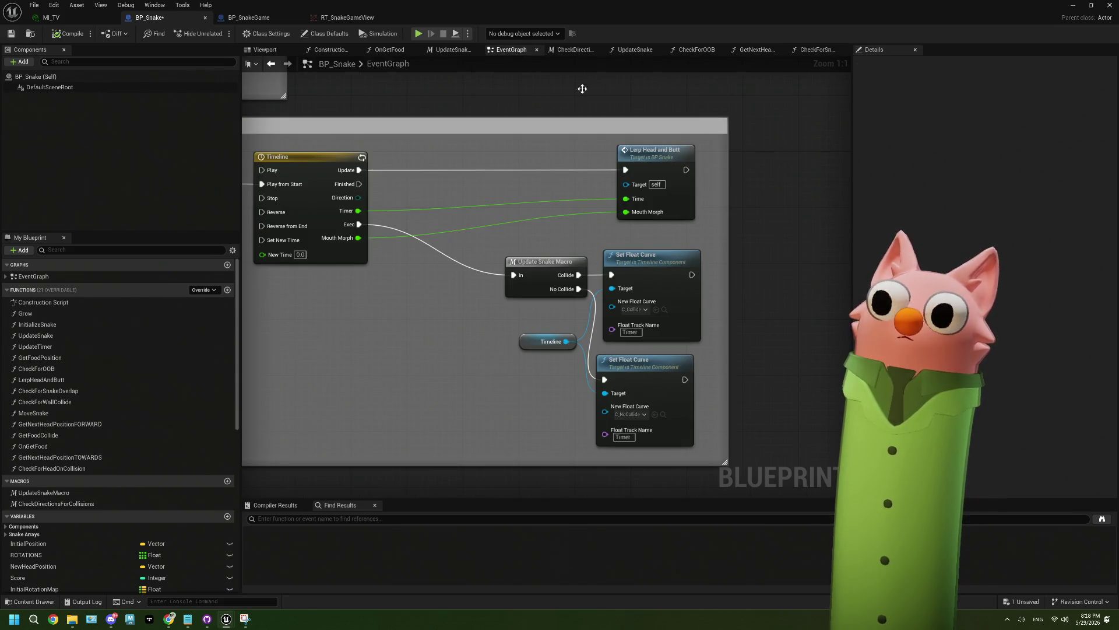
click(572, 51)
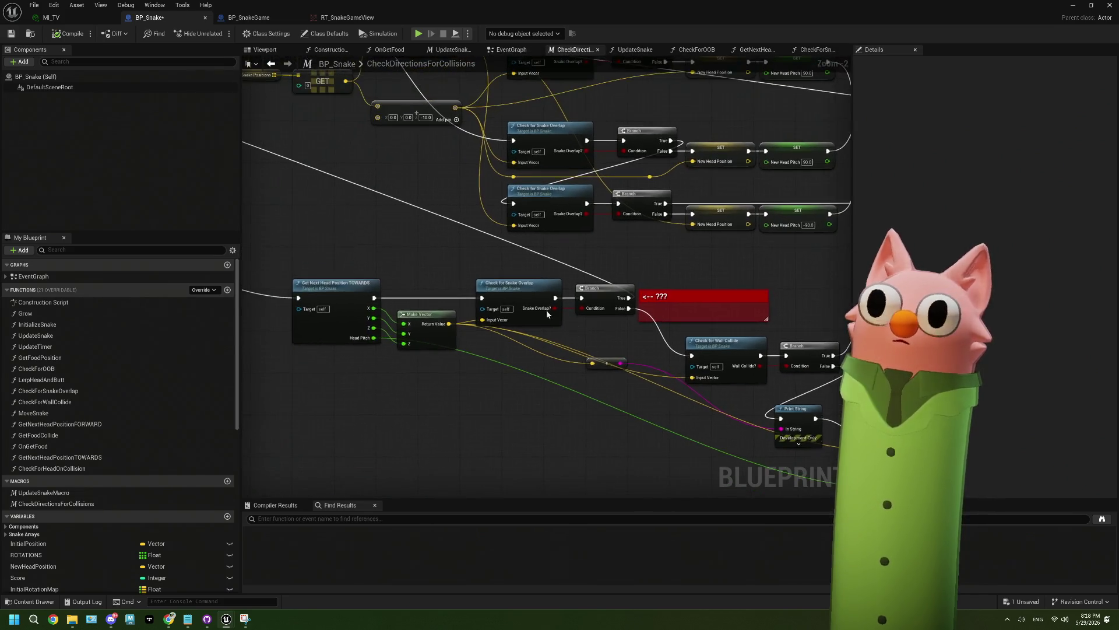
mouse_move(434, 255)
mouse_down()
mouse_move(563, 295)
mouse_move(458, 243)
mouse_move(619, 278)
mouse_up()
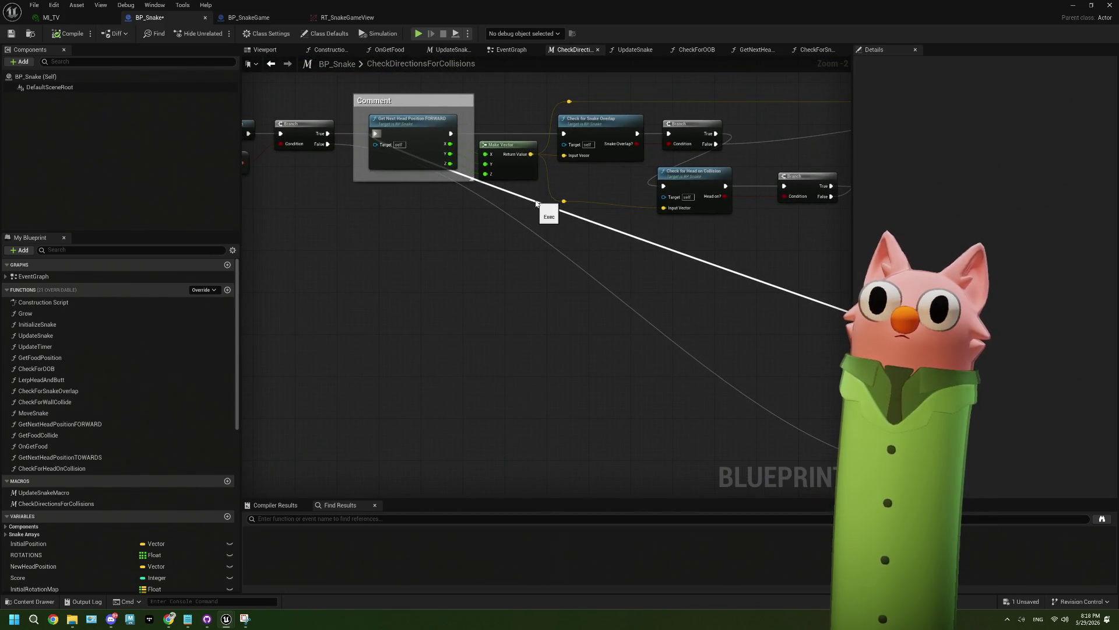
mouse_move(536, 203)
mouse_down()
mouse_move(524, 297)
mouse_move(689, 360)
mouse_move(618, 245)
mouse_up()
scroll(618, 245, down, 4)
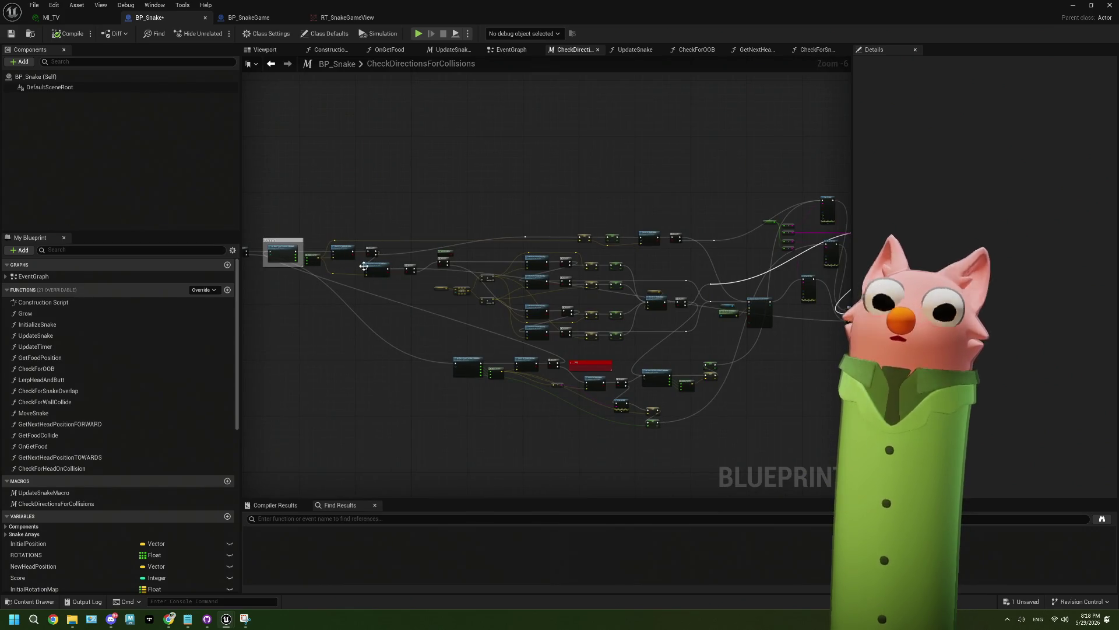
drag(767, 330, 703, 311)
scroll(706, 291, up, 2)
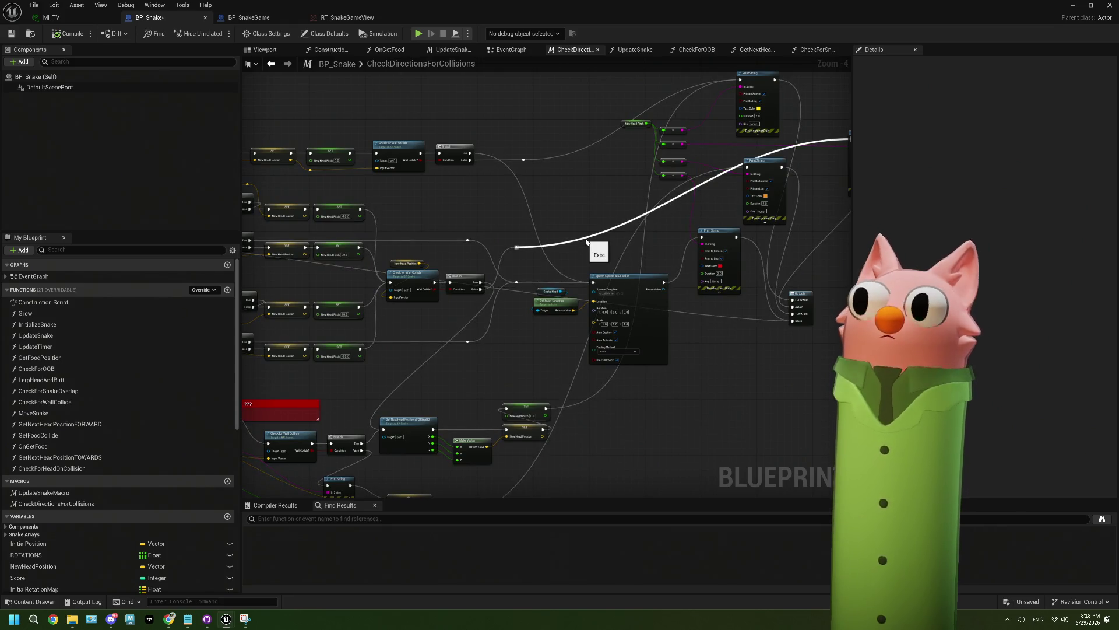
drag(668, 307, 615, 288)
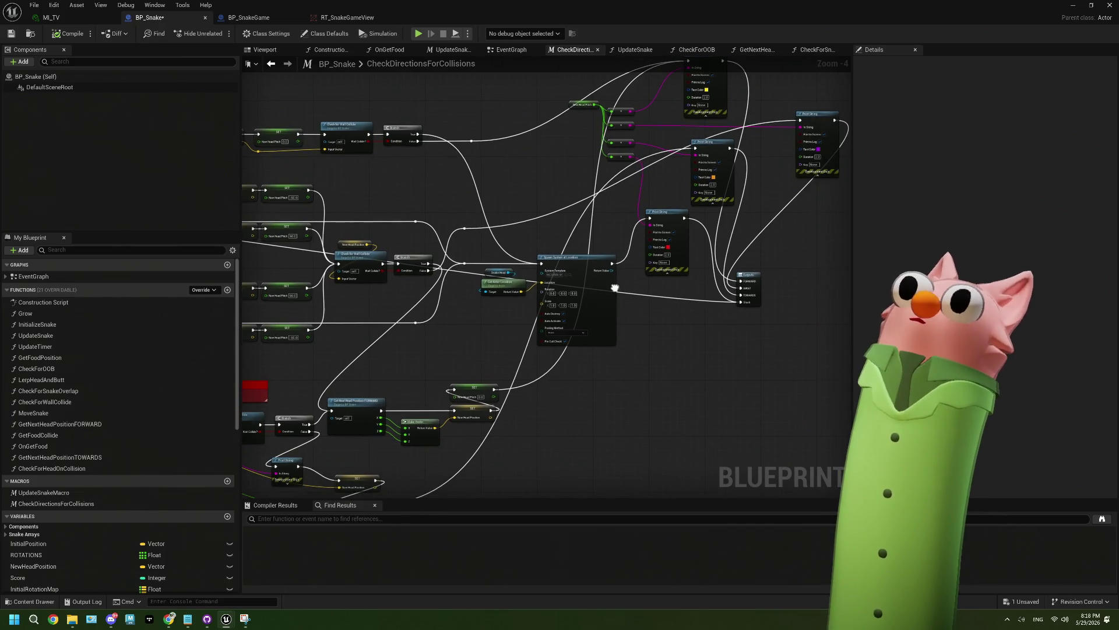
scroll(712, 292, up, 4)
drag(713, 294, 650, 432)
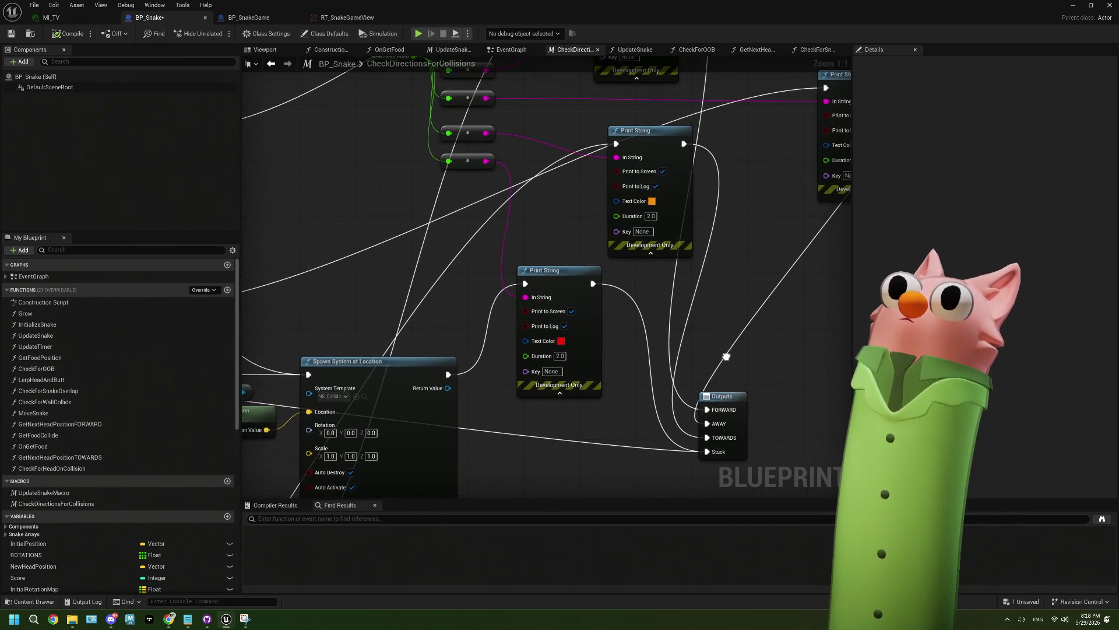
click(637, 146)
scroll(679, 157, down, 4)
drag(610, 282, 665, 105)
mouse_move(562, 313)
mouse_down()
mouse_move(492, 372)
mouse_move(485, 360)
mouse_move(497, 346)
mouse_up()
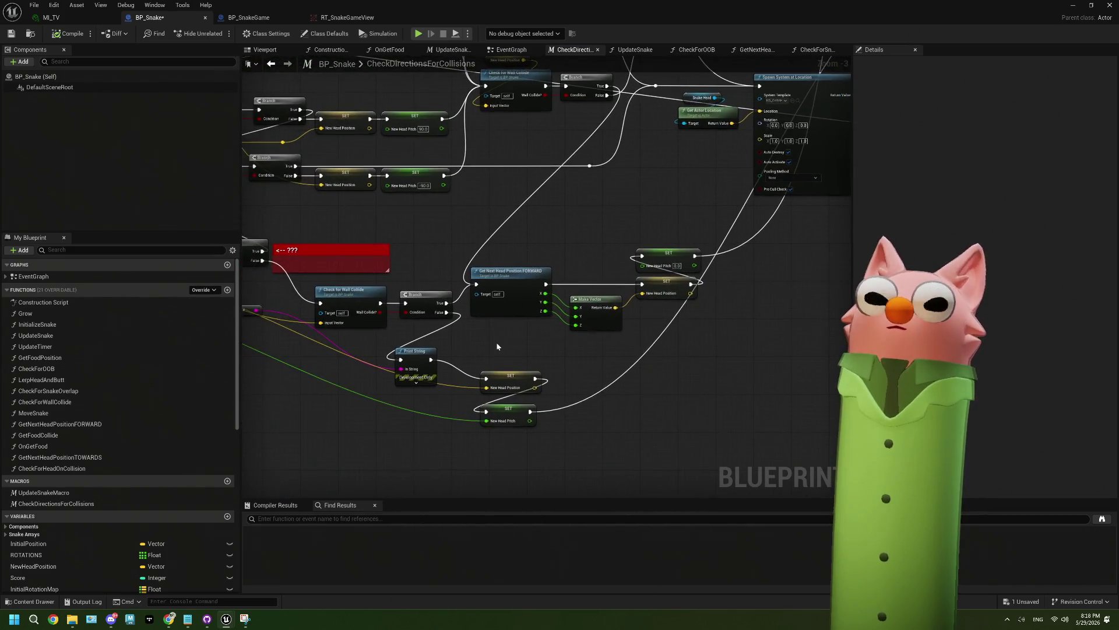
scroll(497, 346, up, 2)
drag(471, 290, 565, 268)
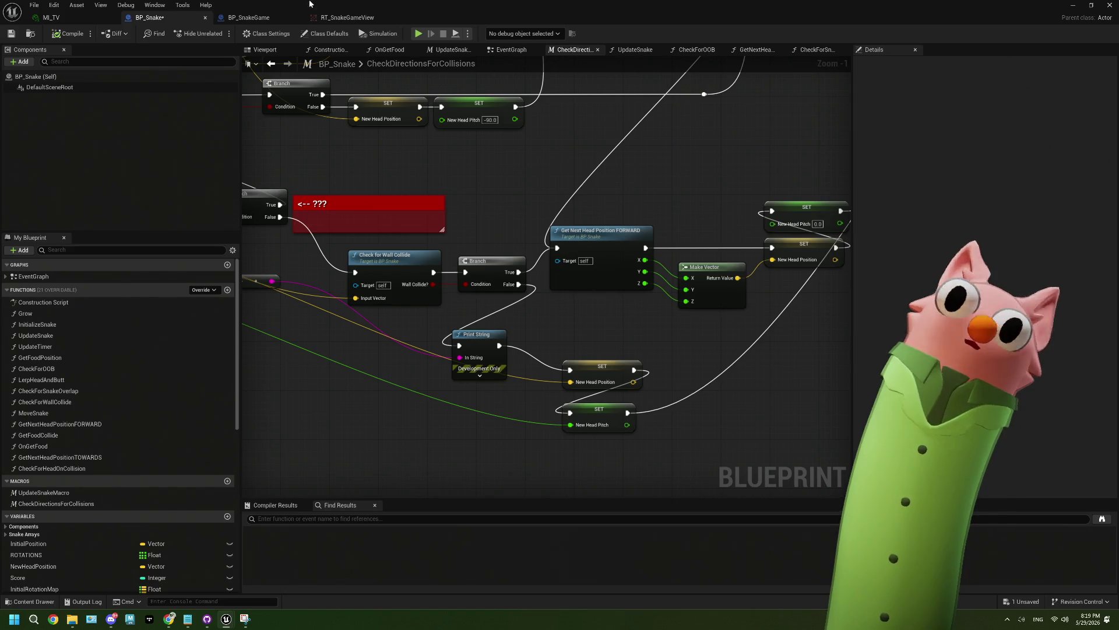
click(510, 49)
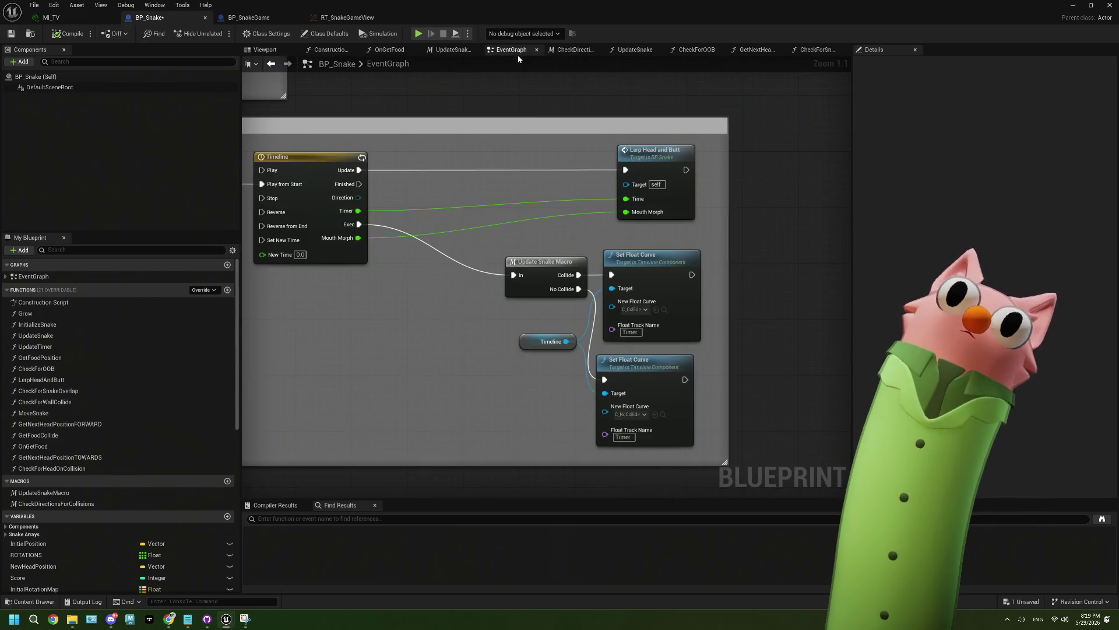
click(703, 50)
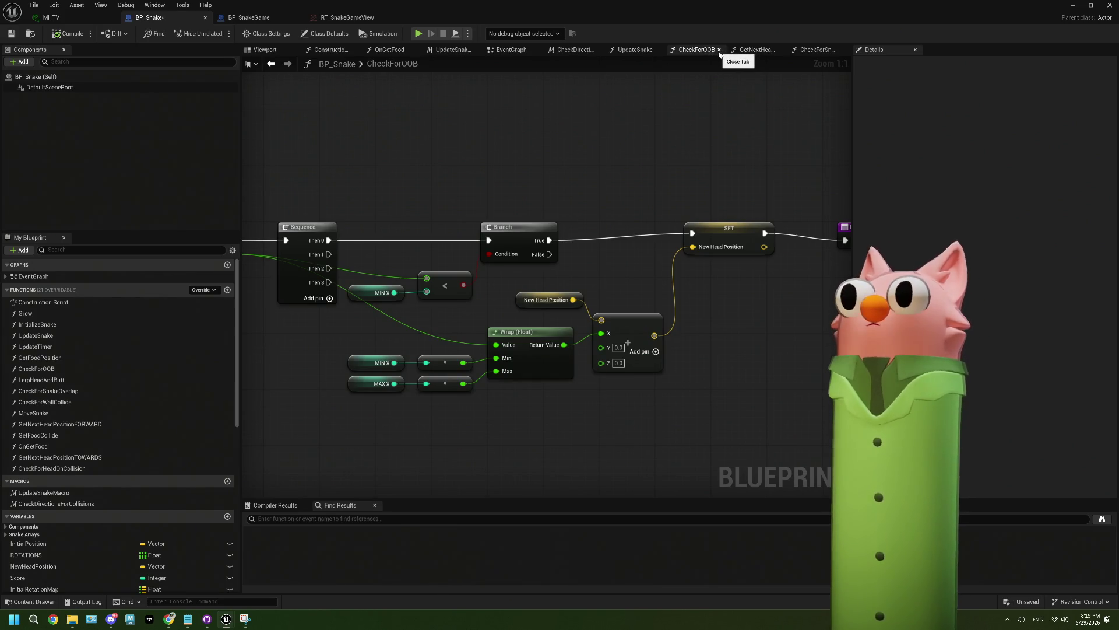
click(719, 50)
click(743, 50)
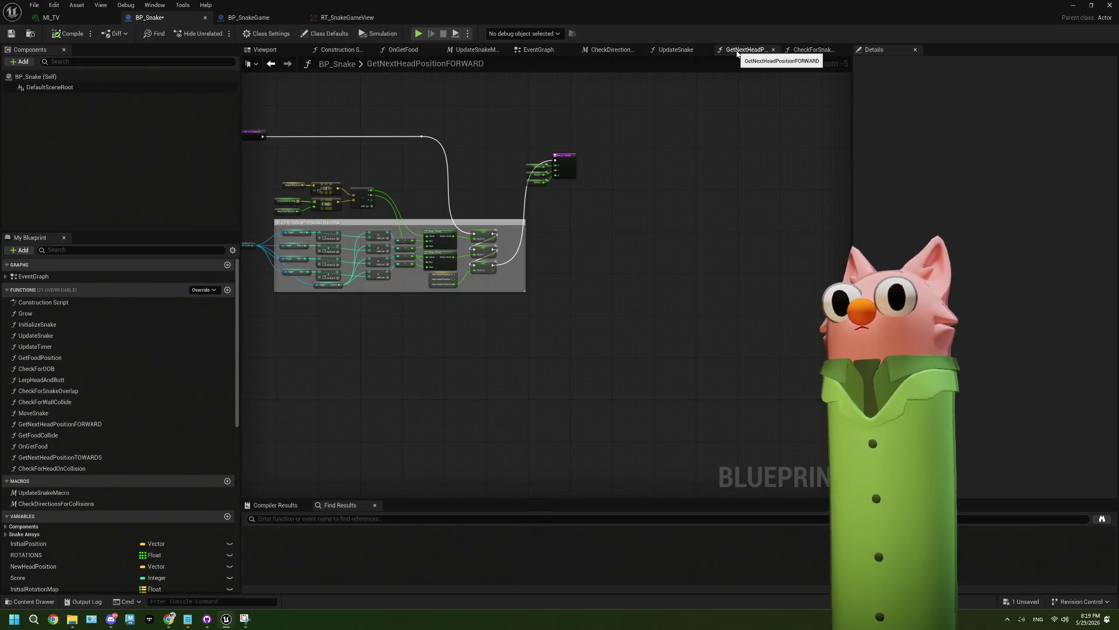
scroll(605, 201, up, 4)
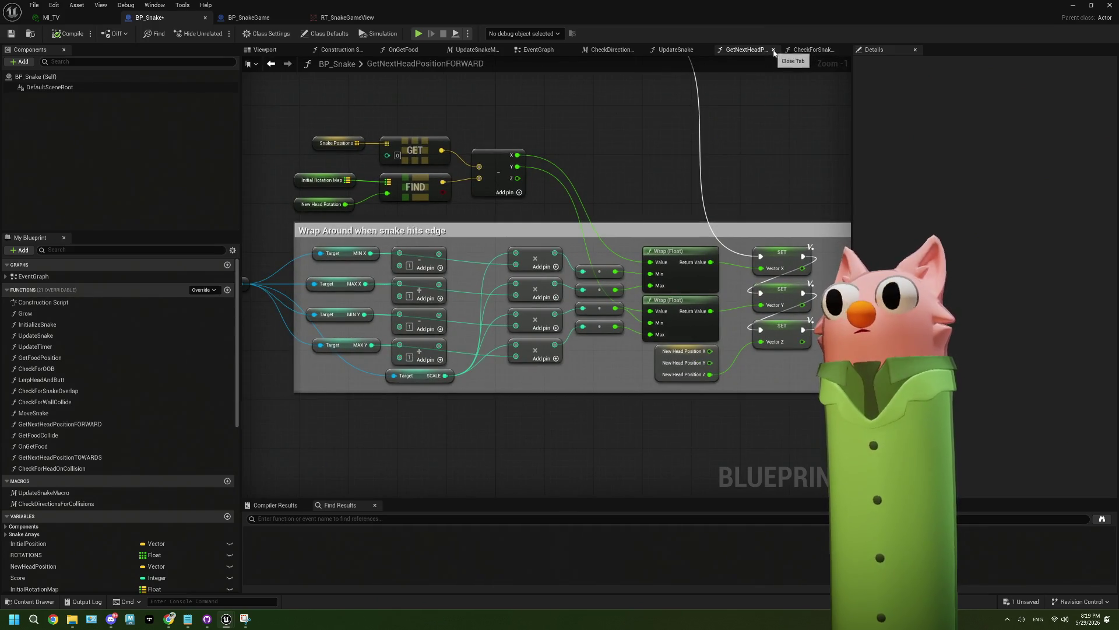
click(775, 50)
click(770, 51)
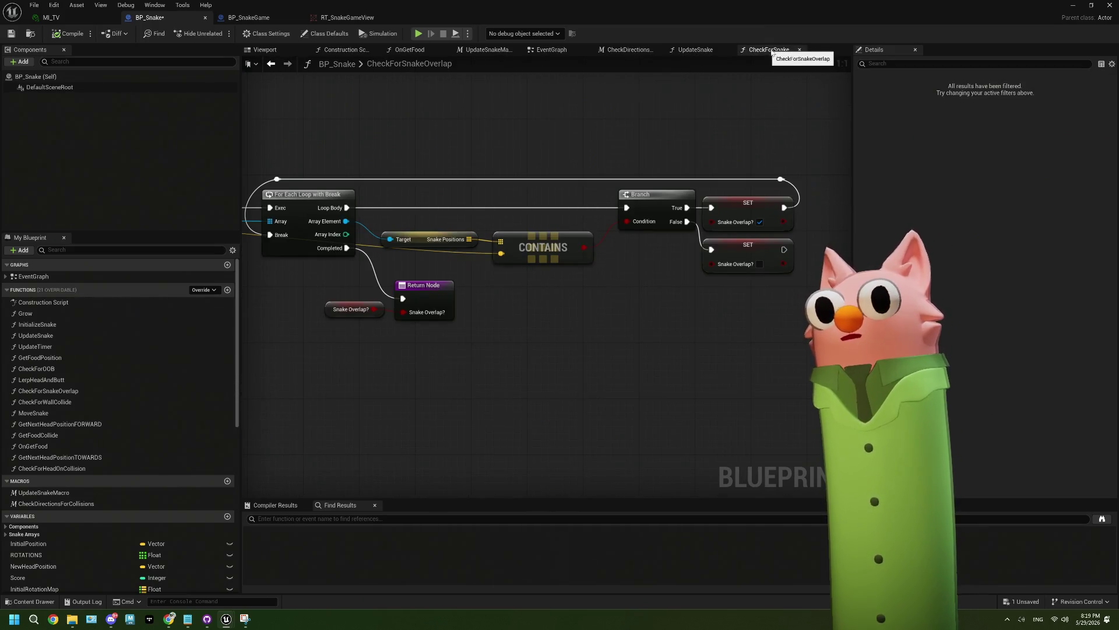
click(800, 49)
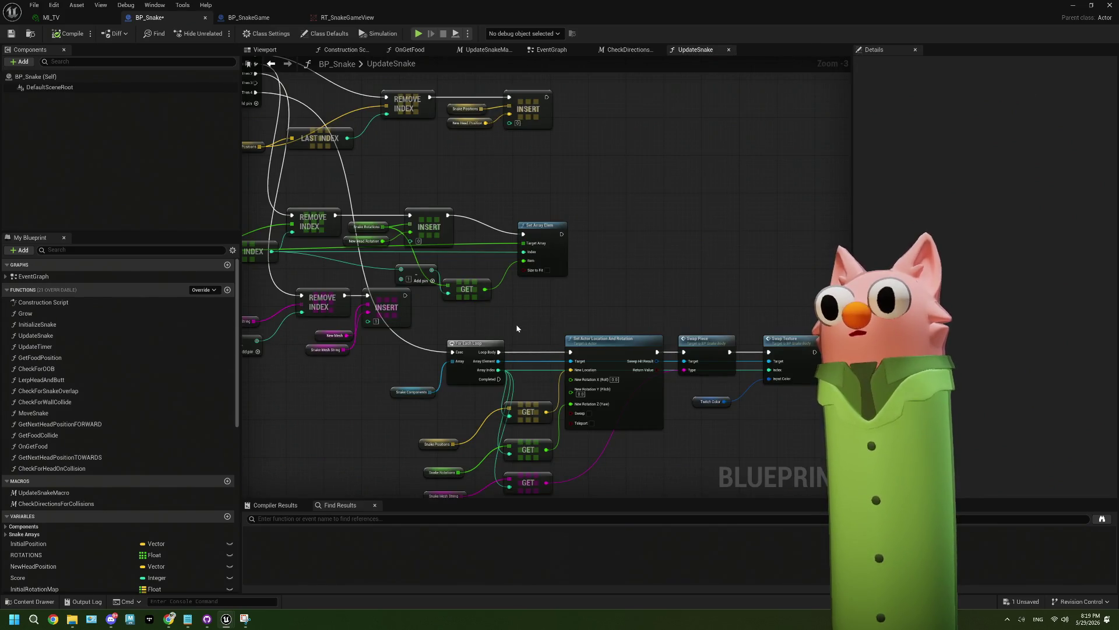
drag(515, 307, 684, 354)
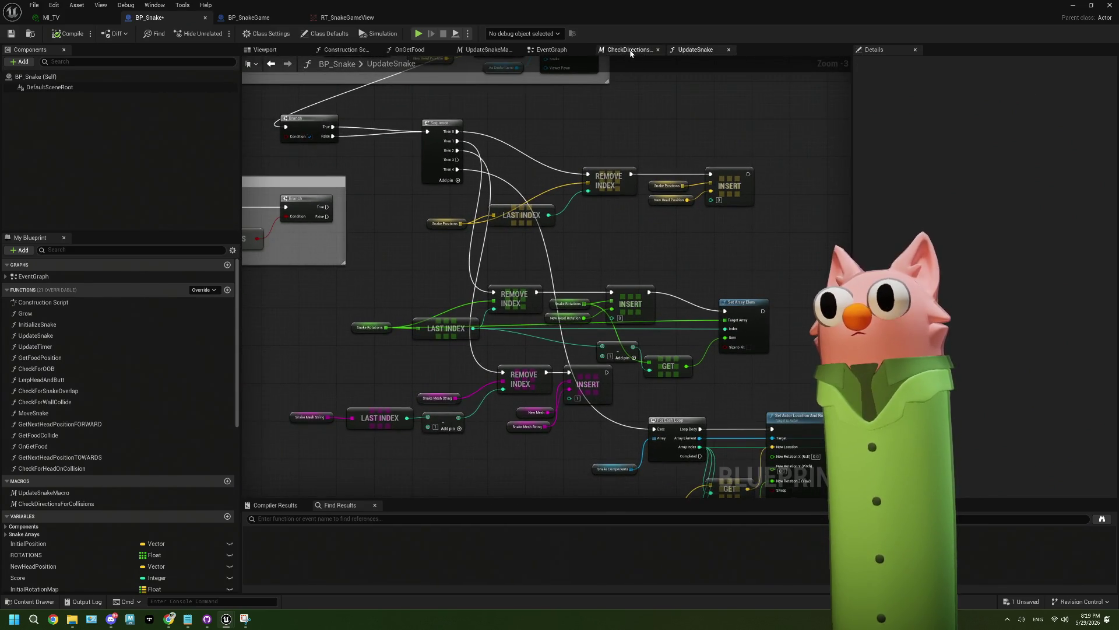
click(628, 50)
scroll(499, 254, down, 3)
mouse_move(257, 170)
mouse_down()
mouse_move(327, 233)
mouse_move(447, 305)
mouse_move(643, 314)
mouse_up()
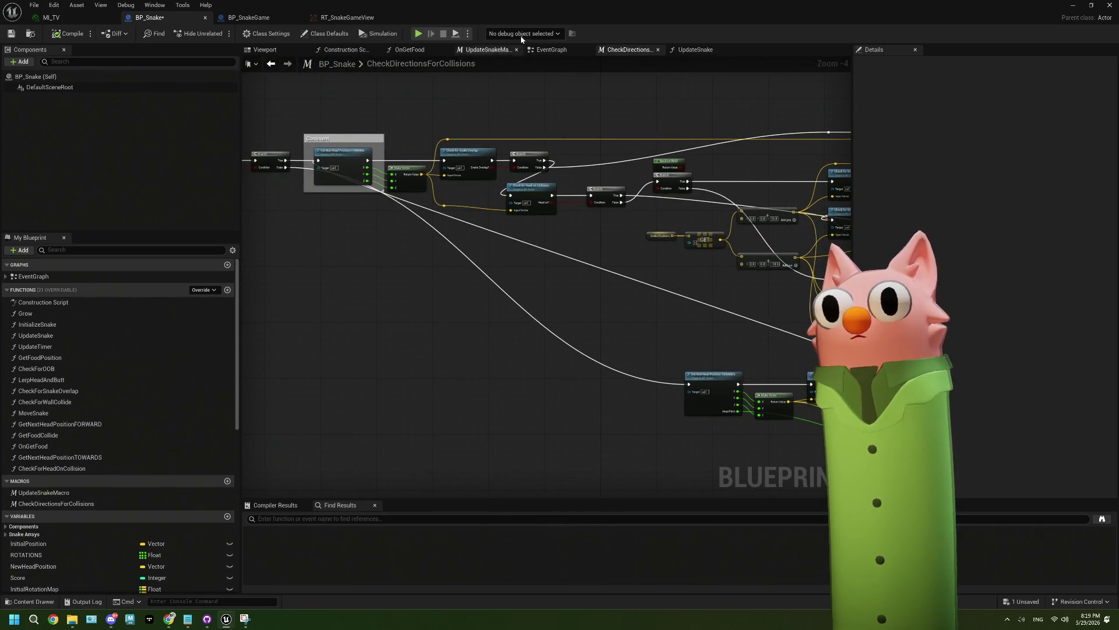
click(552, 49)
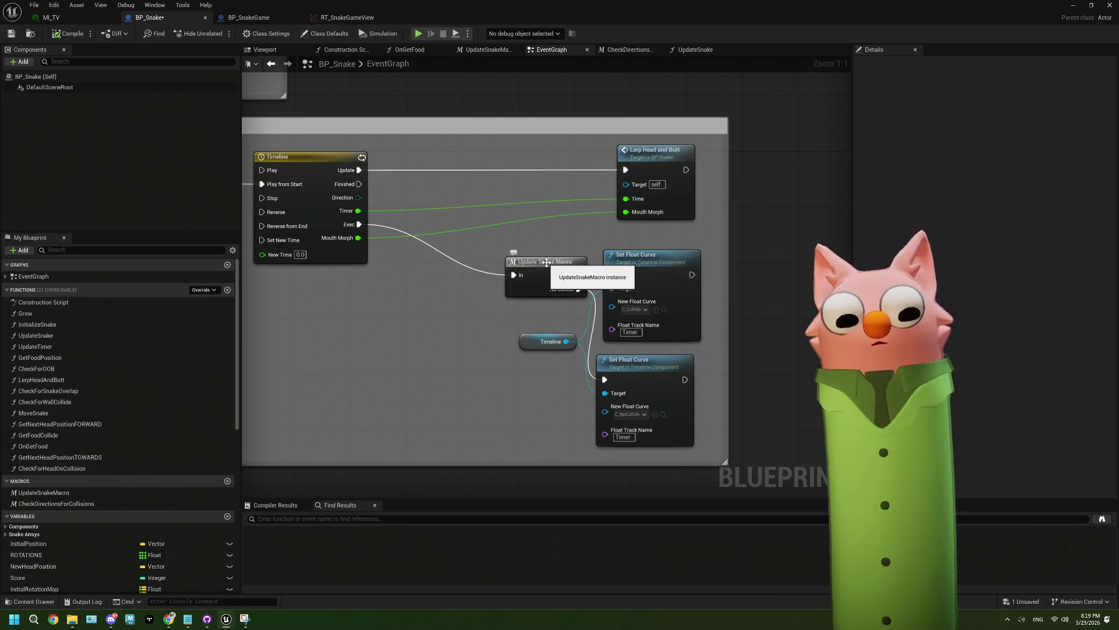
scroll(548, 274, down, 3)
mouse_move(449, 280)
mouse_down()
mouse_move(654, 288)
mouse_move(493, 263)
mouse_up()
scroll(493, 263, up, 3)
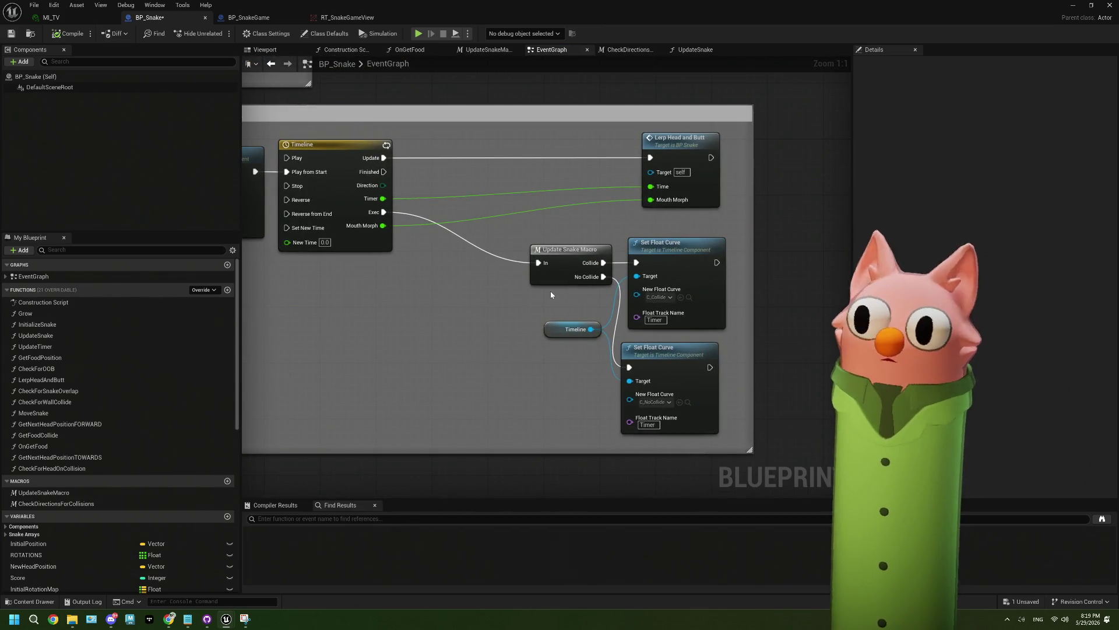
double_click(553, 244)
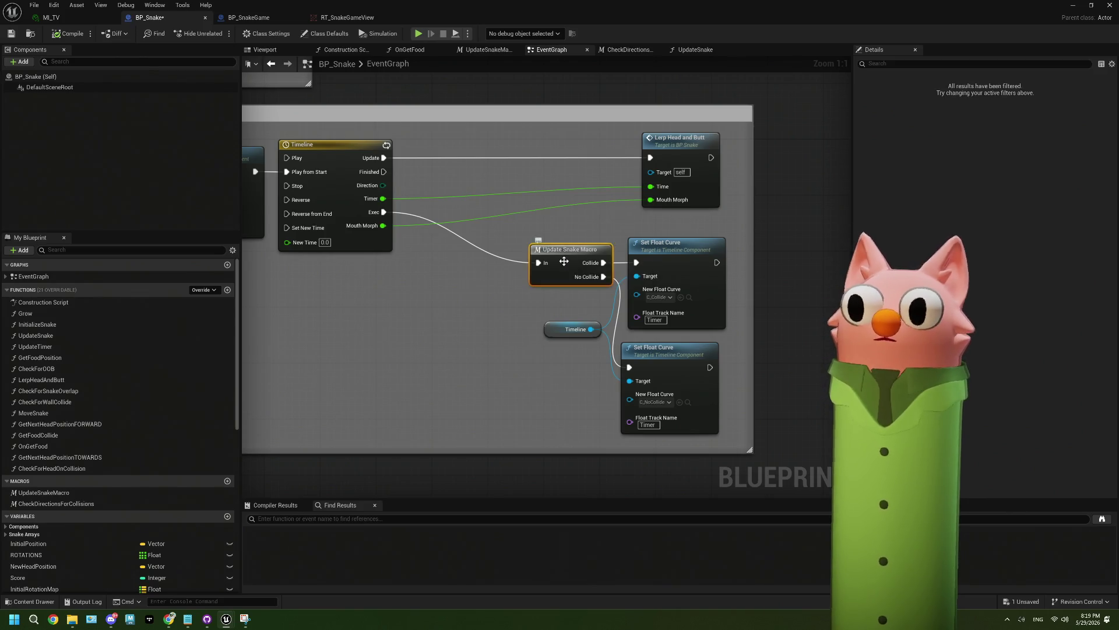
Survey the Update Snake macro's Switch on String, Print String, Outputs and food-check sections
mouse_move(449, 211)
mouse_down()
mouse_move(510, 249)
mouse_move(521, 288)
mouse_up()
drag(458, 202, 369, 334)
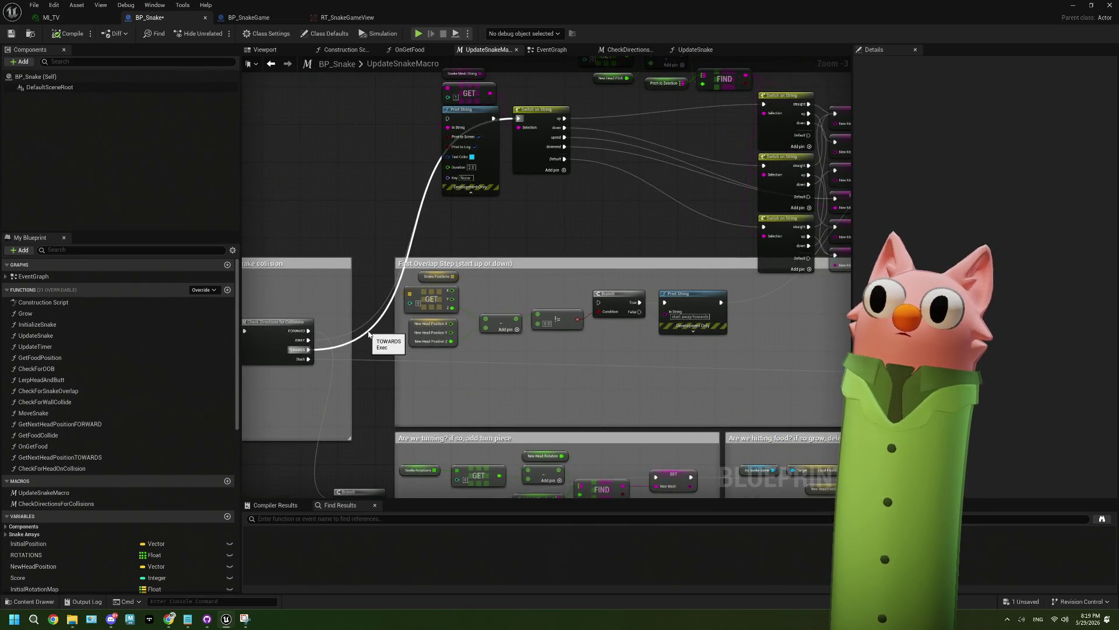
mouse_move(564, 212)
mouse_down()
mouse_move(473, 304)
mouse_move(480, 264)
mouse_move(589, 262)
mouse_move(620, 290)
mouse_move(538, 291)
mouse_up()
mouse_move(688, 320)
mouse_down()
mouse_move(455, 318)
mouse_move(580, 344)
mouse_up()
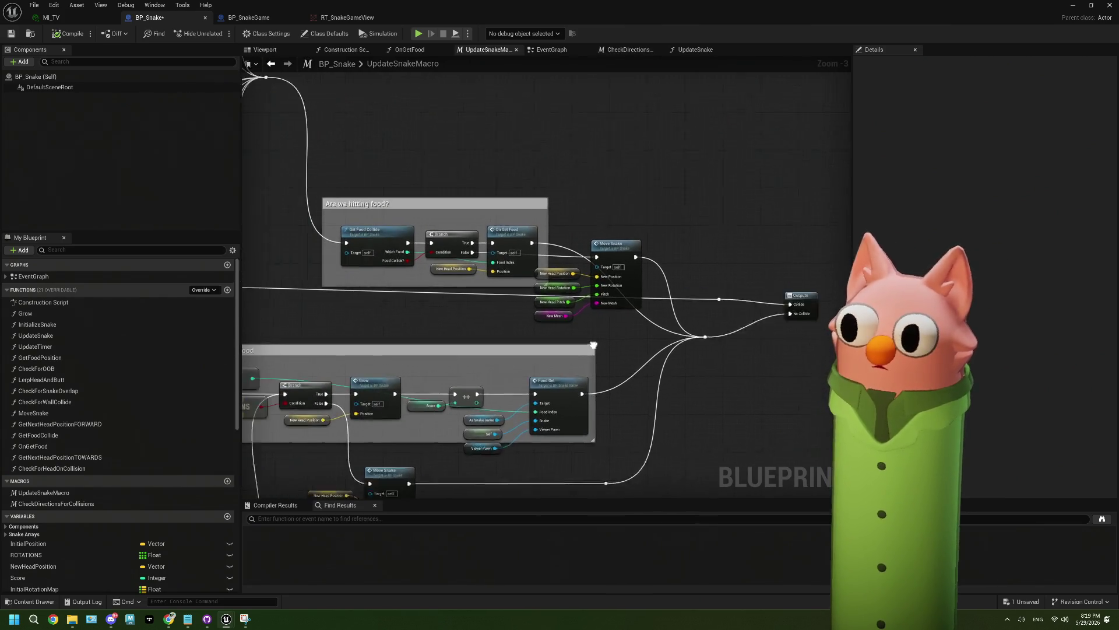
drag(408, 175, 560, 304)
mouse_move(408, 215)
mouse_down()
mouse_move(474, 246)
mouse_move(617, 247)
mouse_move(436, 327)
mouse_move(357, 307)
mouse_up()
Open the CheckDirectionsForCollisions macro graph and centre its Comment and Branch nodes
double_click(339, 303)
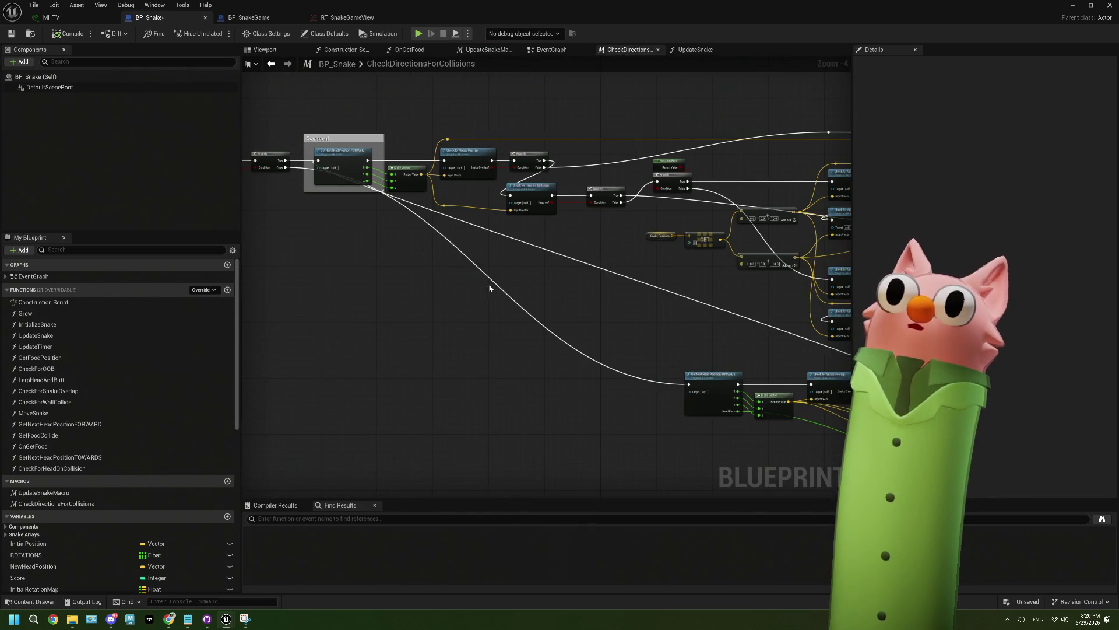
mouse_move(582, 310)
mouse_down()
mouse_move(527, 278)
mouse_move(587, 298)
mouse_up()
scroll(484, 302, up, 4)
drag(438, 245, 501, 281)
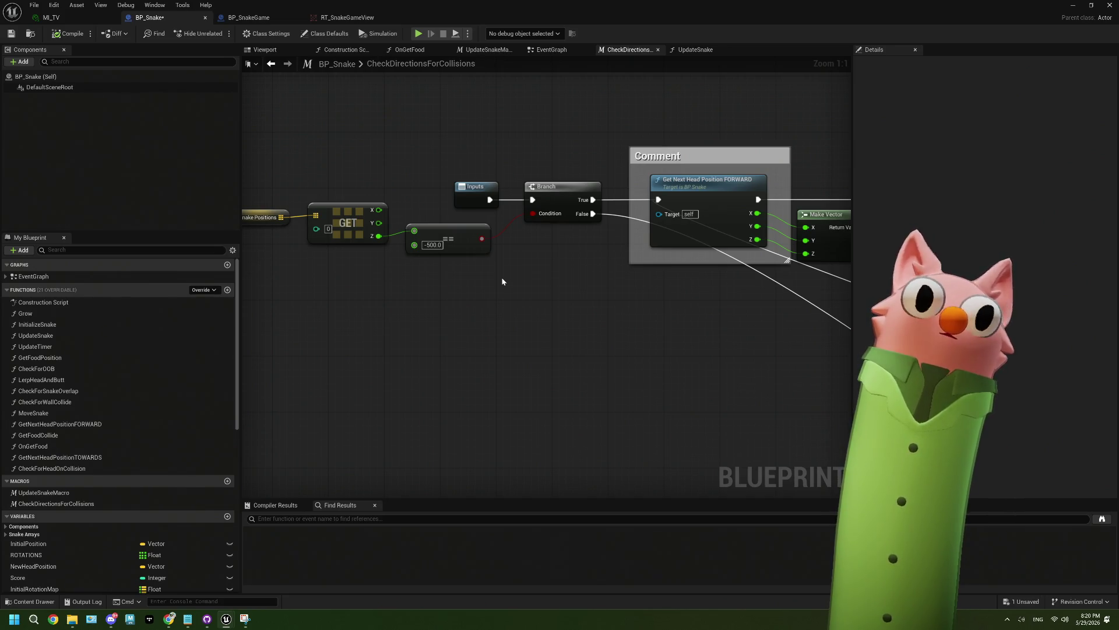
Change the wall-collision Print String text colour from cyan to yellow, then minimize and play the level
scroll(541, 282, down, 2)
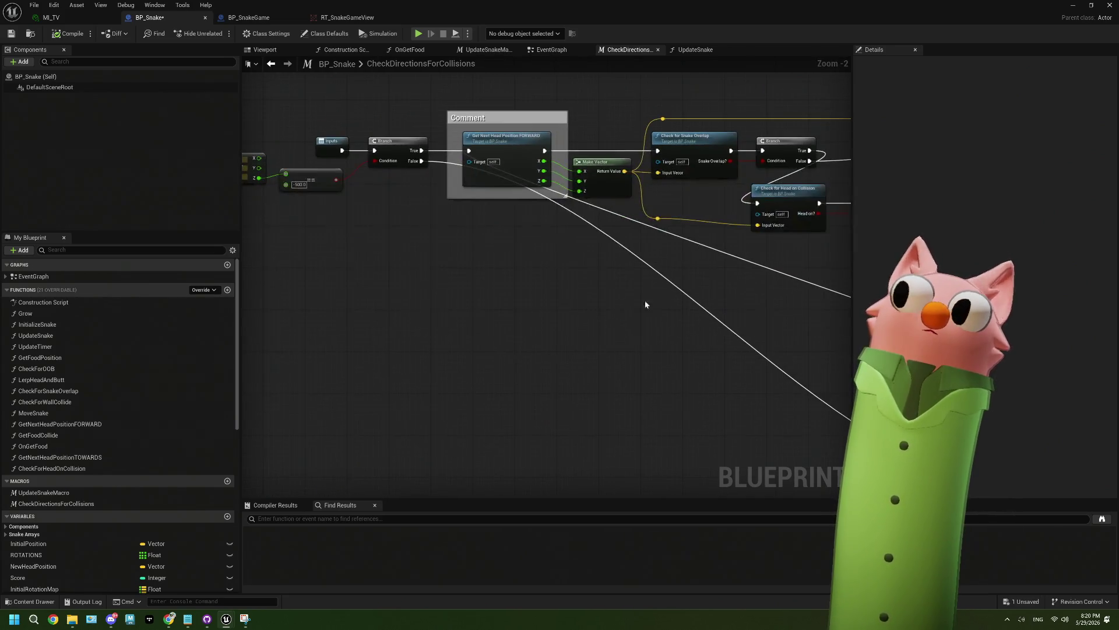
scroll(705, 307, down, 4)
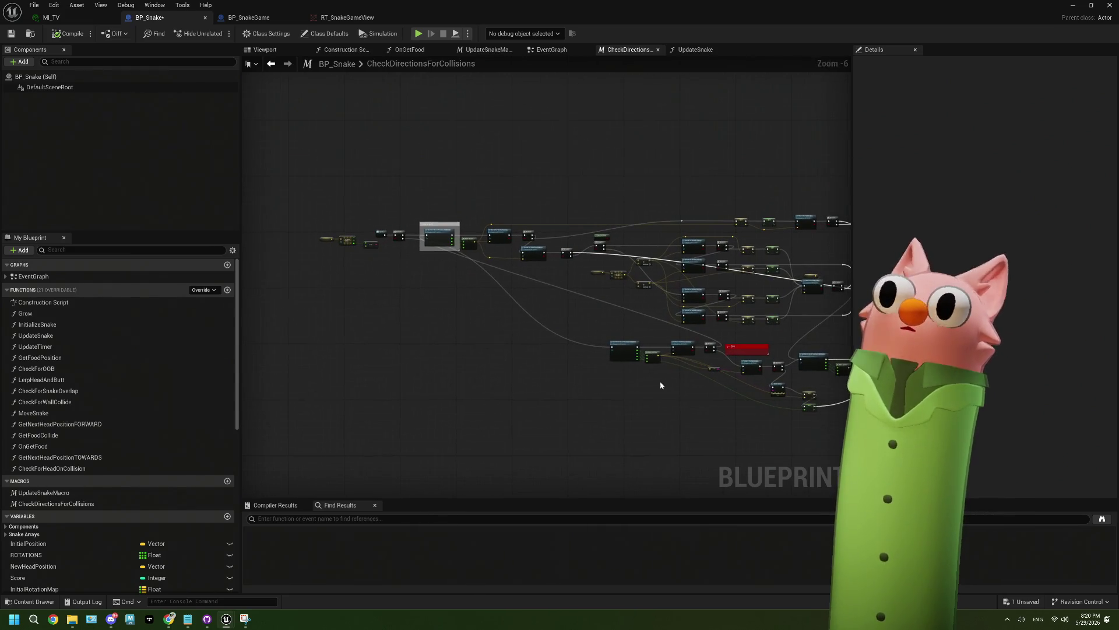
scroll(673, 369, up, 4)
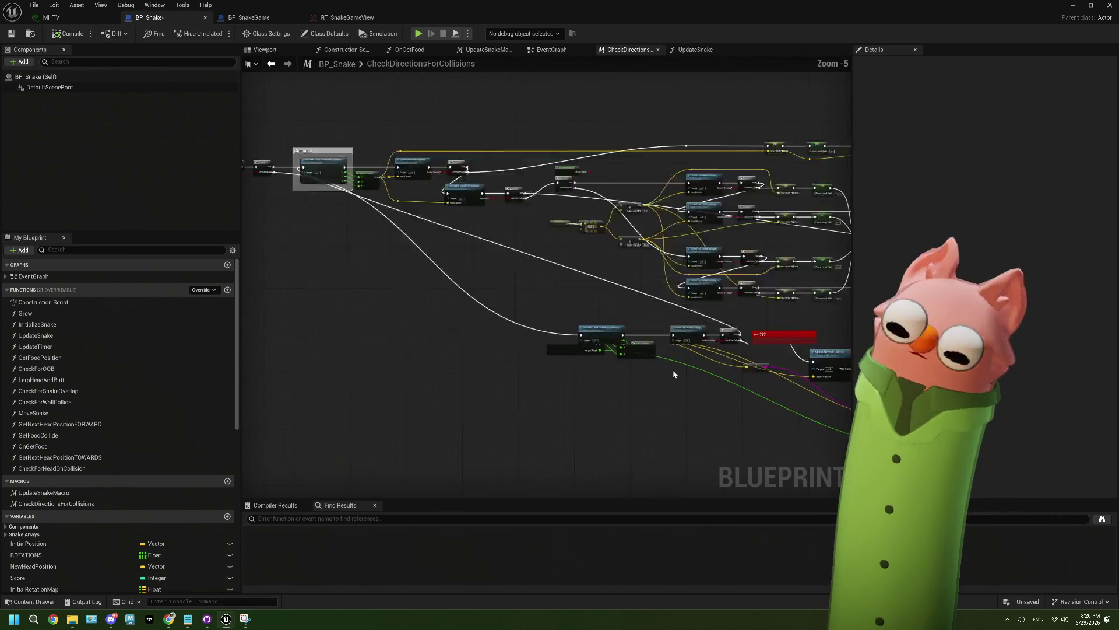
drag(578, 362, 551, 332)
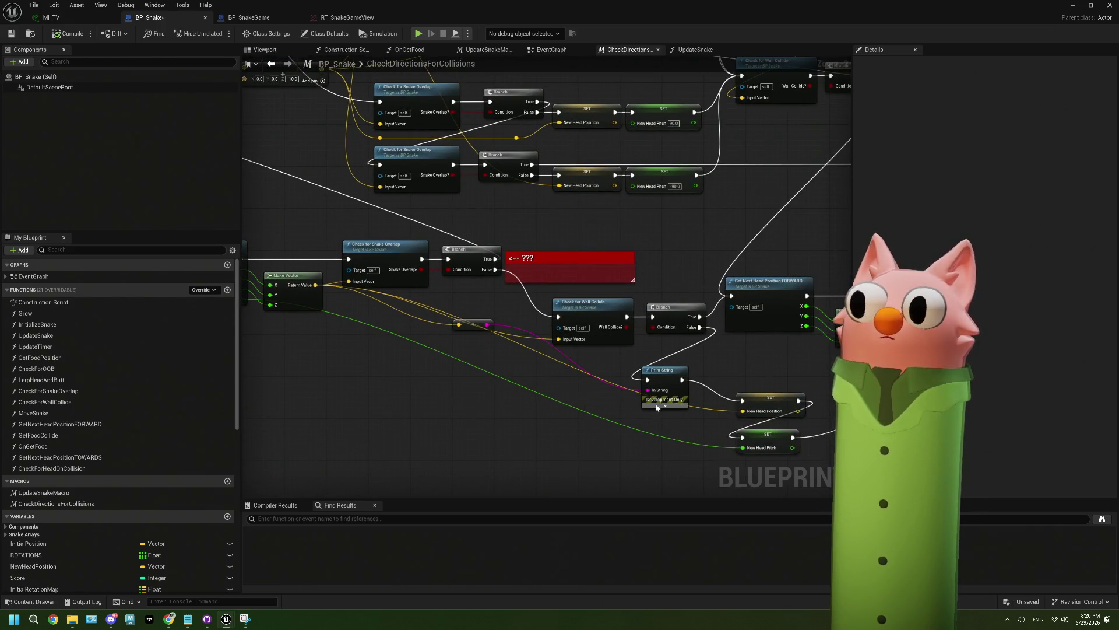
mouse_move(661, 410)
mouse_down()
mouse_move(507, 319)
mouse_move(367, 392)
mouse_move(598, 371)
mouse_move(752, 320)
mouse_up()
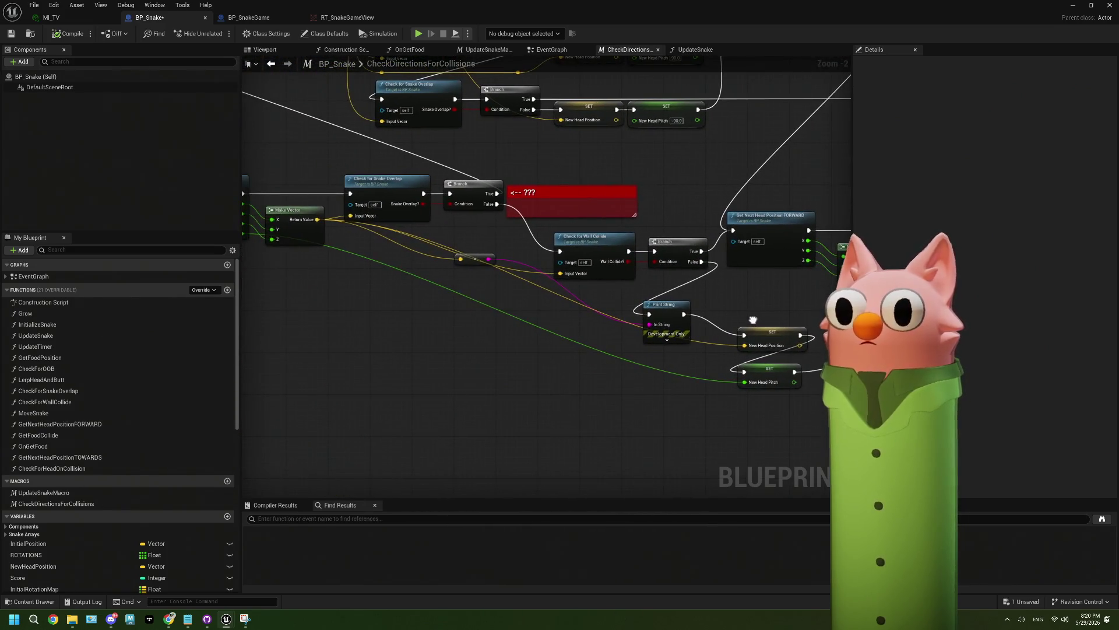
click(666, 342)
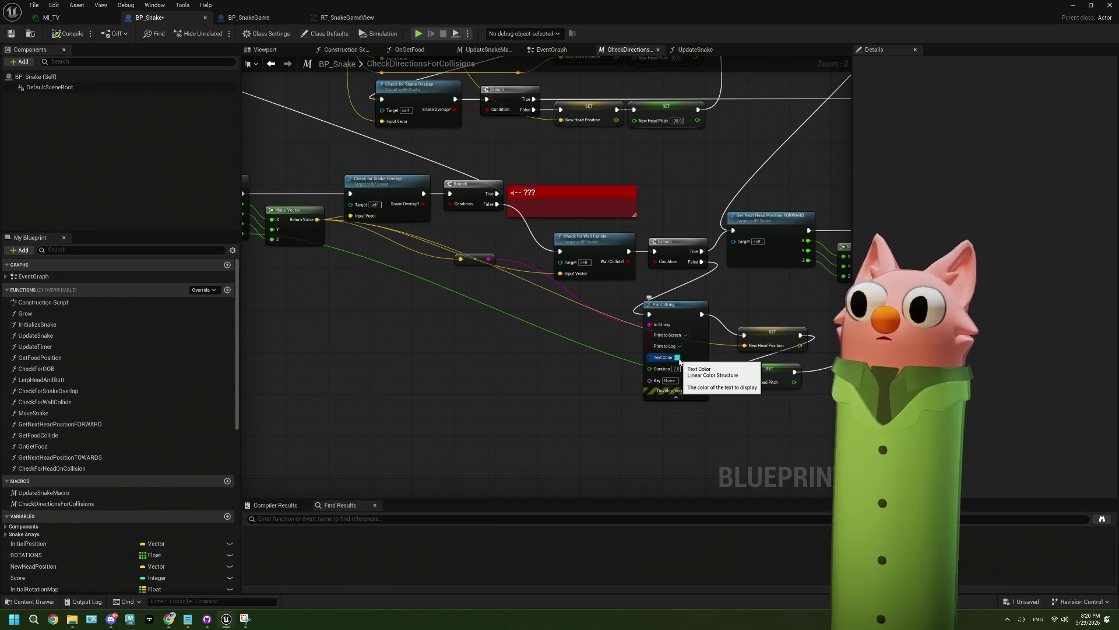
click(677, 358)
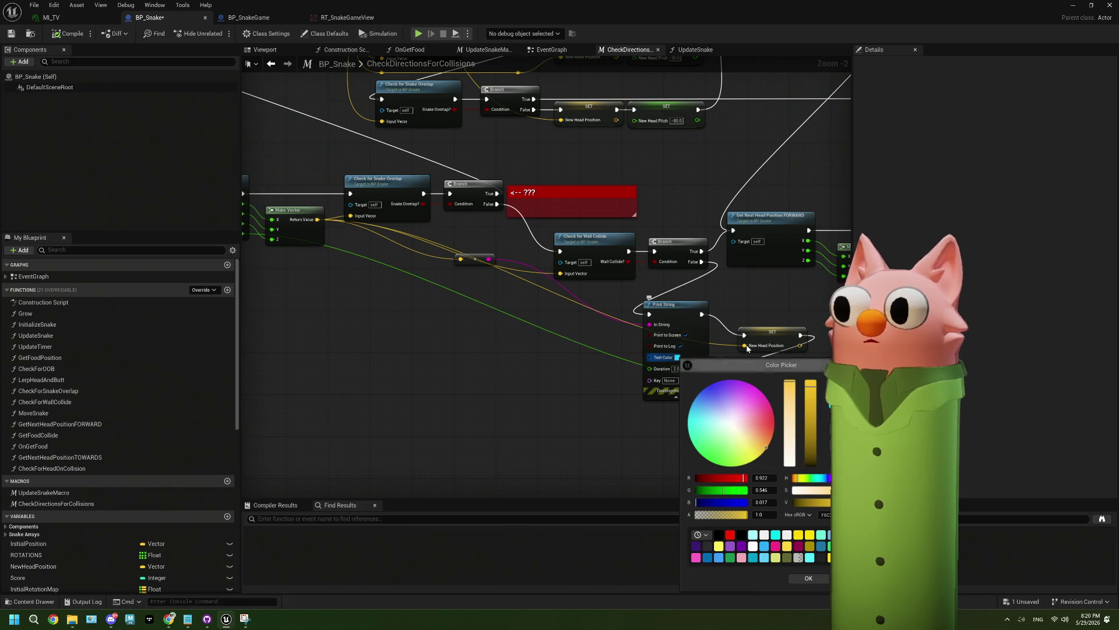
click(809, 578)
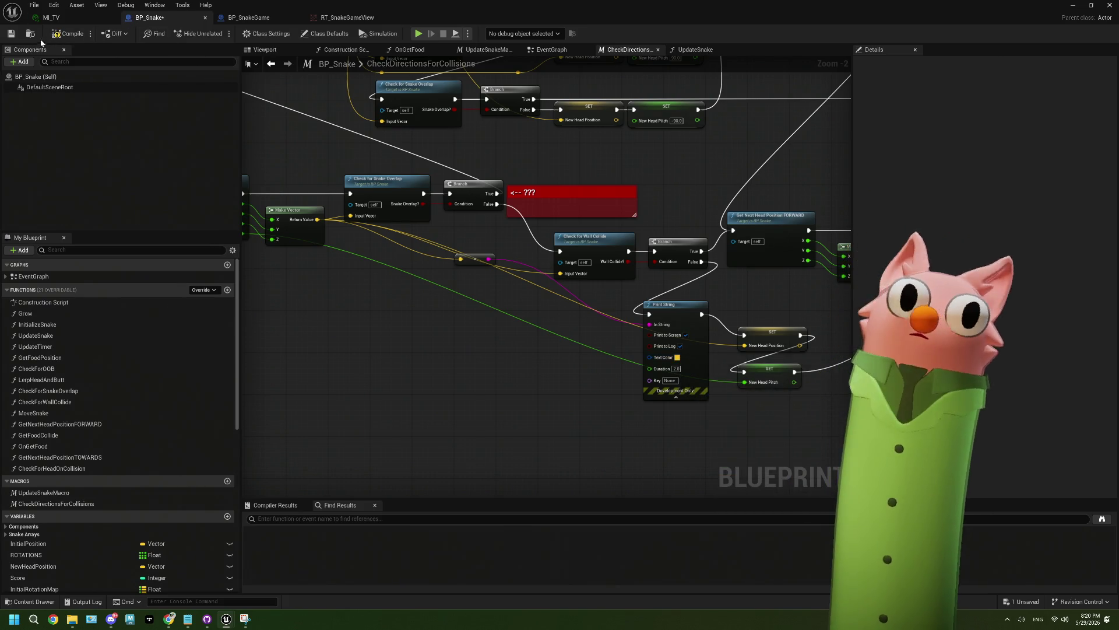
click(1072, 6)
key(alt+p)
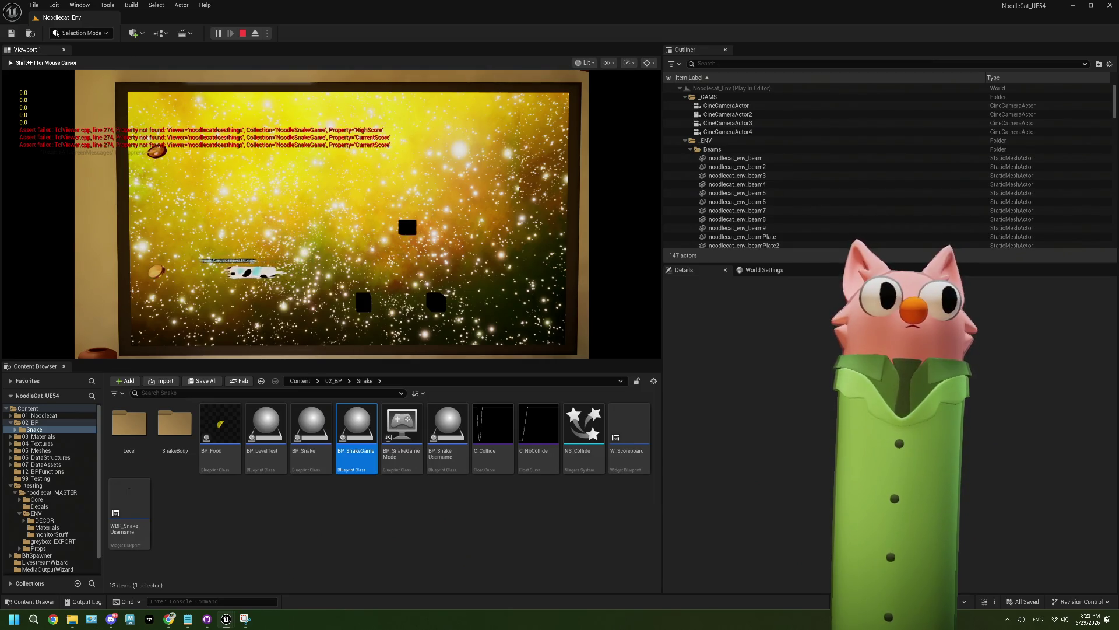
Steer the snake around the TV screen with the arrow keys, then stop the session with Esc
key(Up)
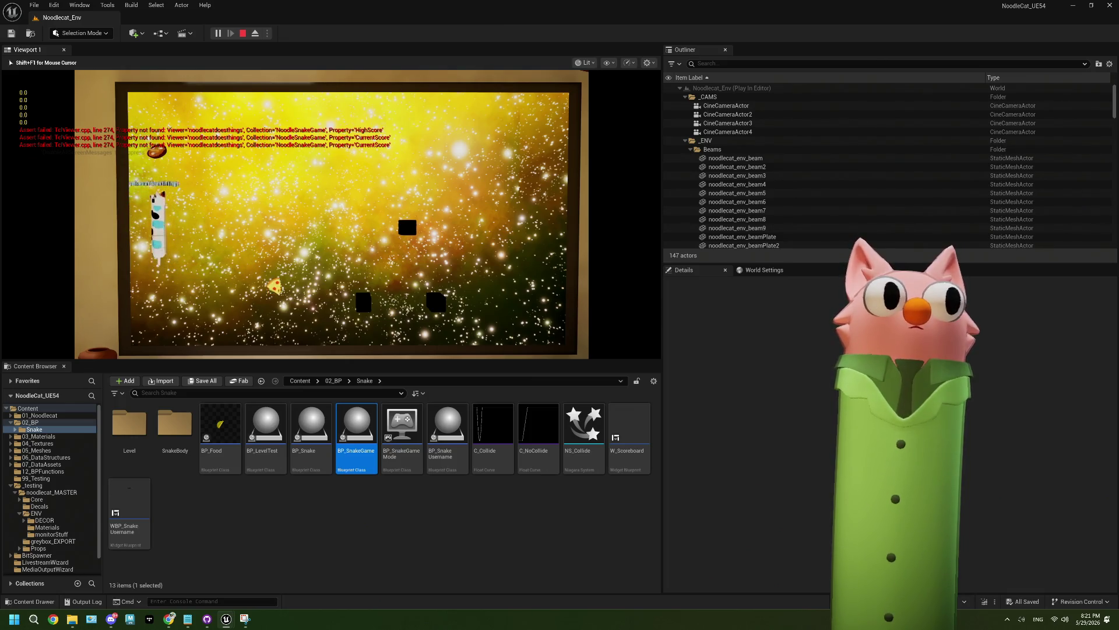
key(Right)
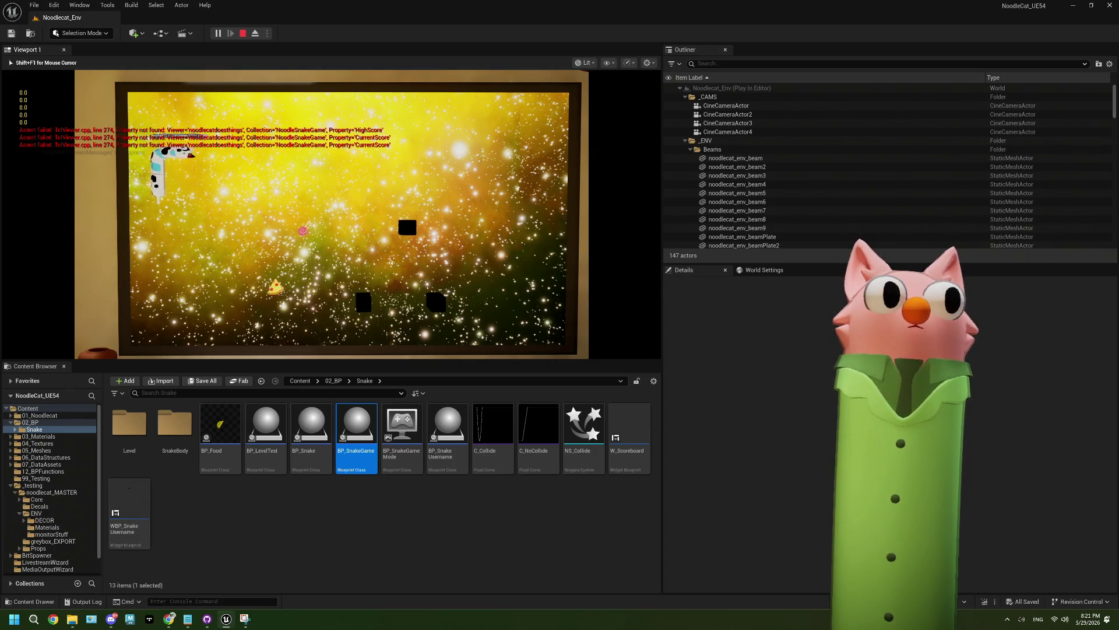
key(Down)
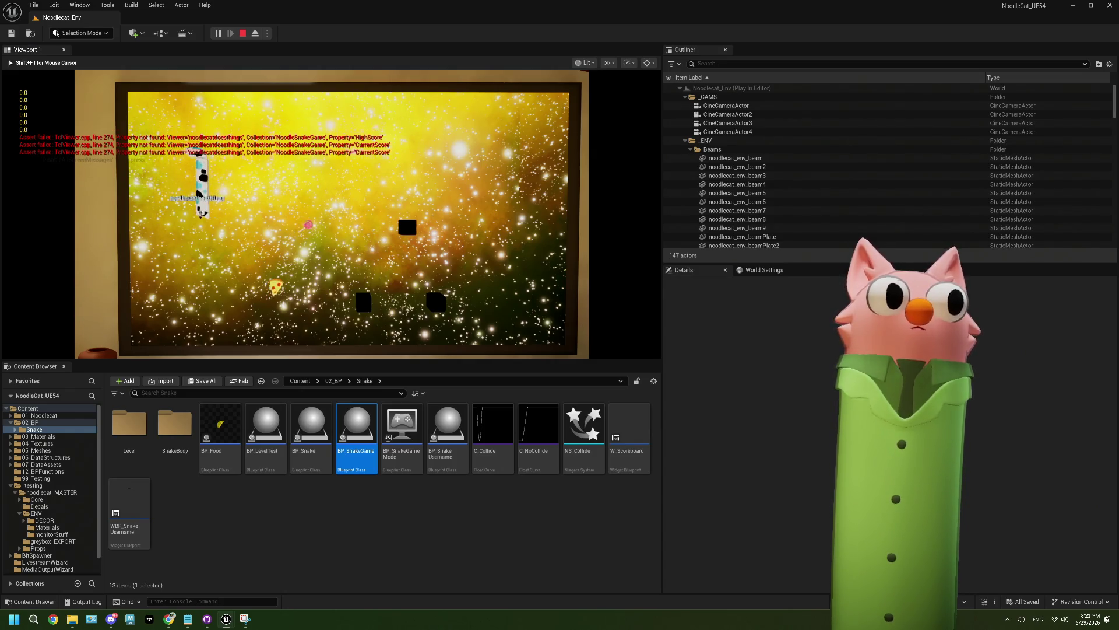
key(Right)
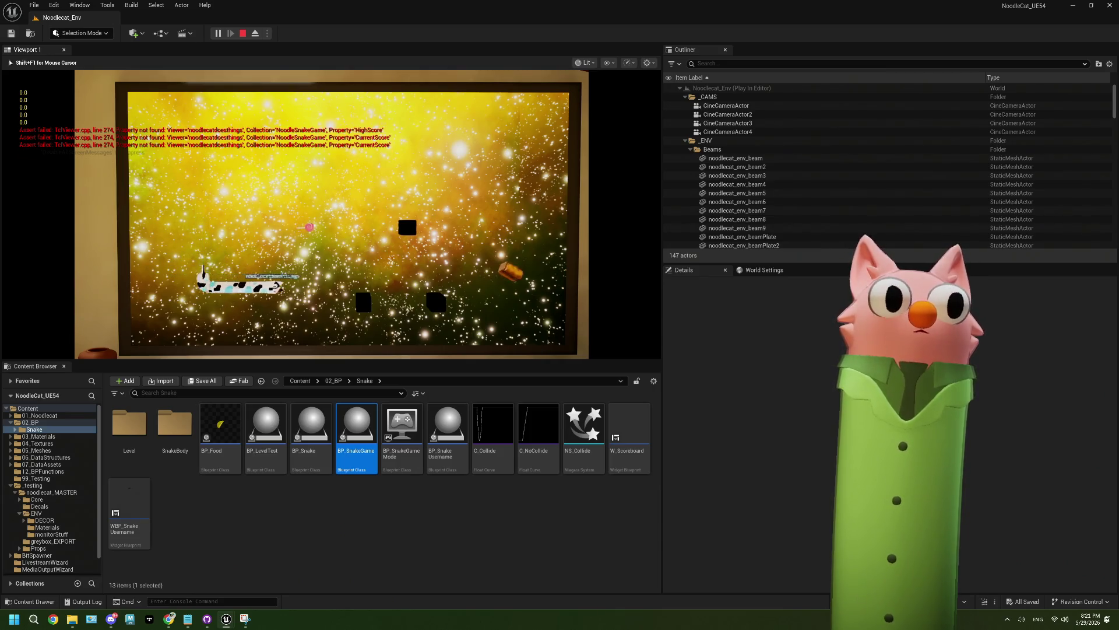
key(Up)
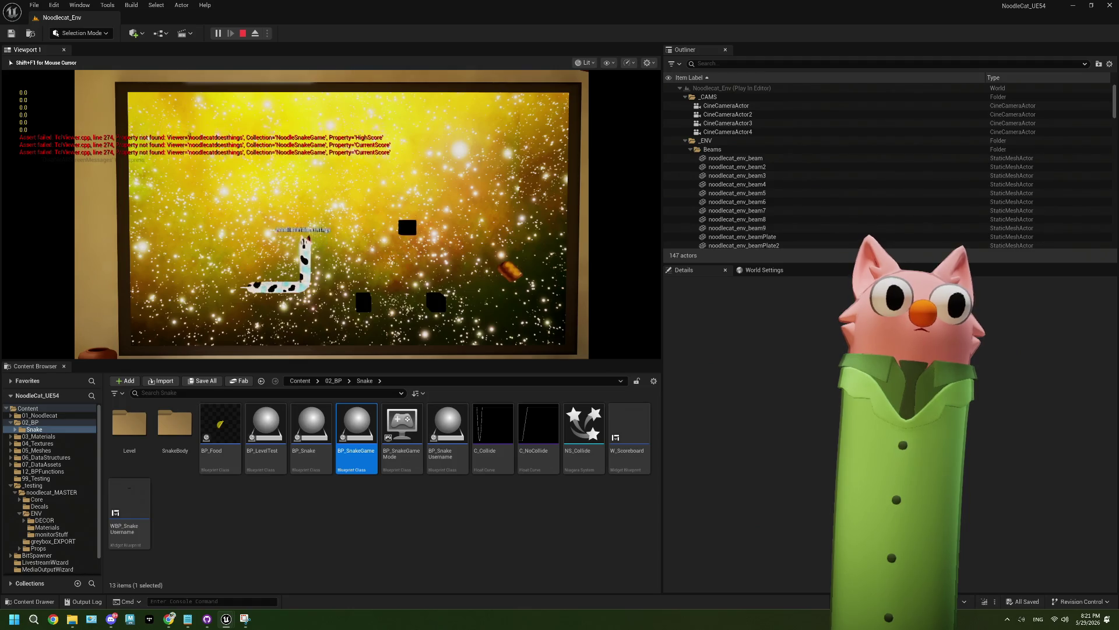
key(Right)
key(Up)
key(Left)
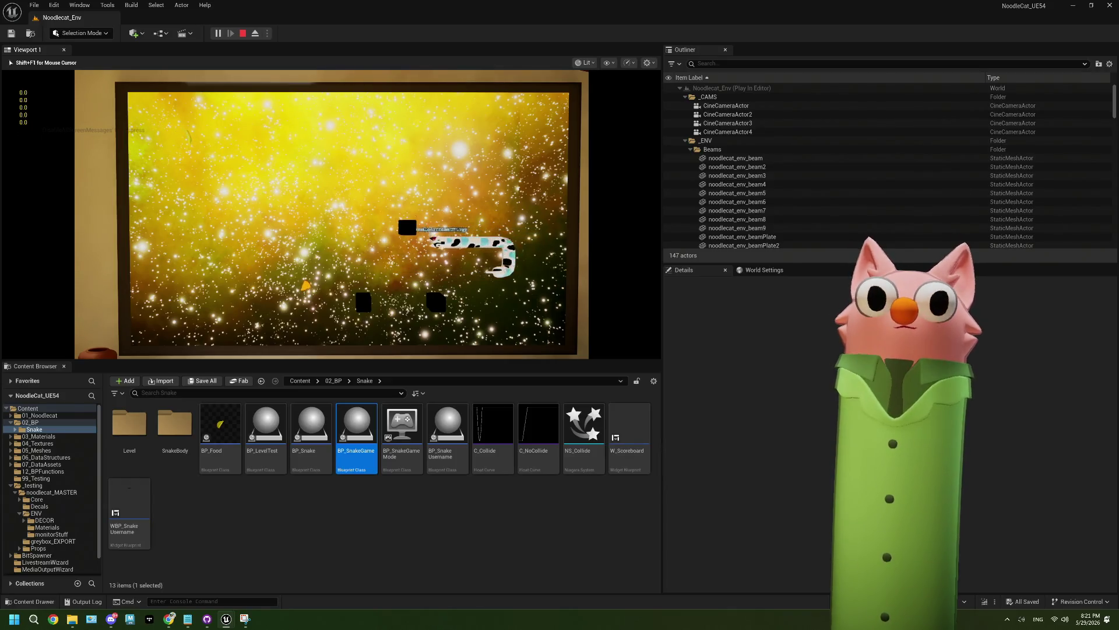
key(Down)
key(Left)
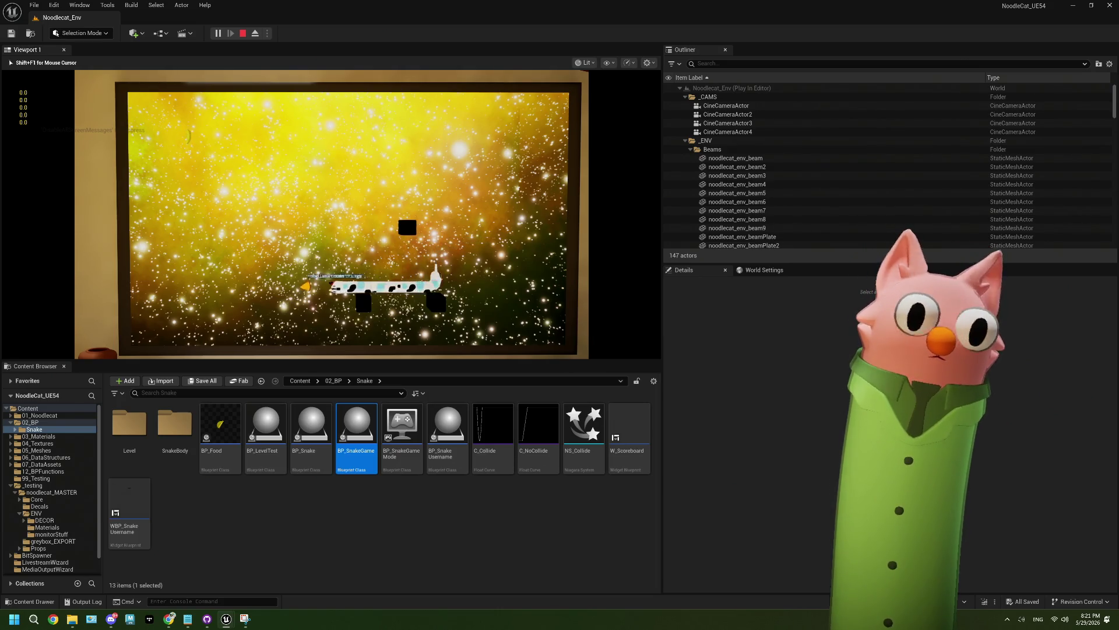
key(Up)
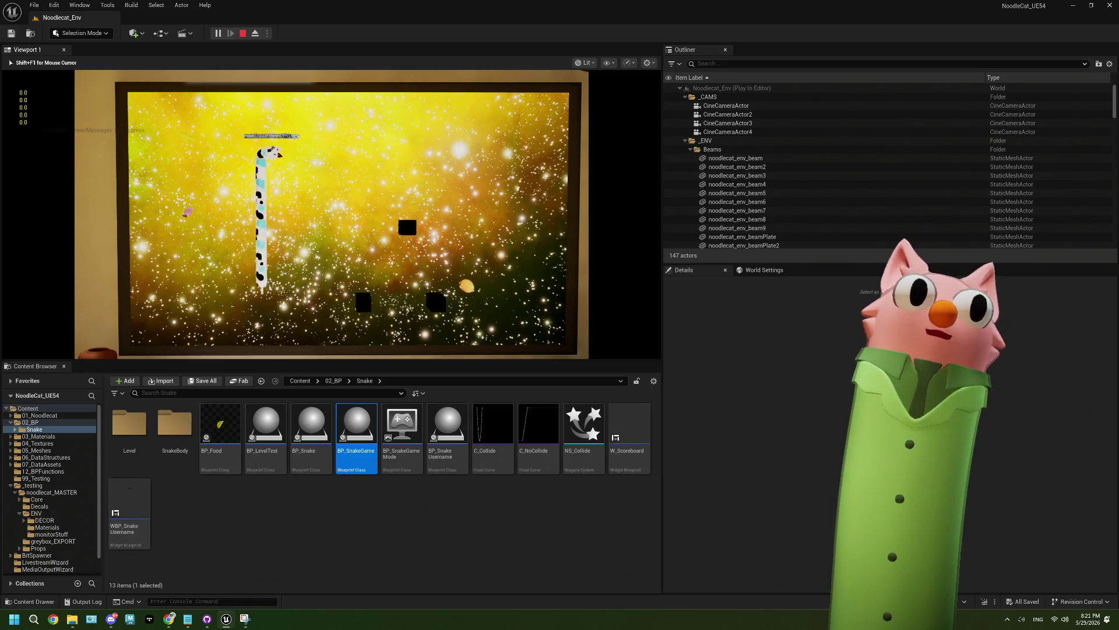
key(Right)
key(Down)
key(Left)
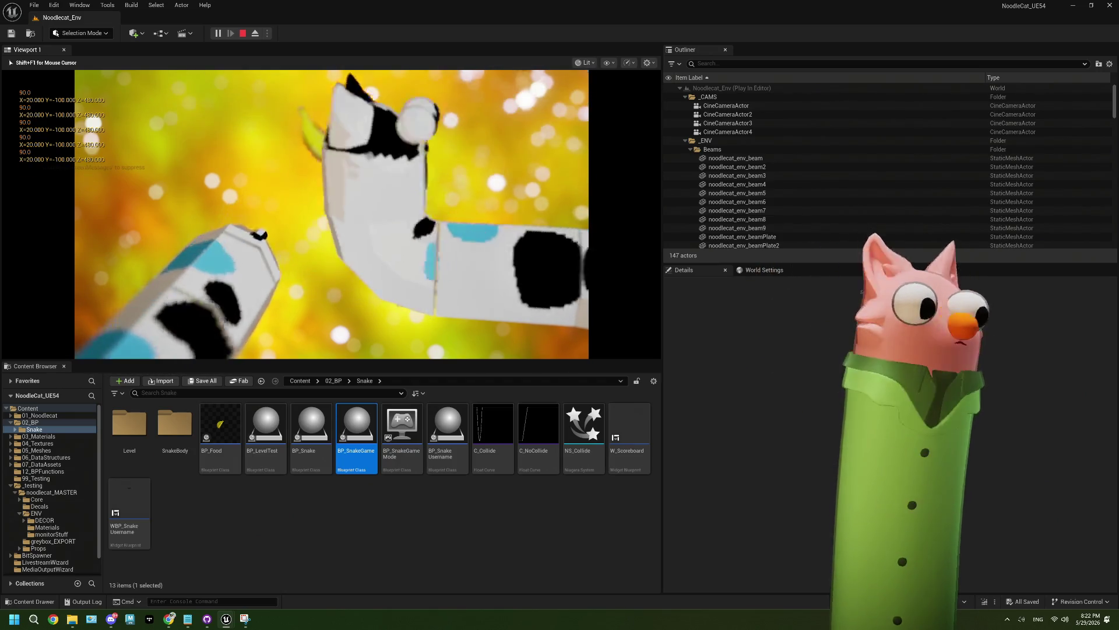
key(Escape)
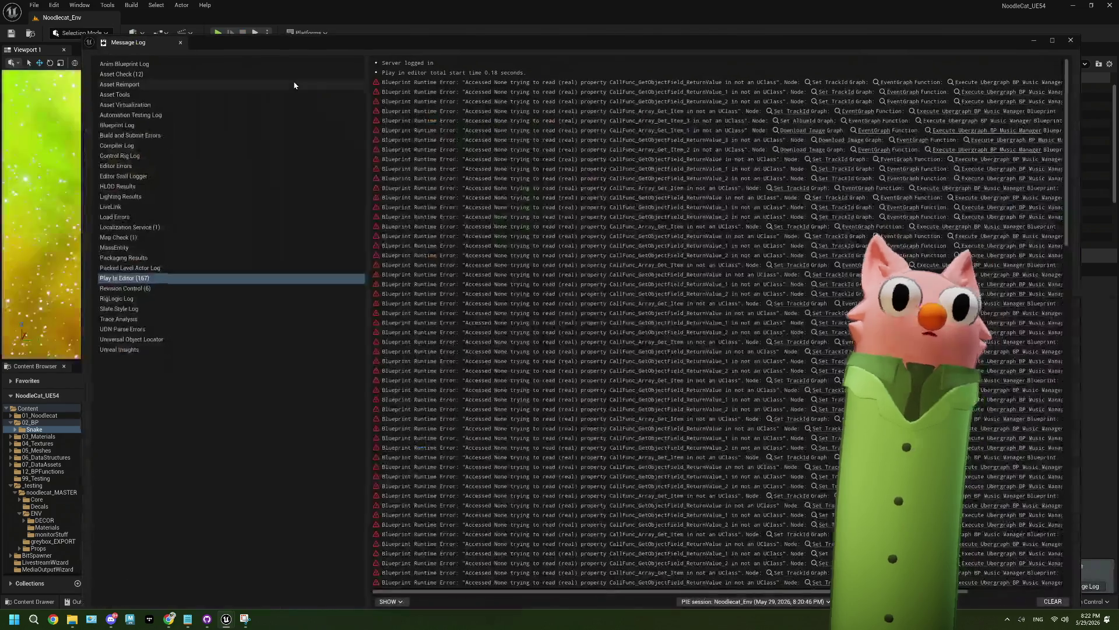
Close the error log and reopen the BP_Snake Blueprint
click(1070, 40)
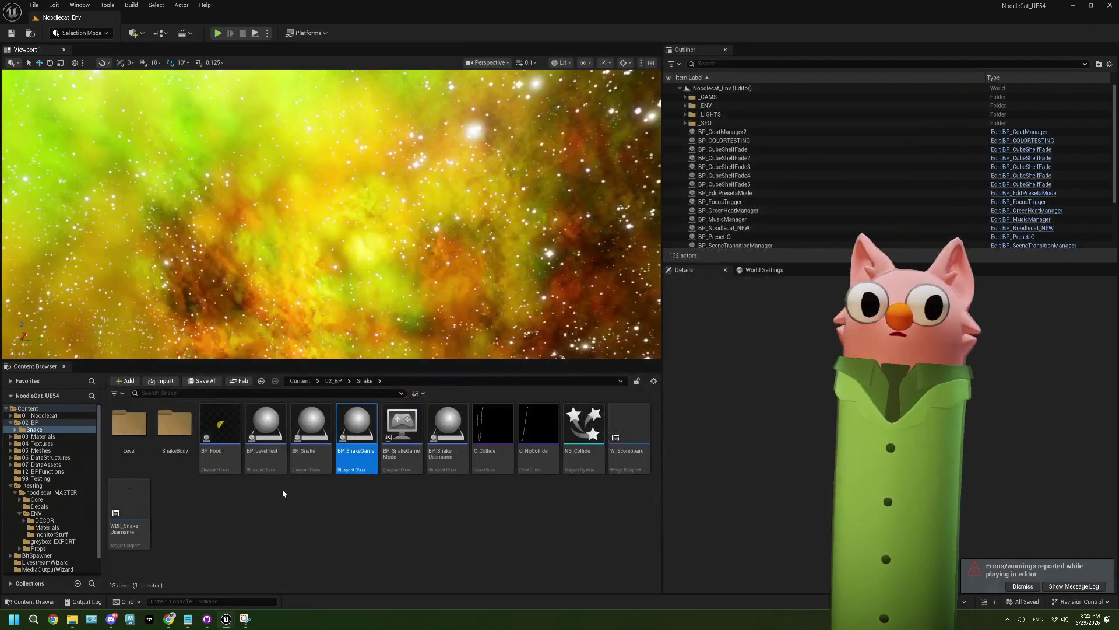
double_click(353, 452)
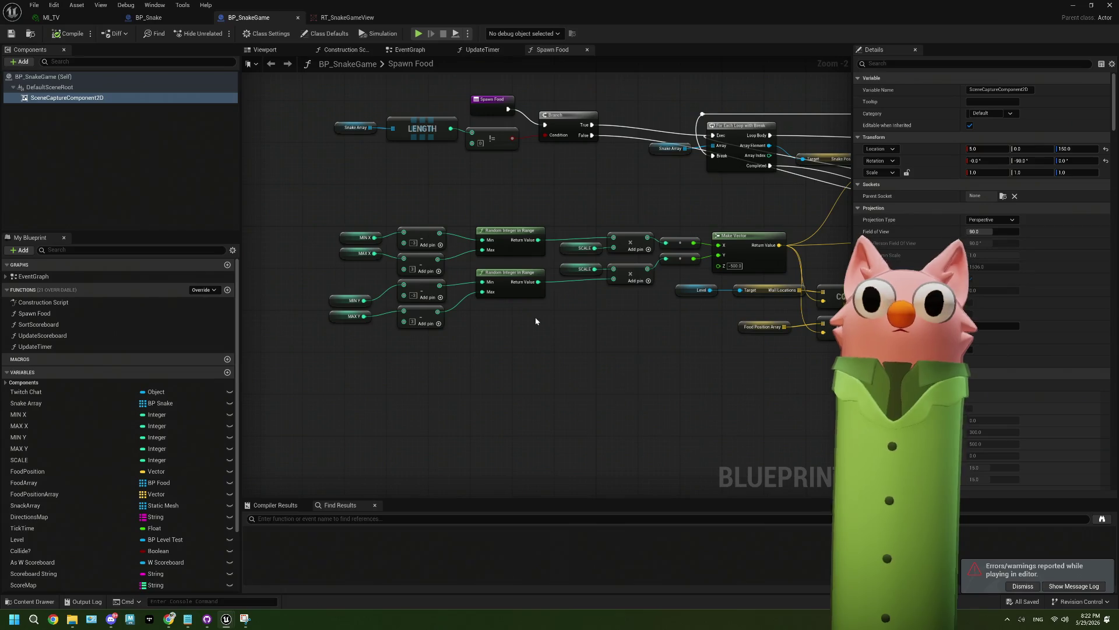
click(167, 19)
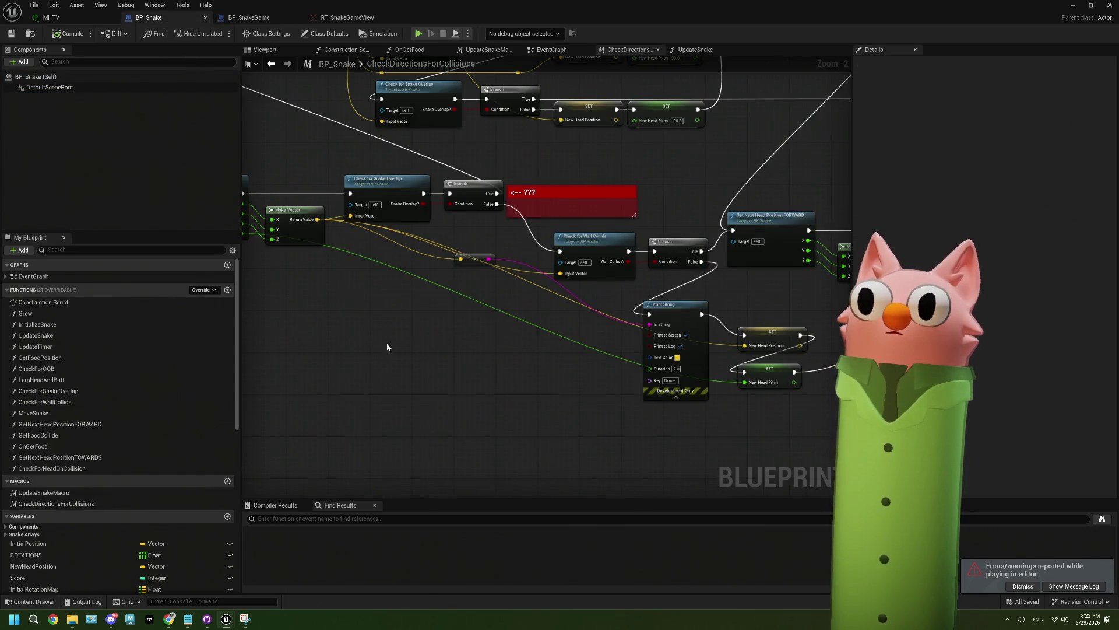
scroll(482, 364, down, 2)
scroll(428, 207, up, 4)
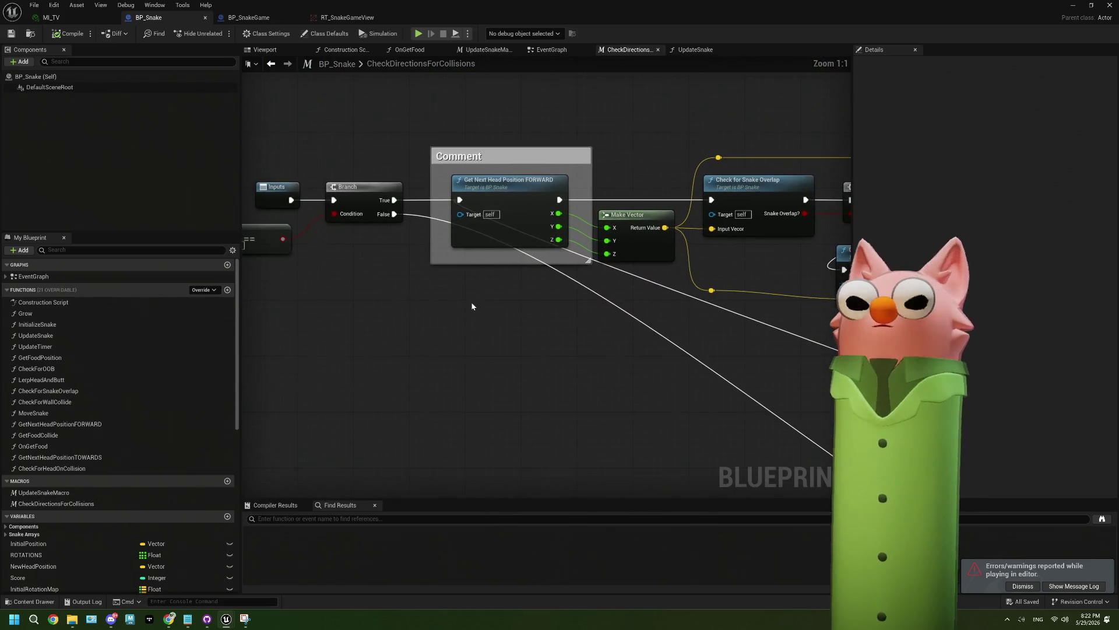
Pan through CheckDirectionsForCollisions to the wall check and open the Check for Snake Overlap function
click(551, 50)
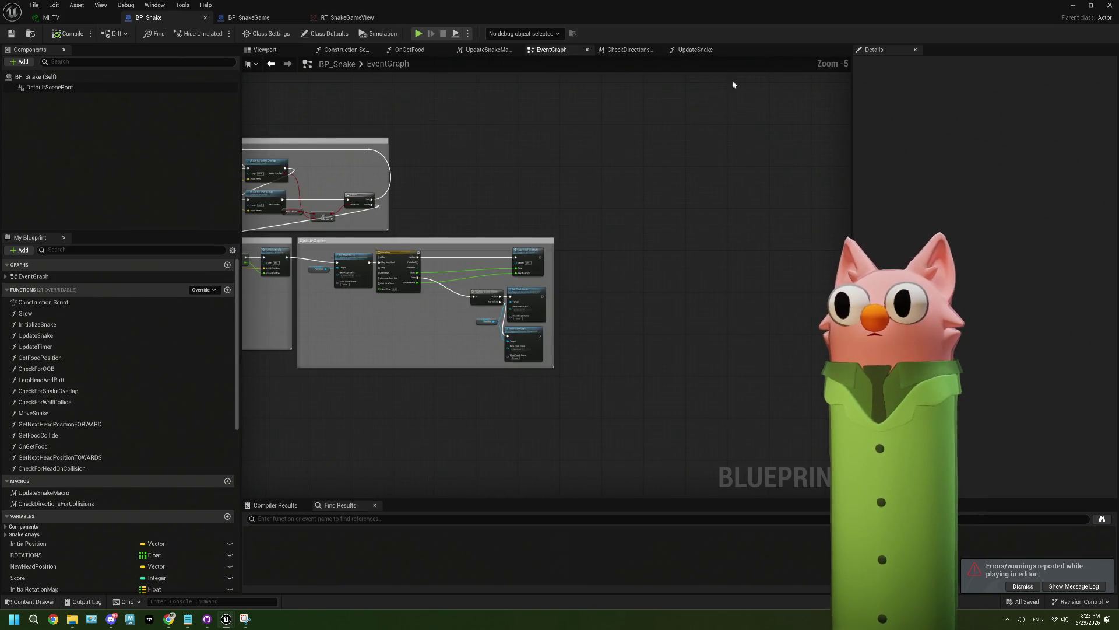
click(638, 49)
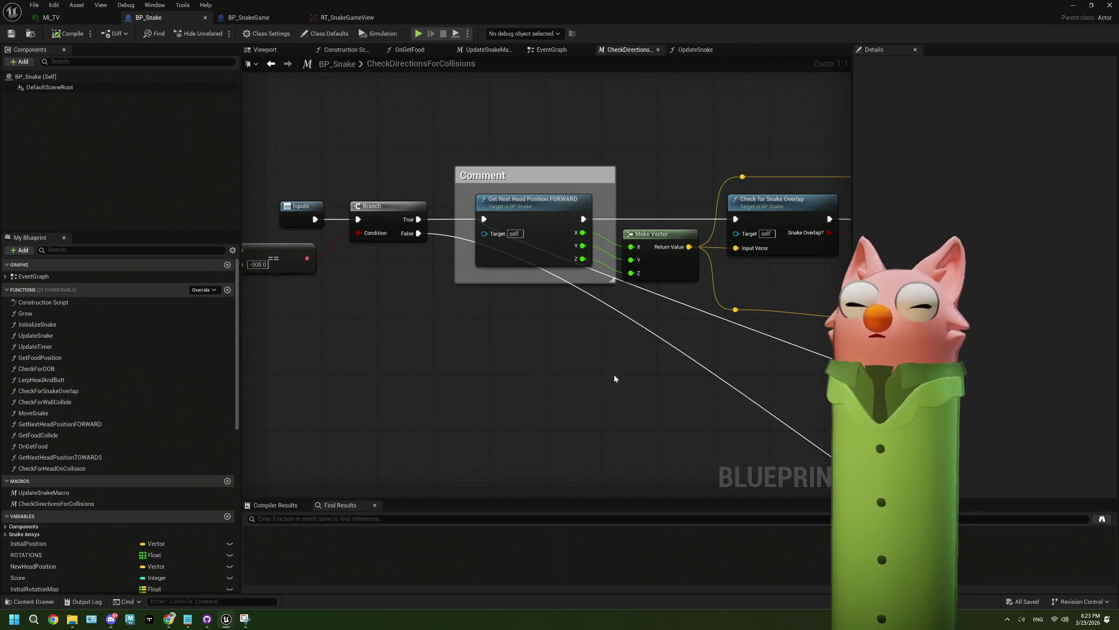
scroll(614, 374, down, 2)
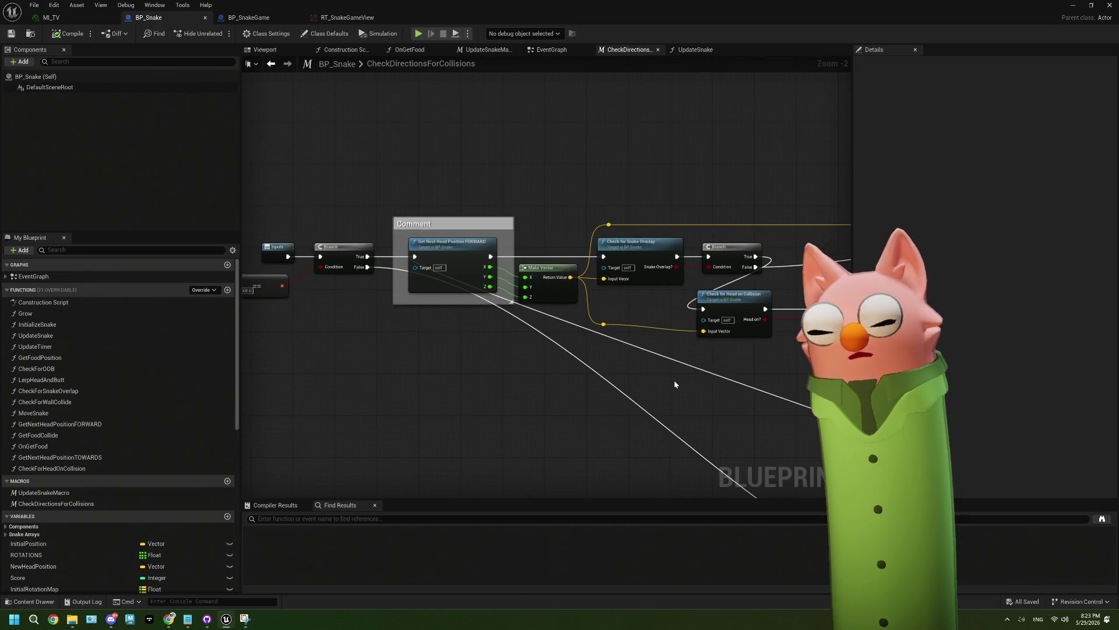
drag(685, 383, 535, 327)
drag(729, 388, 408, 328)
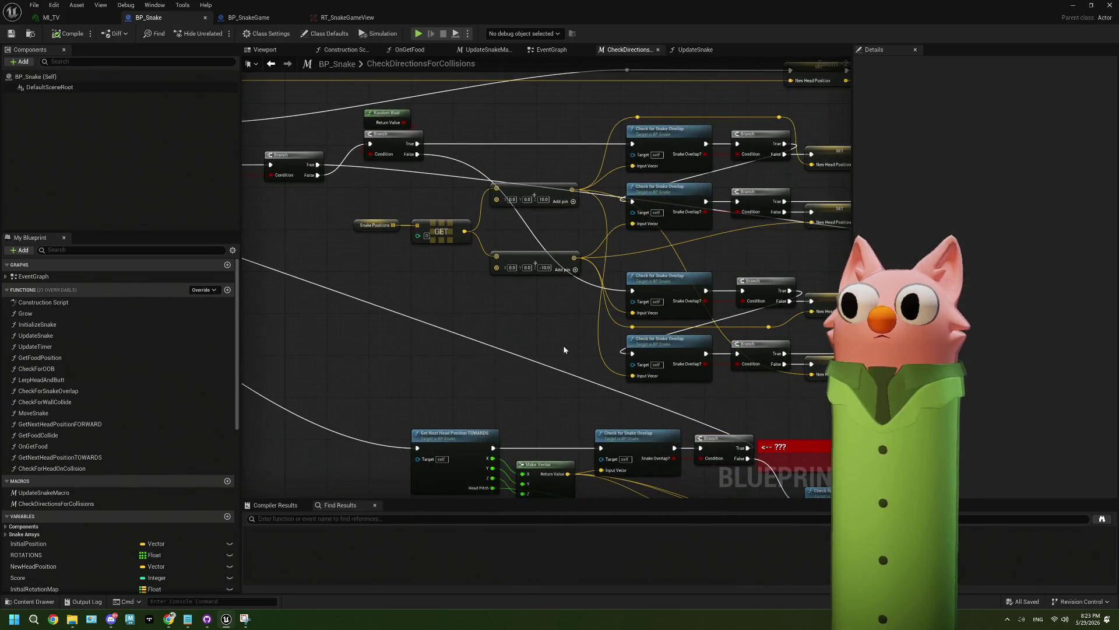
mouse_move(647, 366)
mouse_down()
mouse_move(489, 341)
mouse_move(579, 358)
mouse_up()
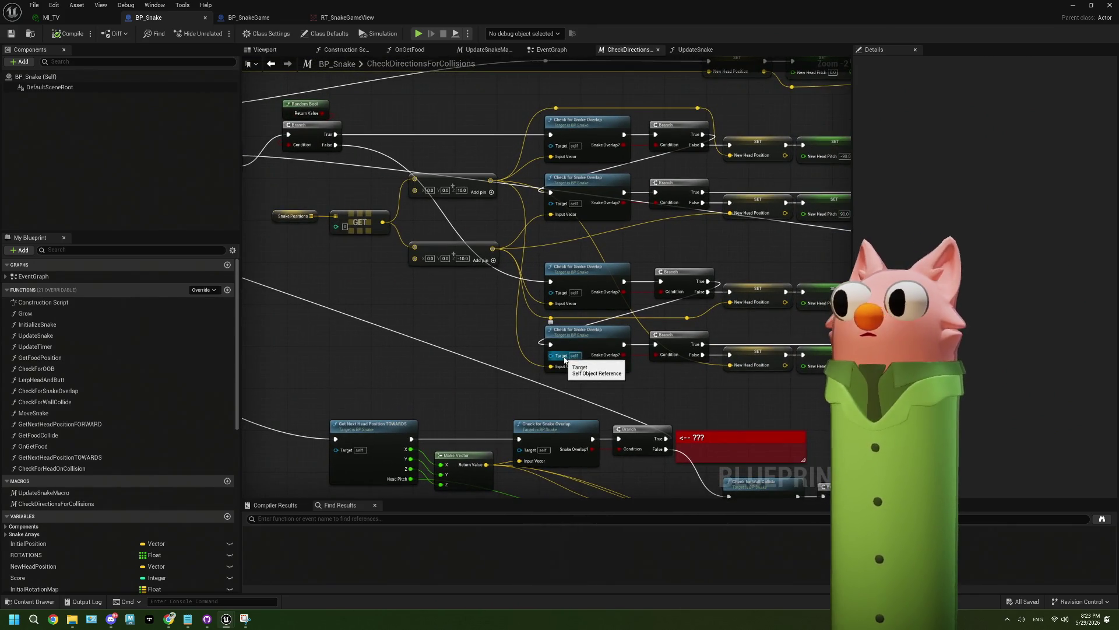
mouse_move(679, 385)
mouse_down()
mouse_move(556, 358)
mouse_move(680, 371)
mouse_up()
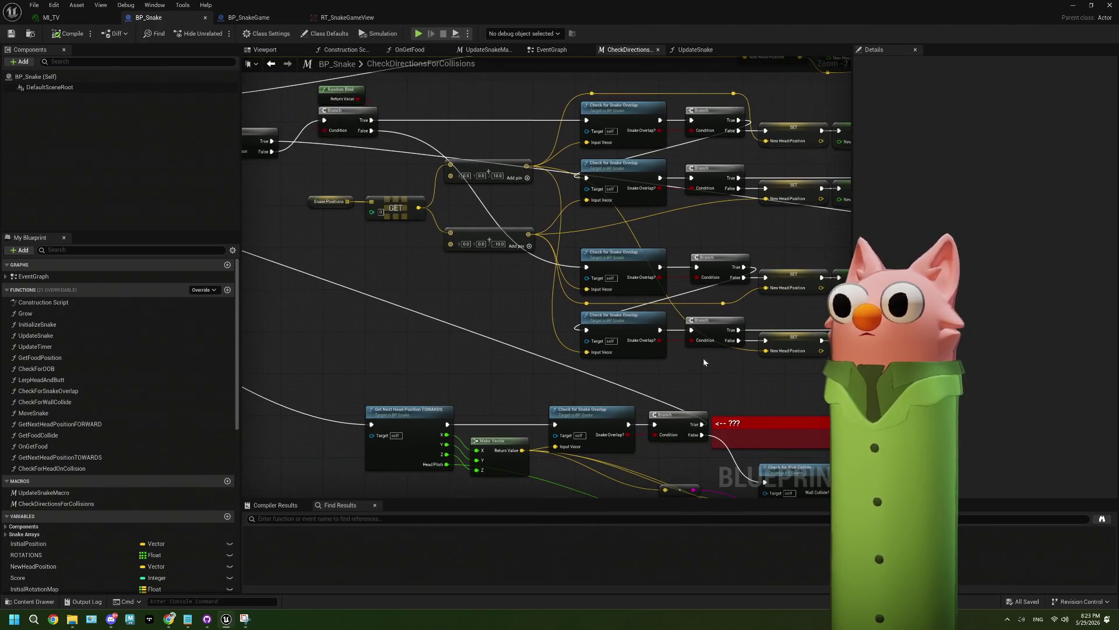
double_click(631, 333)
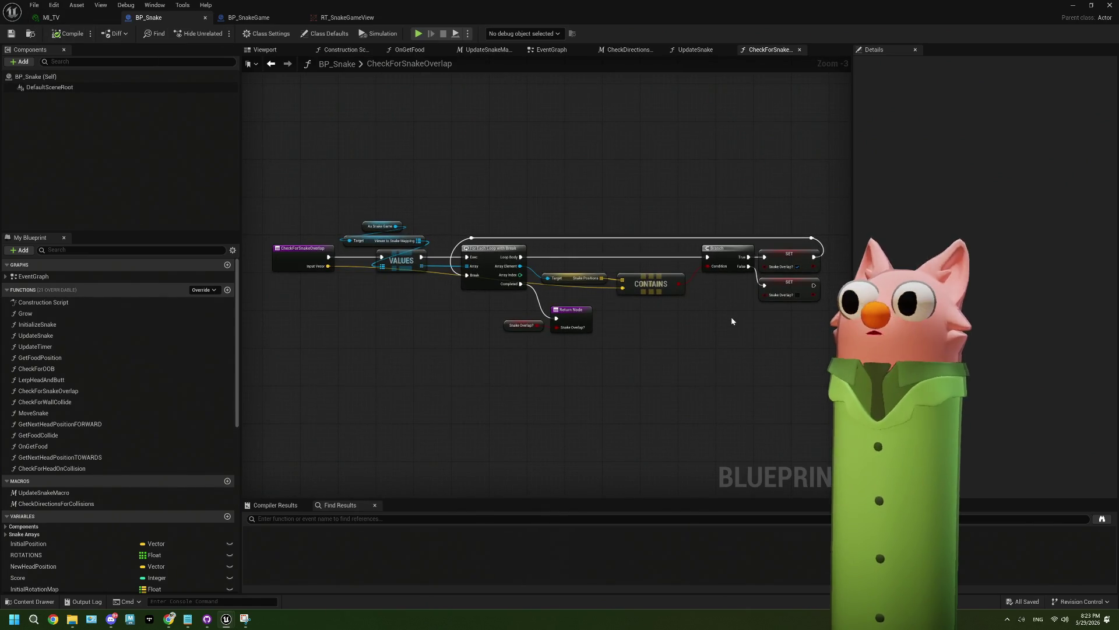
Close the CheckForSnakeOverlap graph and return to the start of CheckDirectionsForCollisions
click(800, 50)
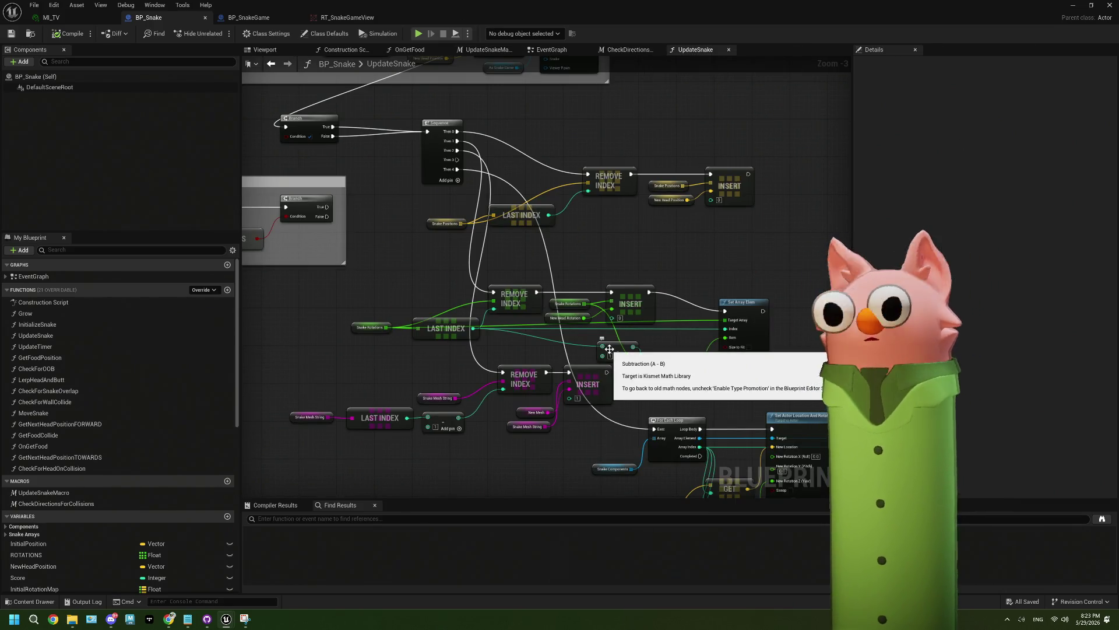
scroll(597, 349, down, 1)
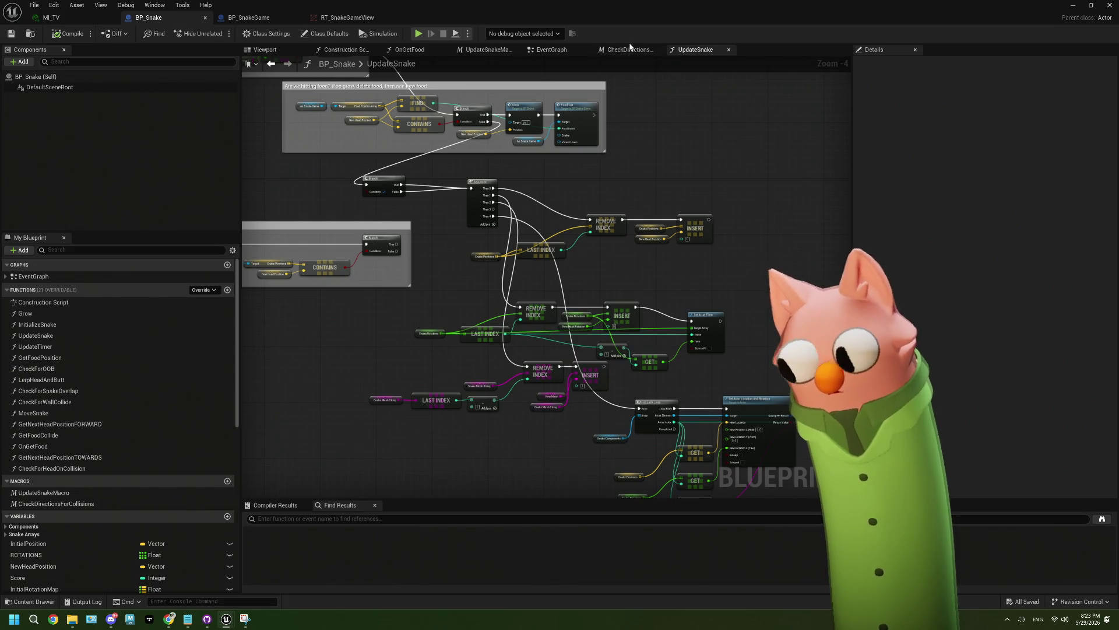
click(616, 51)
scroll(466, 308, down, 3)
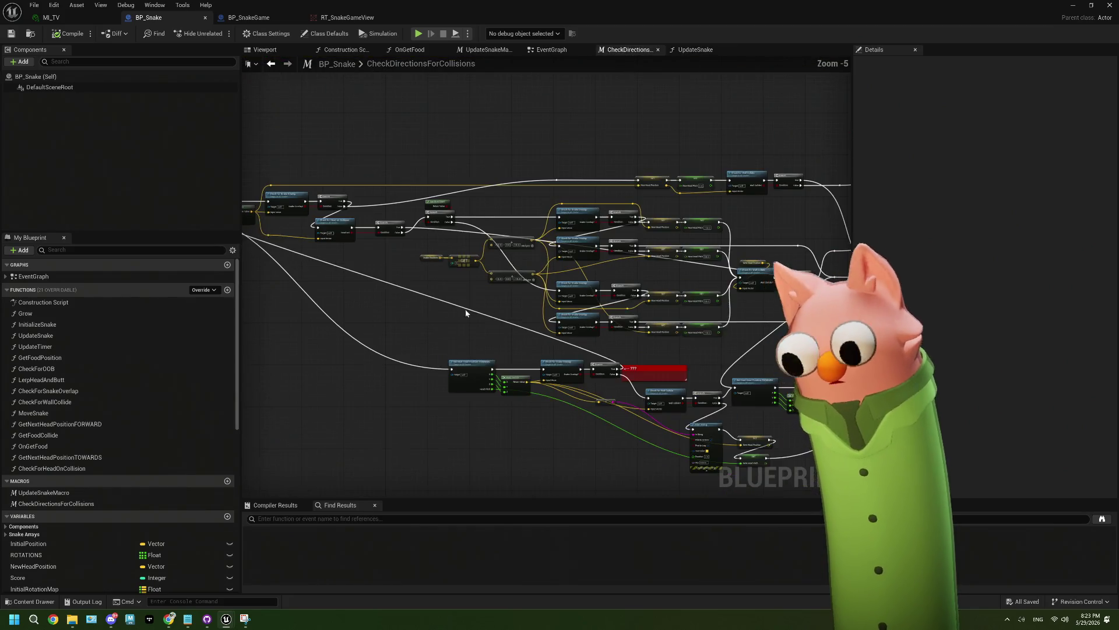
scroll(602, 306, up, 4)
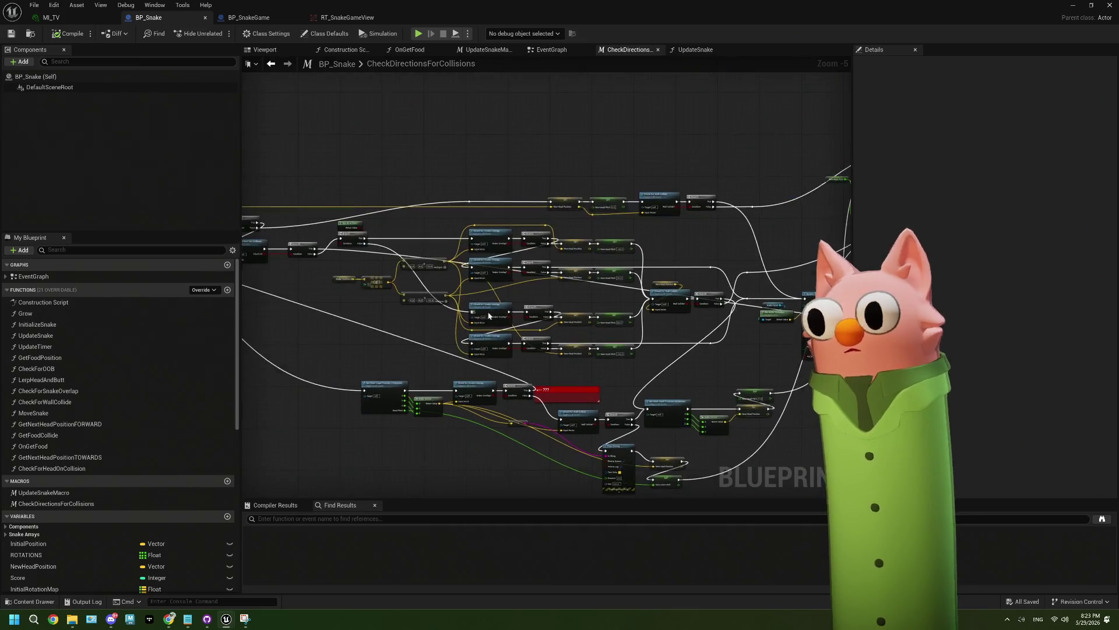
drag(403, 250, 600, 271)
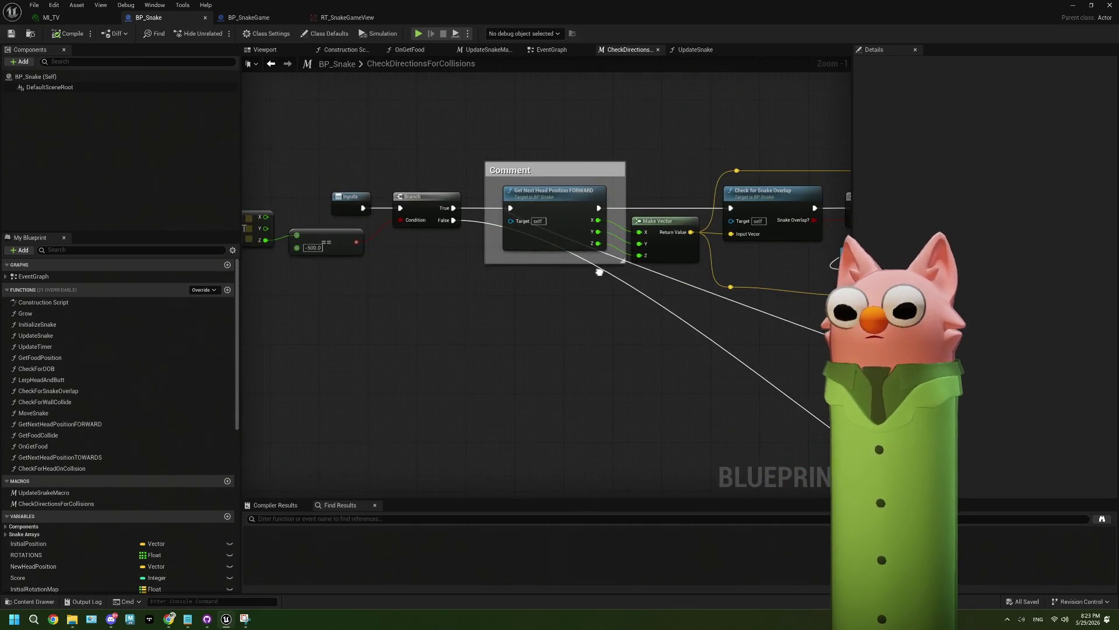
Bring the Spawn System and Print String nodes into view and select Check for Wall Collide
click(707, 49)
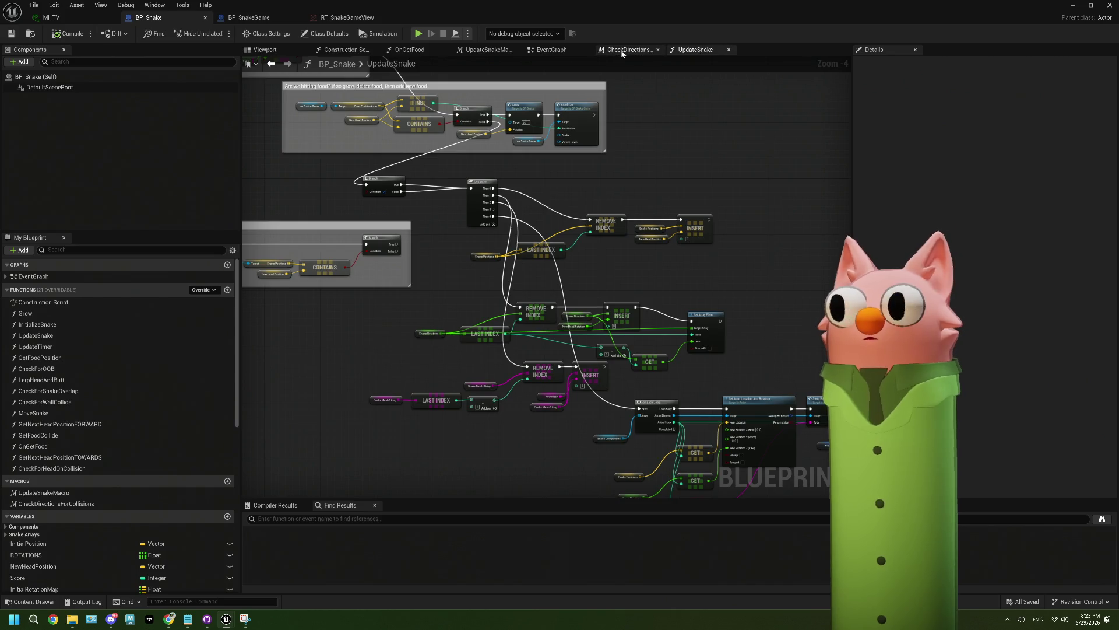
click(628, 50)
scroll(623, 169, down, 4)
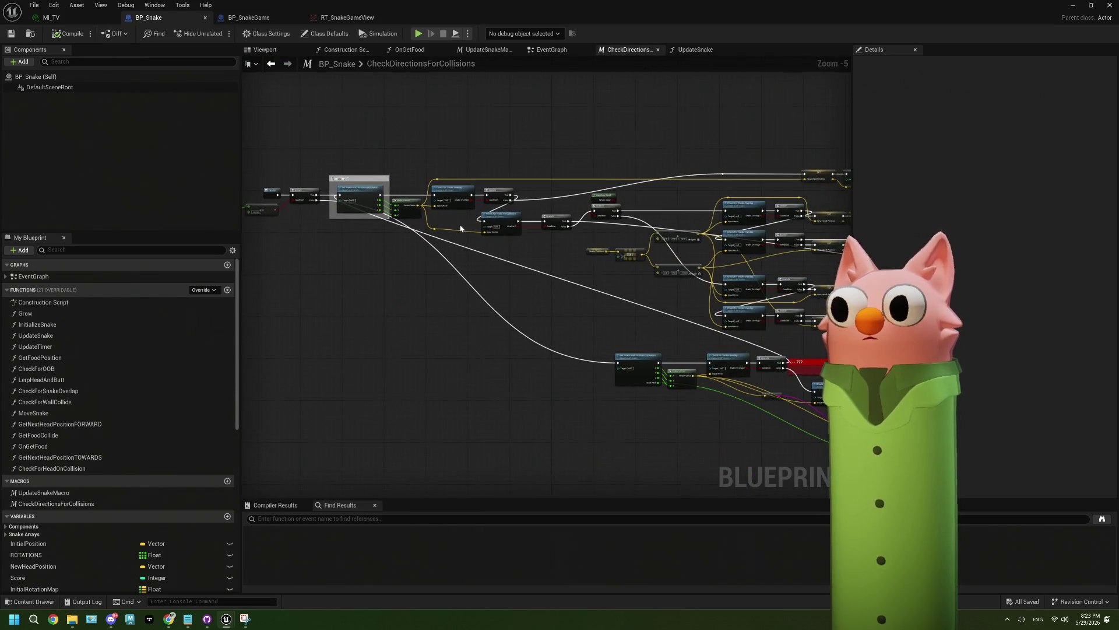
scroll(664, 319, up, 4)
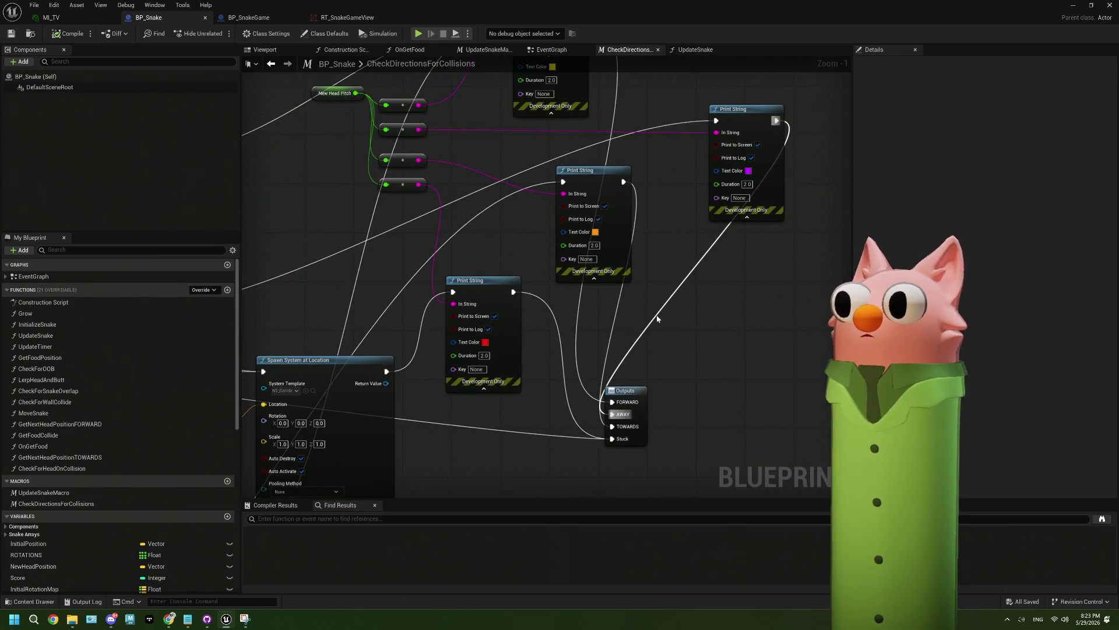
mouse_move(359, 300)
mouse_down()
mouse_move(570, 277)
mouse_move(577, 224)
mouse_up()
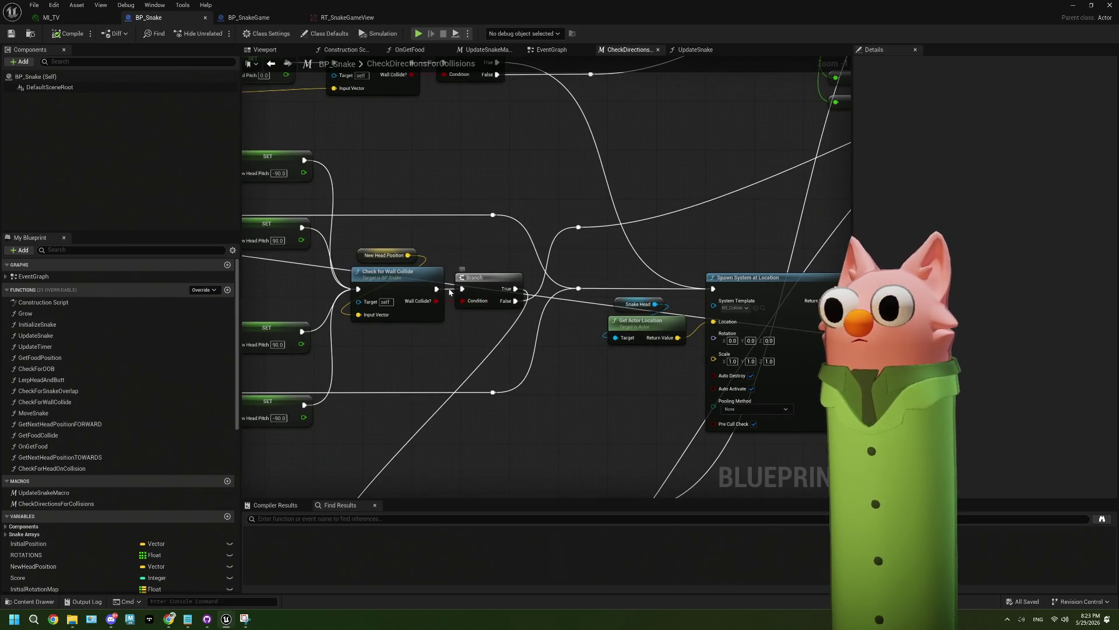
click(402, 291)
drag(468, 319, 559, 313)
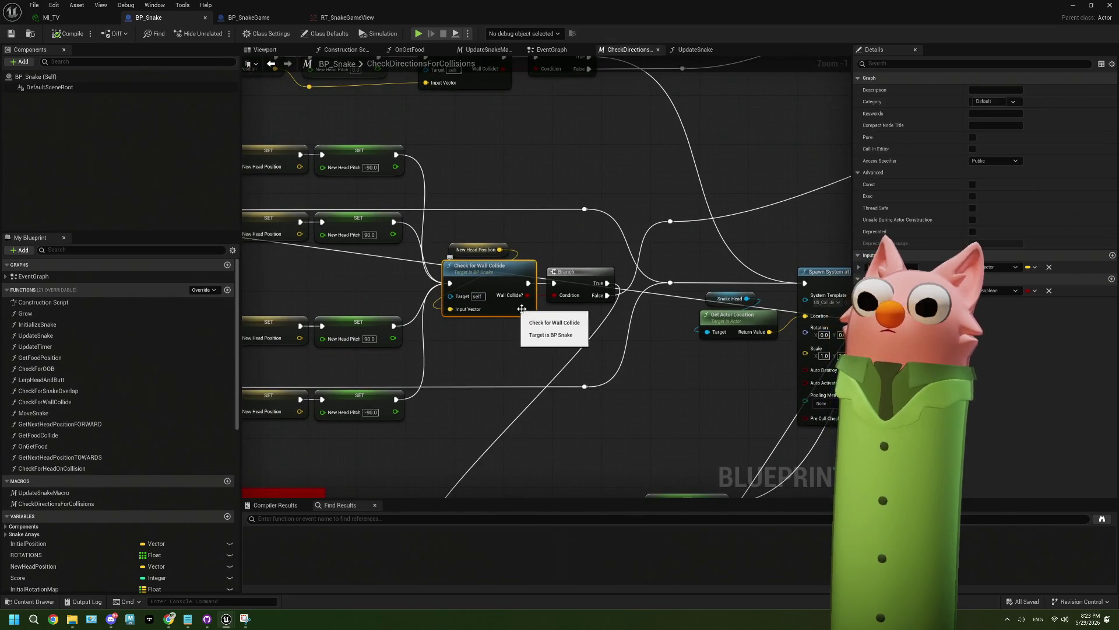
scroll(548, 313, down, 3)
drag(548, 313, 505, 300)
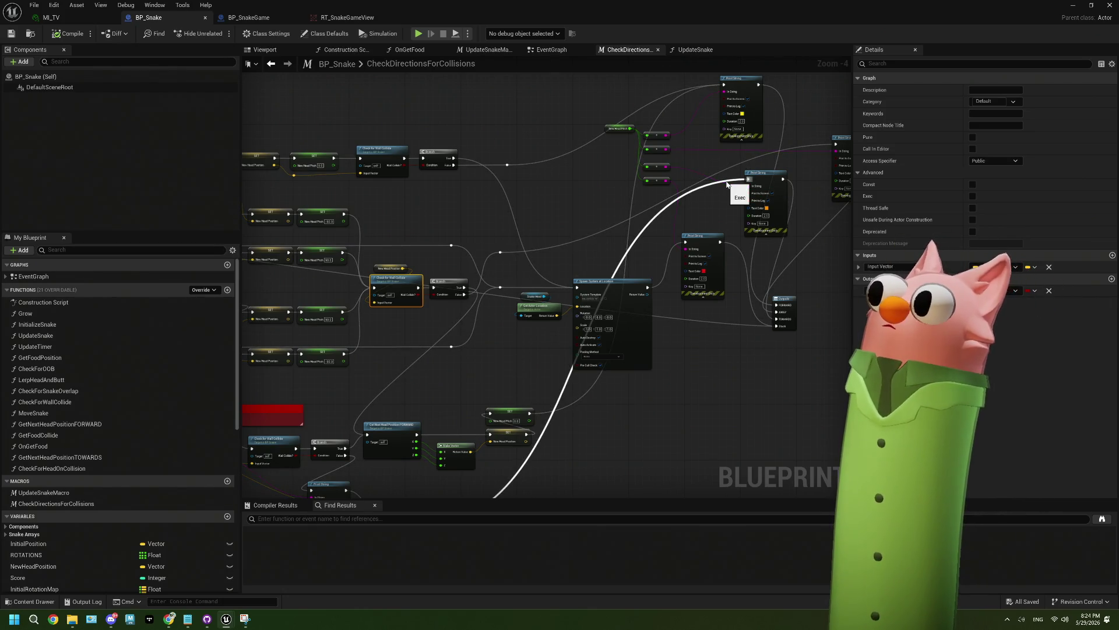
drag(614, 430, 671, 302)
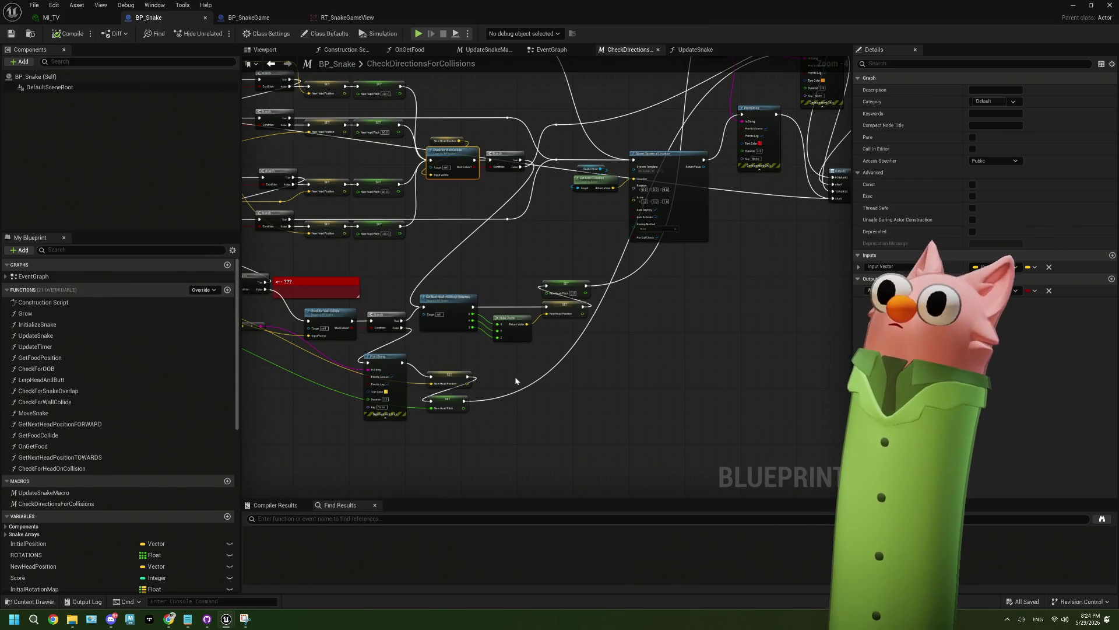
mouse_move(528, 382)
mouse_down()
mouse_move(525, 305)
mouse_move(566, 295)
mouse_up()
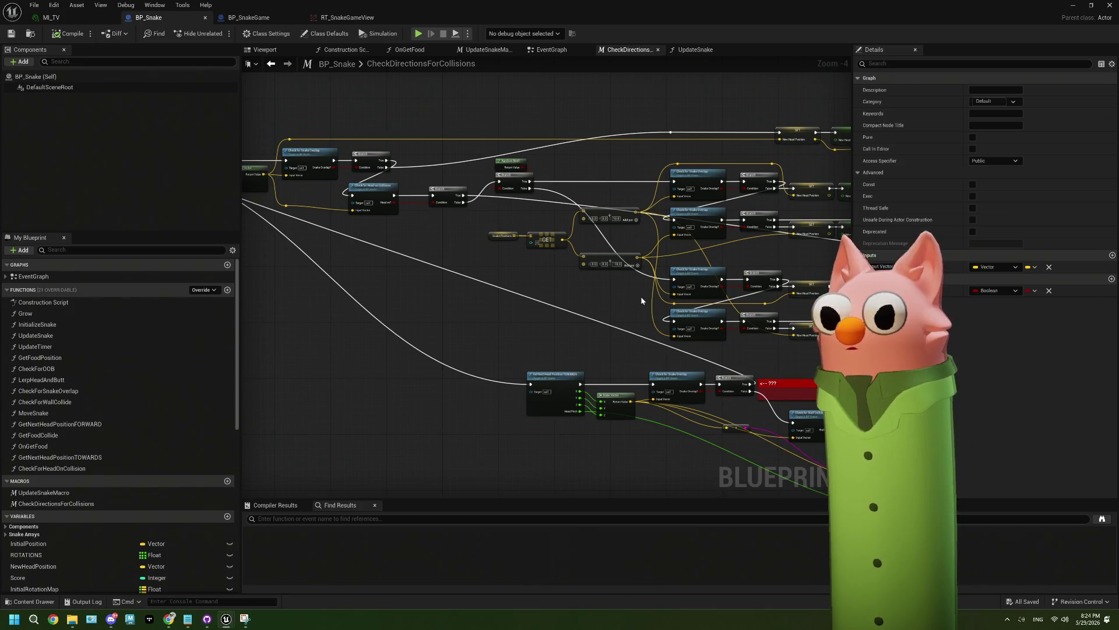
drag(636, 298, 646, 322)
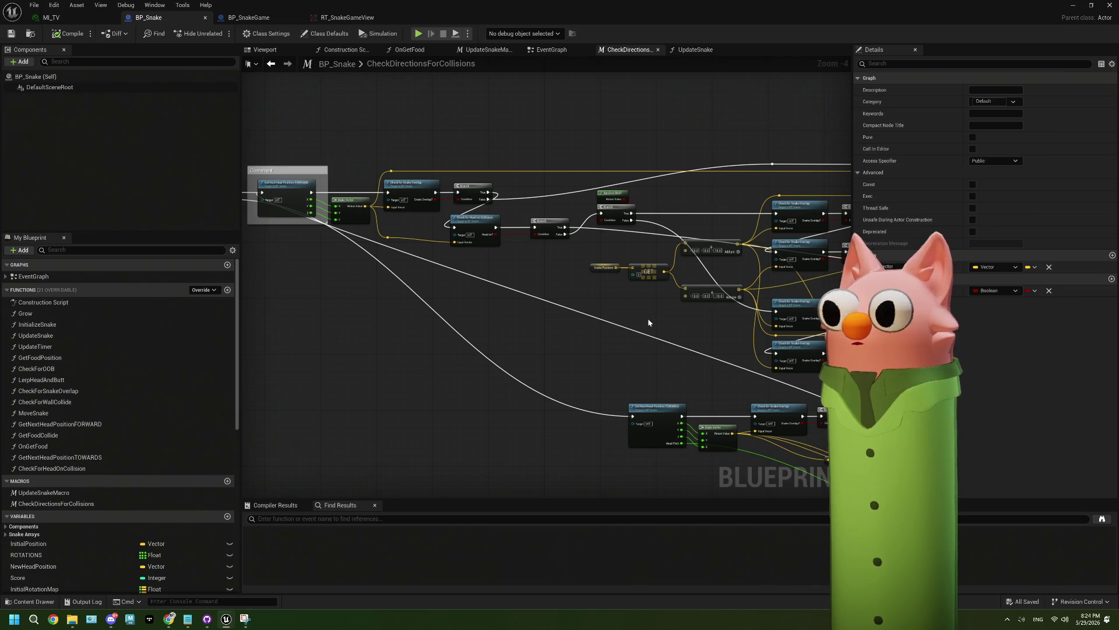
scroll(577, 315, up, 4)
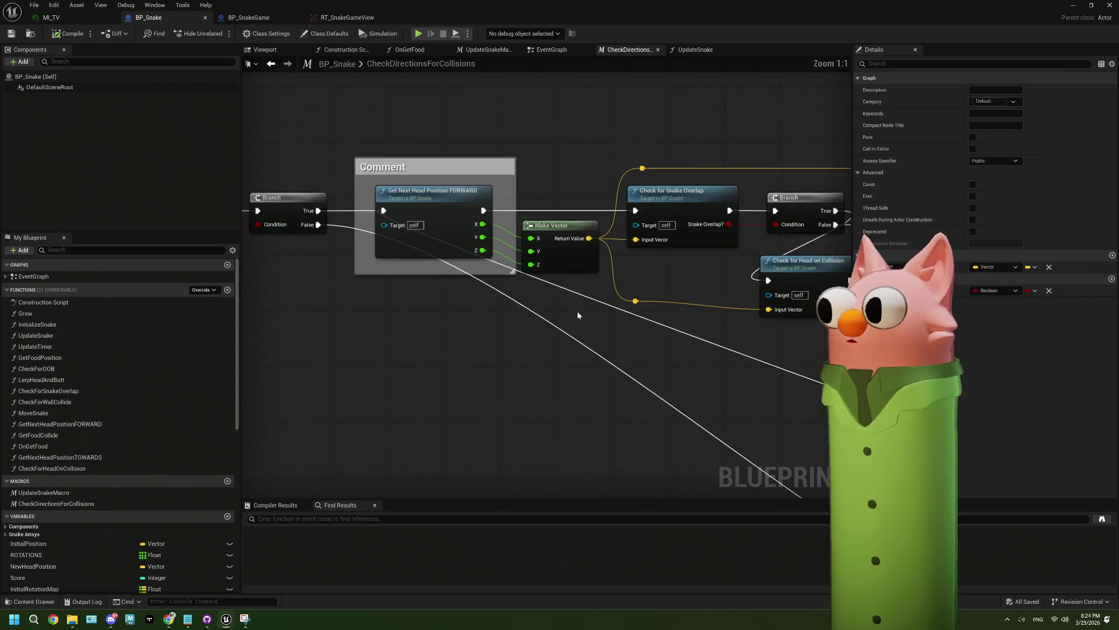
scroll(577, 316, down, 2)
click(490, 240)
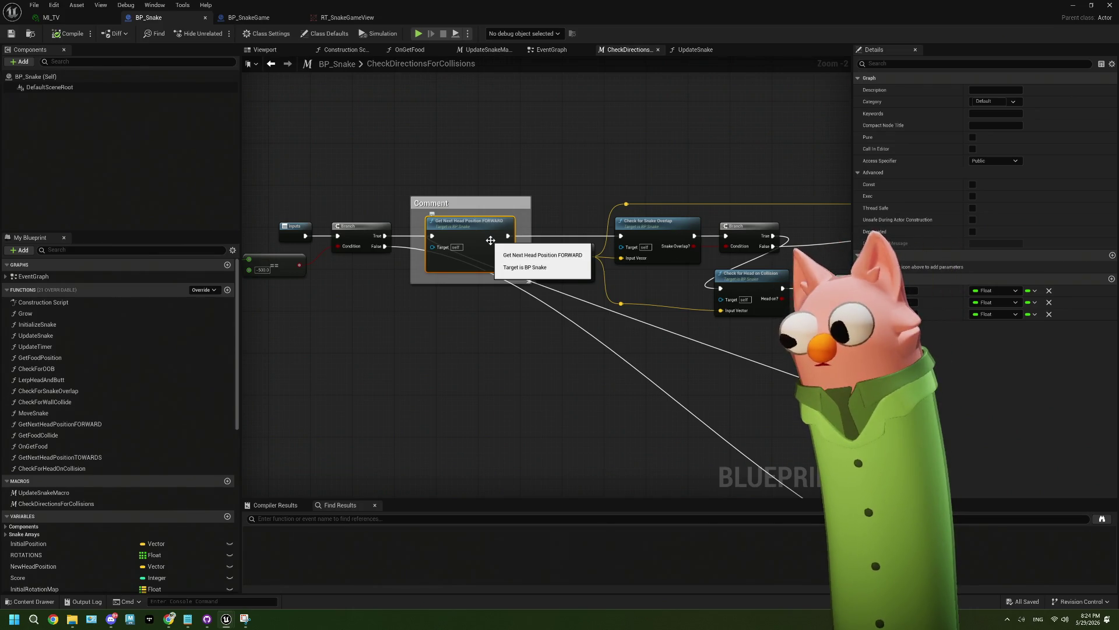
scroll(614, 298, down, 4)
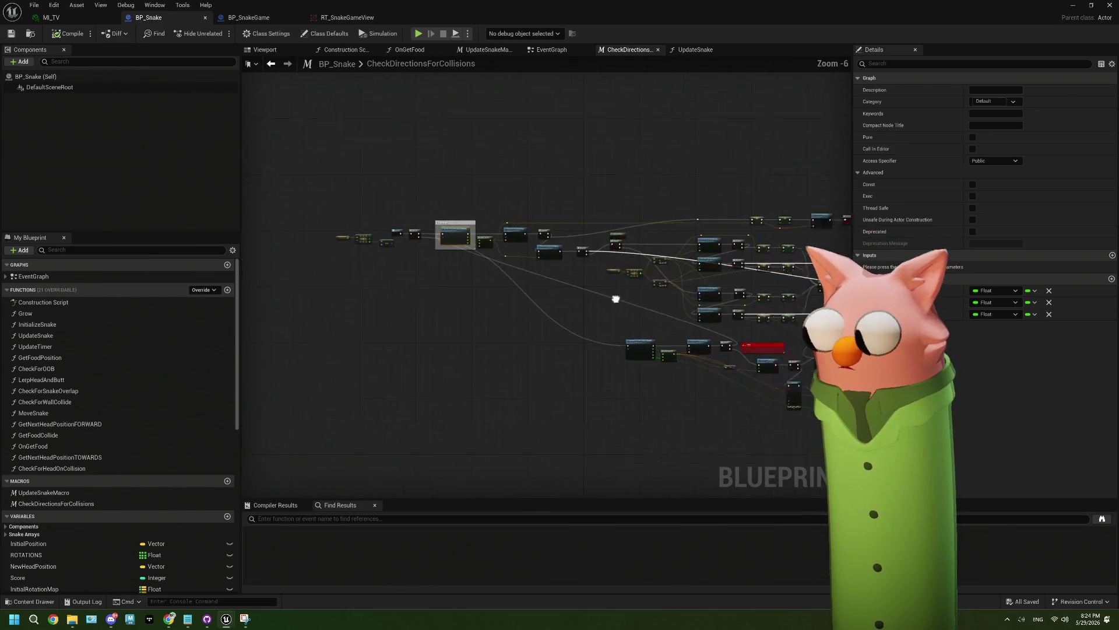
scroll(586, 325, up, 3)
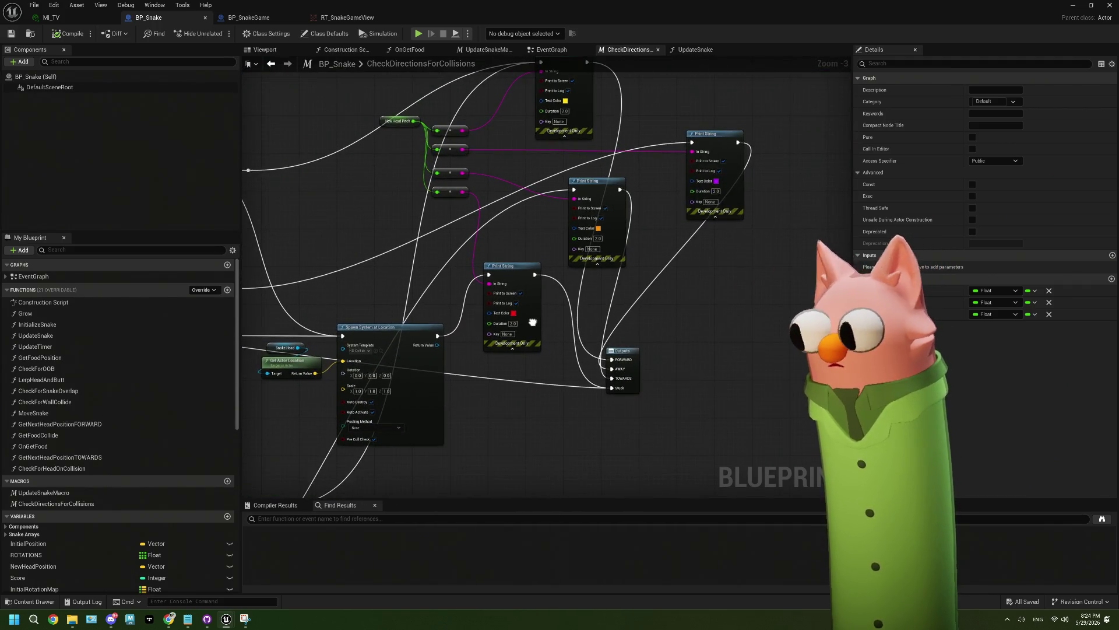
click(721, 207)
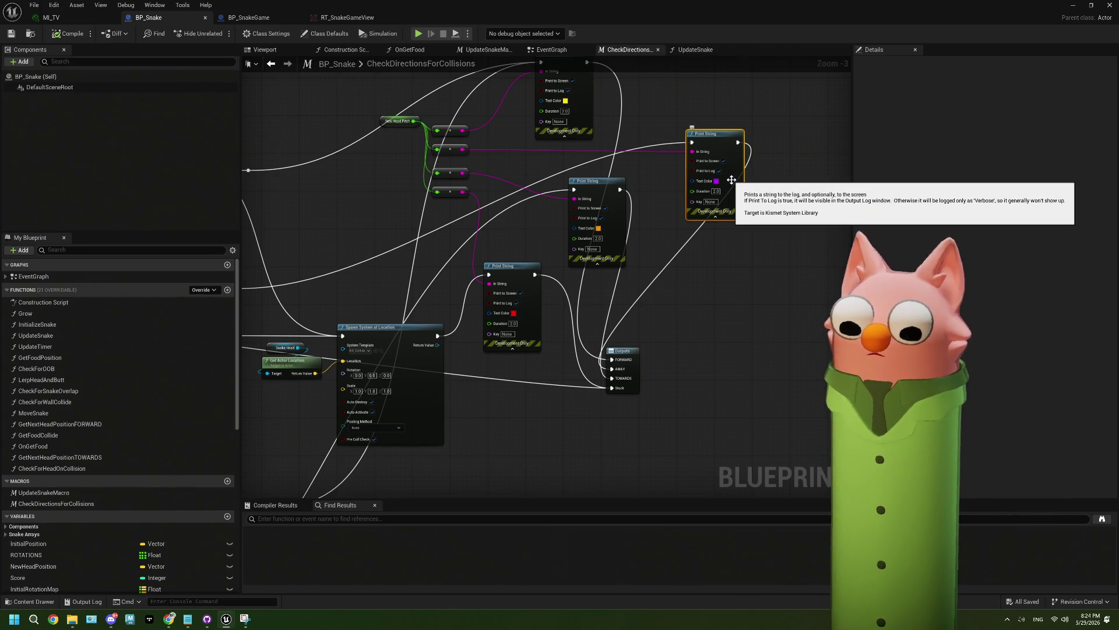
Inspect the wall-collision Branch, Check for Wall Collide and a NewHeadPitch SET node's actions
mouse_move(371, 307)
mouse_down()
mouse_move(590, 285)
mouse_move(614, 252)
mouse_up()
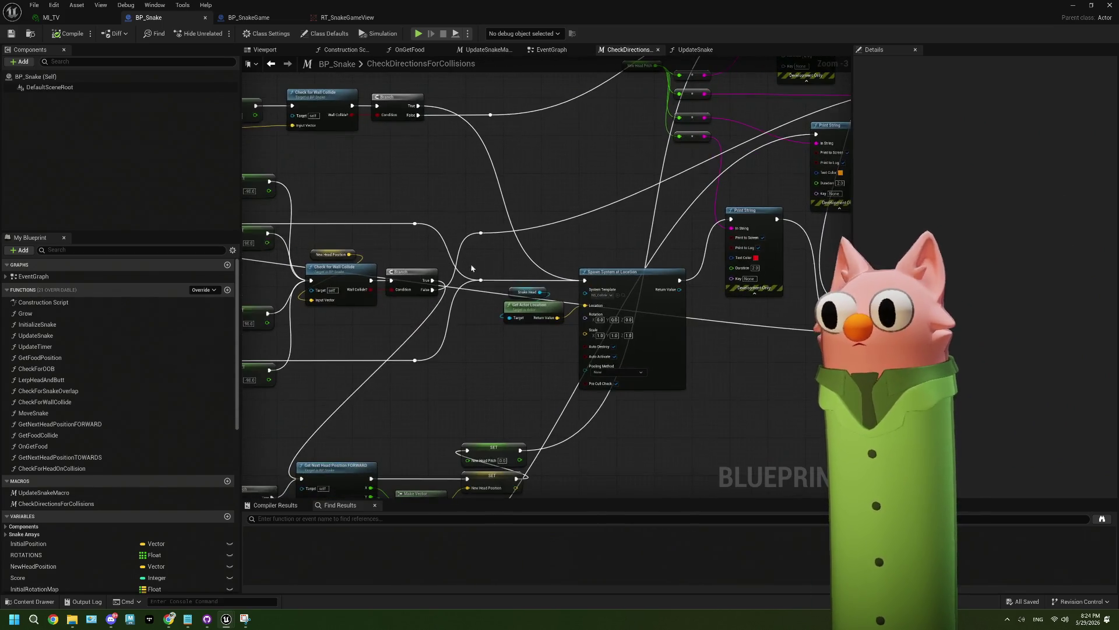
click(409, 276)
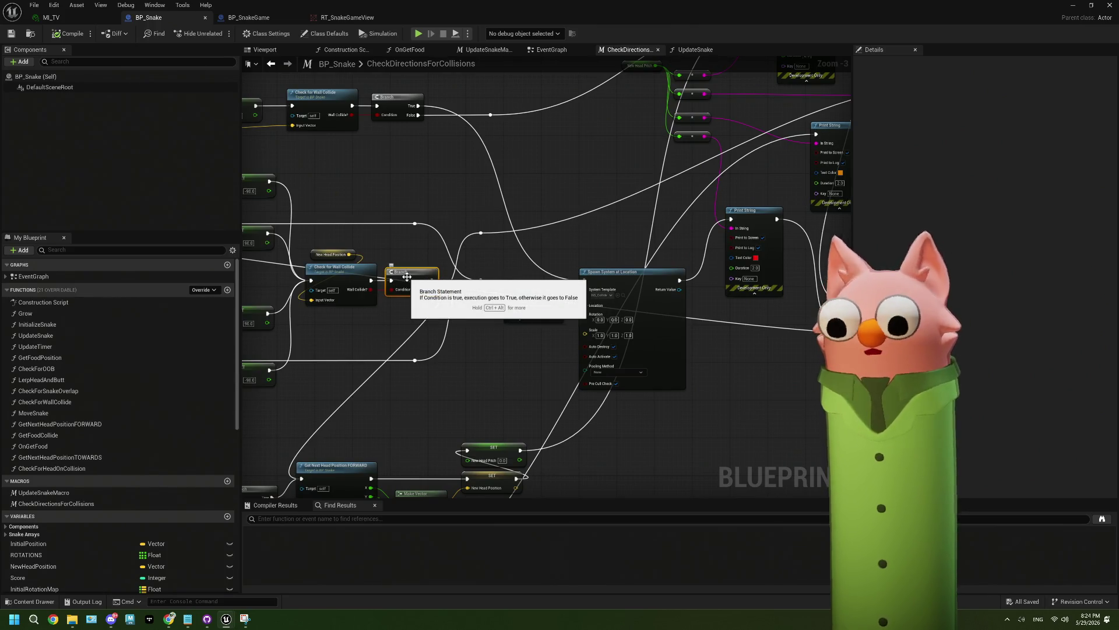
click(354, 275)
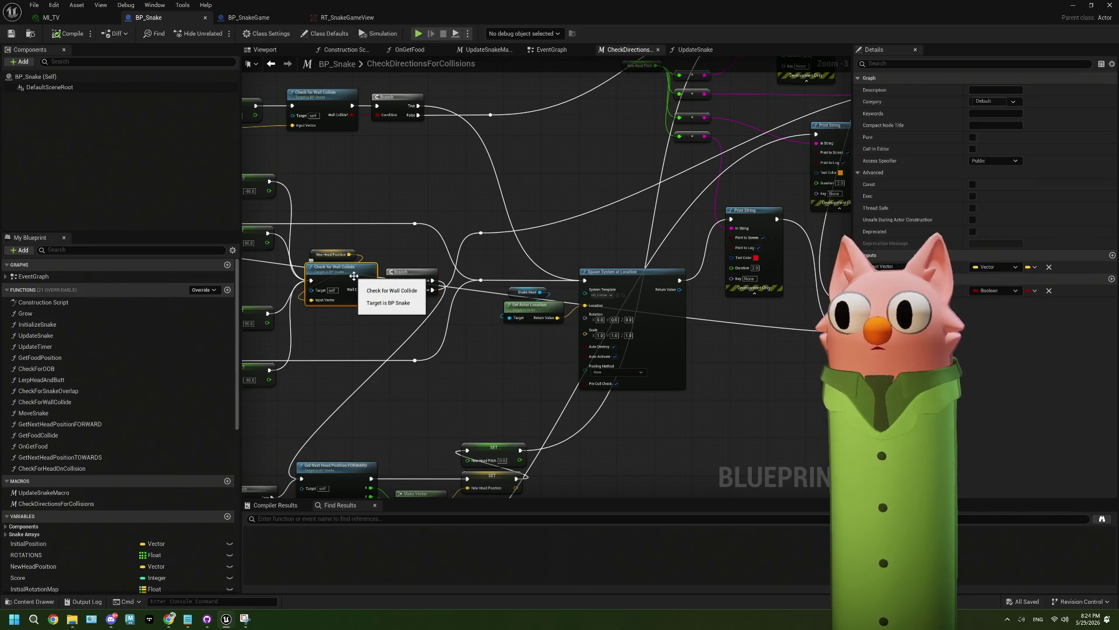
drag(459, 354, 473, 325)
drag(609, 297, 567, 371)
click(567, 371)
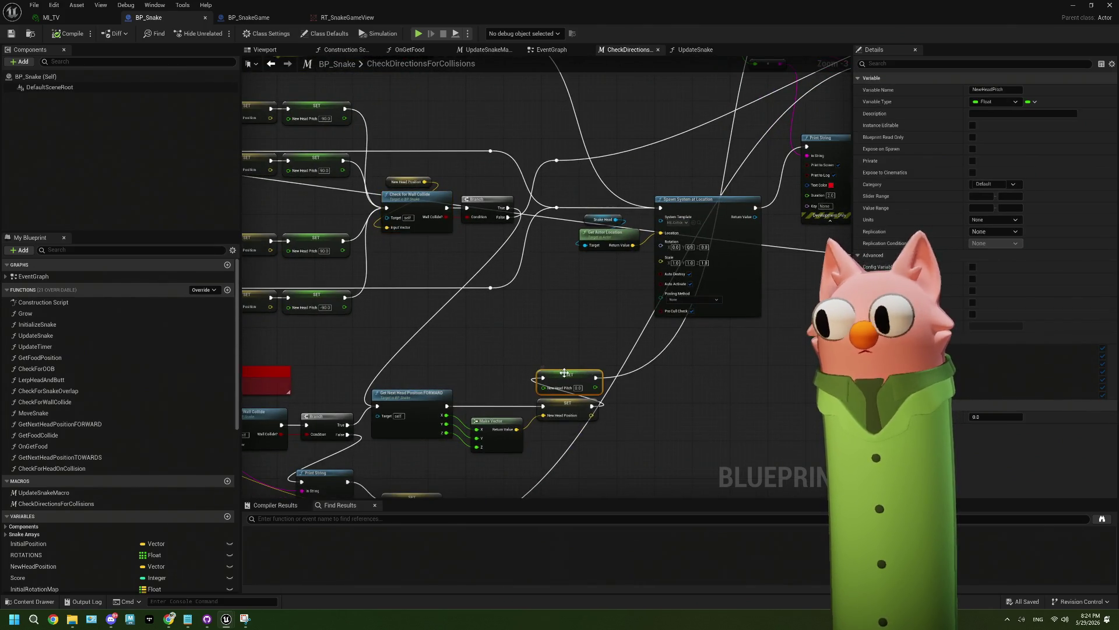
right_click(564, 376)
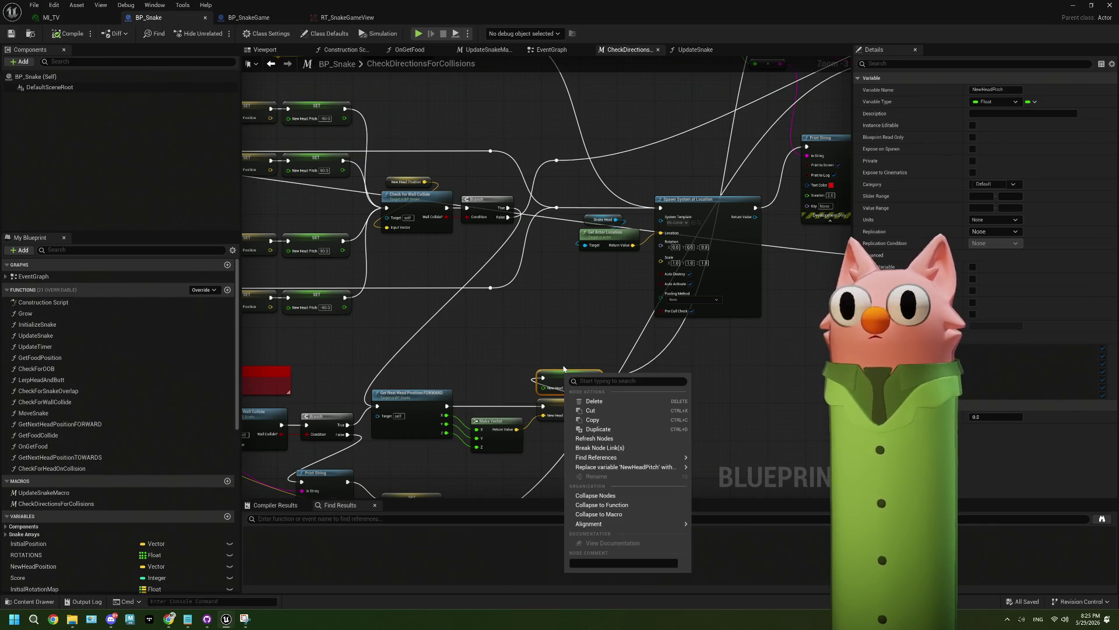
click(571, 336)
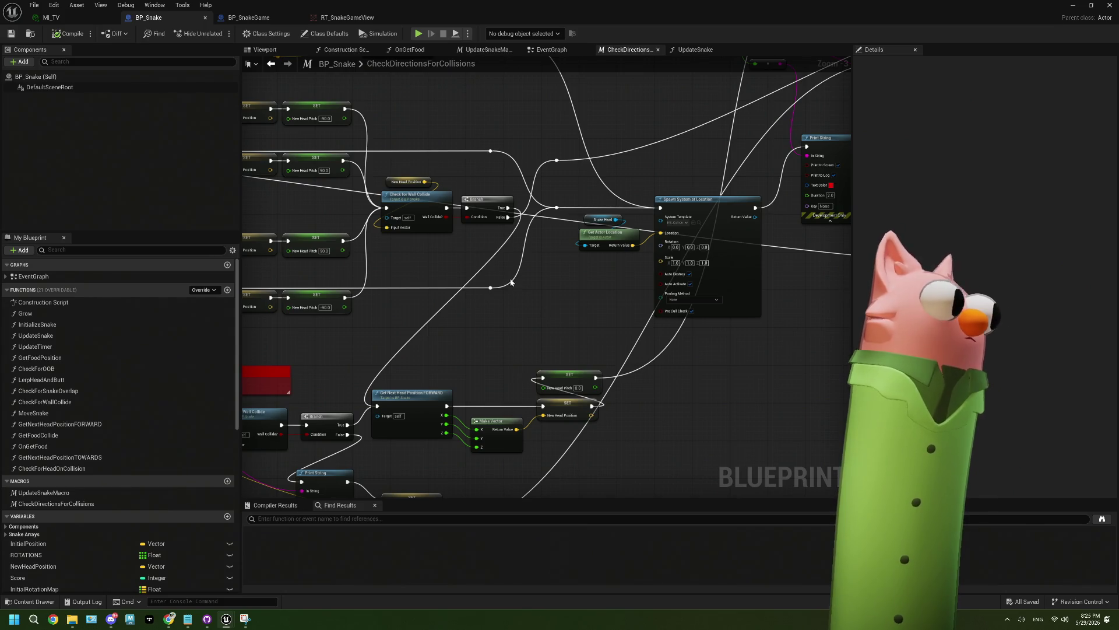
Check the NewHeadPitch SET nodes, including the -90 one, then save the blueprint with Ctrl+S
drag(549, 260, 527, 303)
click(465, 244)
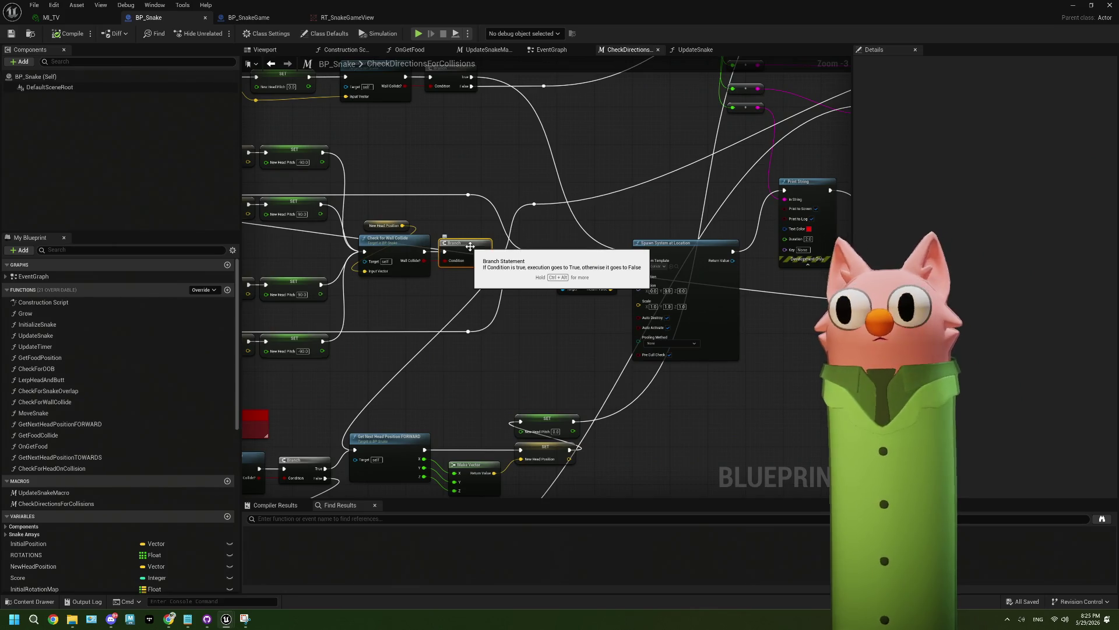
click(305, 278)
drag(305, 278, 418, 280)
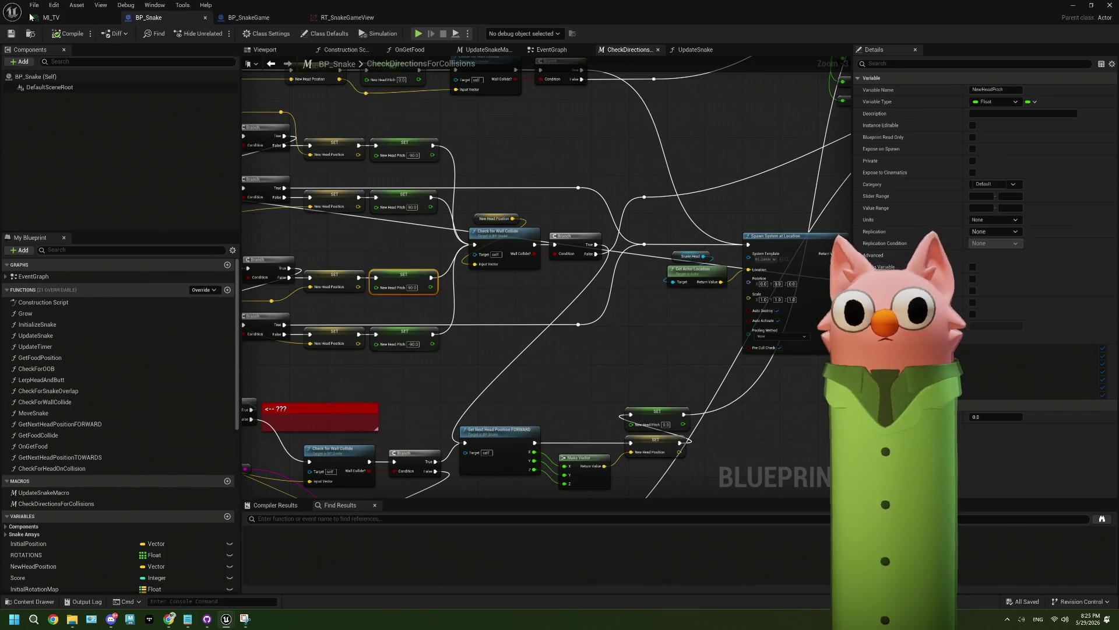
click(519, 120)
click(415, 143)
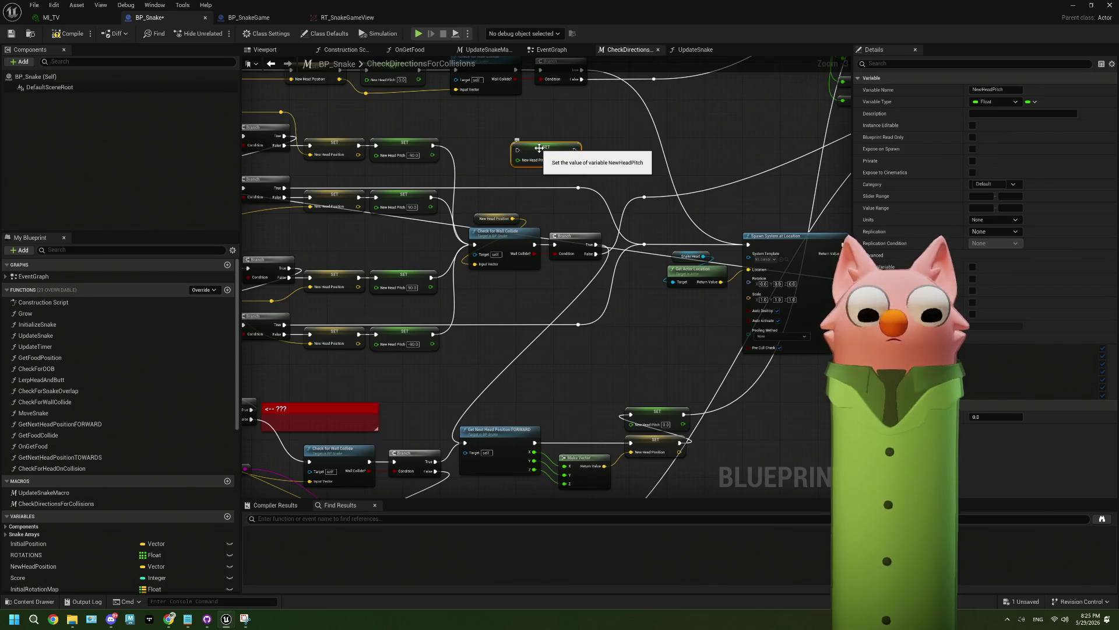
click(515, 150)
drag(535, 241, 486, 252)
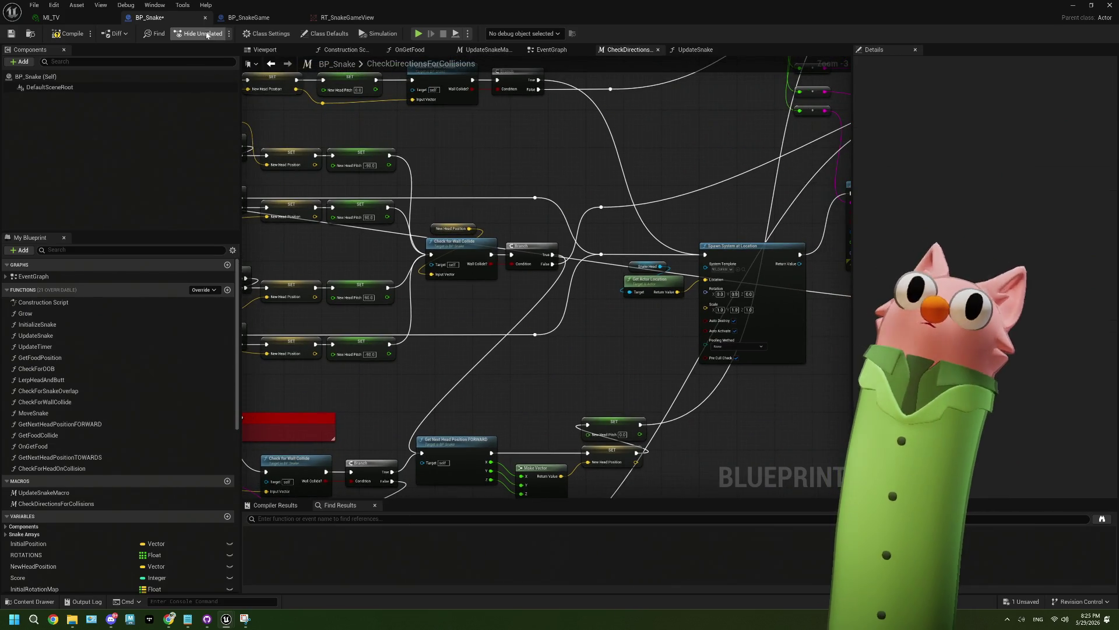
key(ctrl+s)
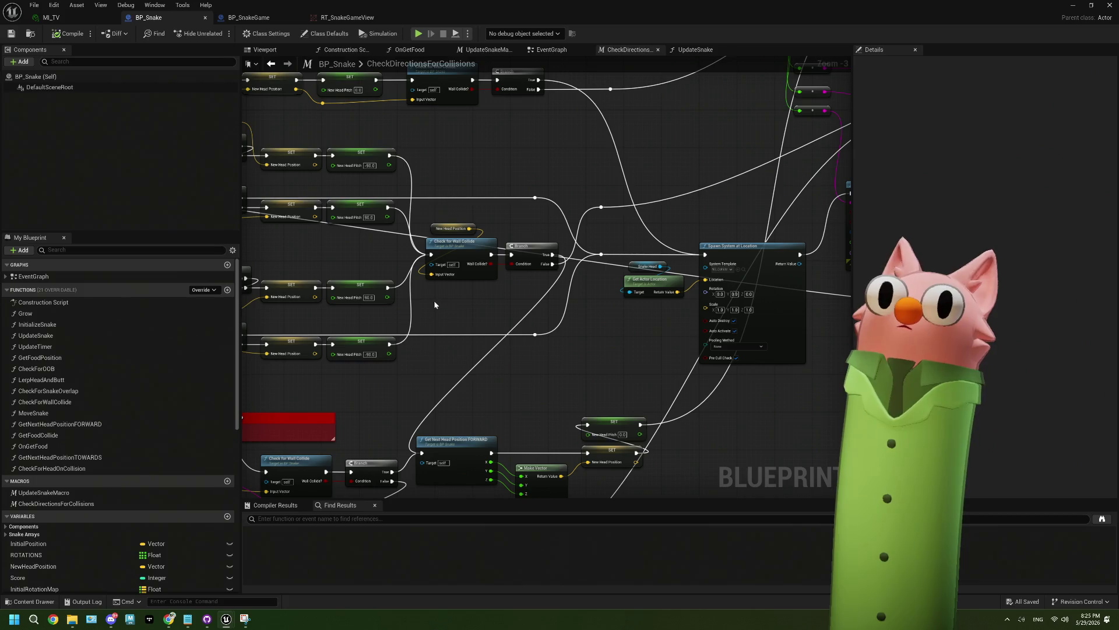
Review Check for Wall Collide's actions, then open and close the Blueprint Debugger window
click(519, 251)
click(474, 246)
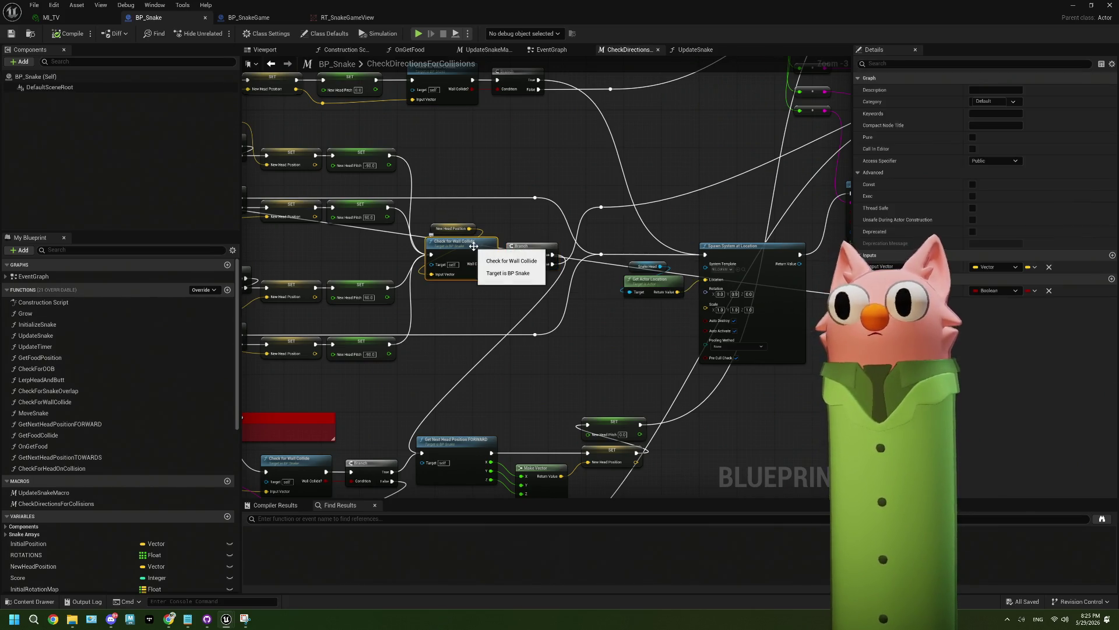
right_click(468, 249)
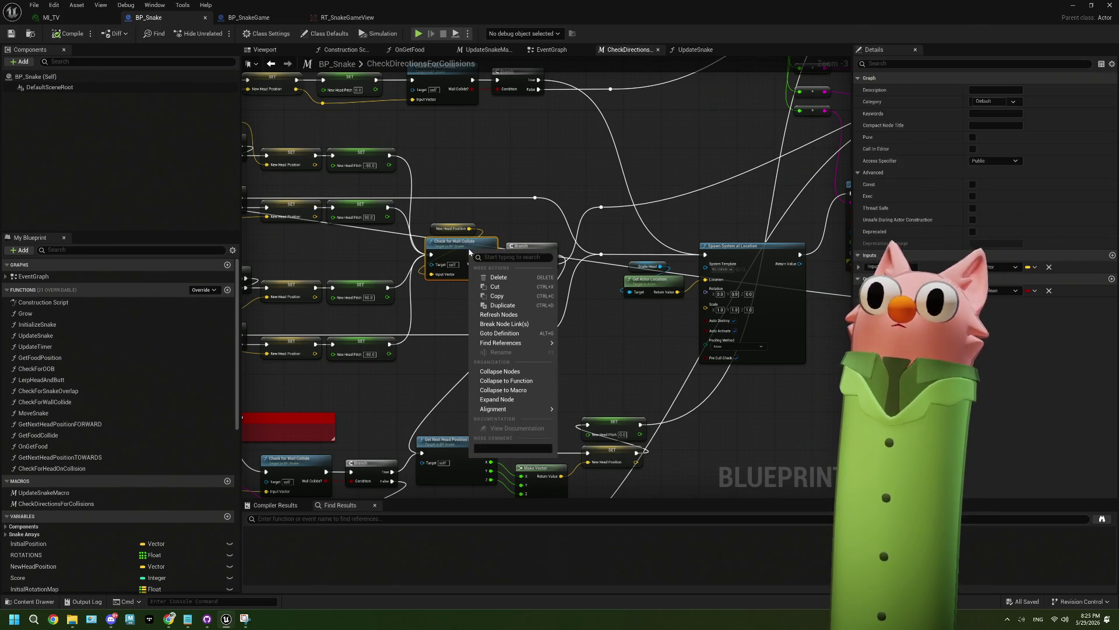
click(408, 233)
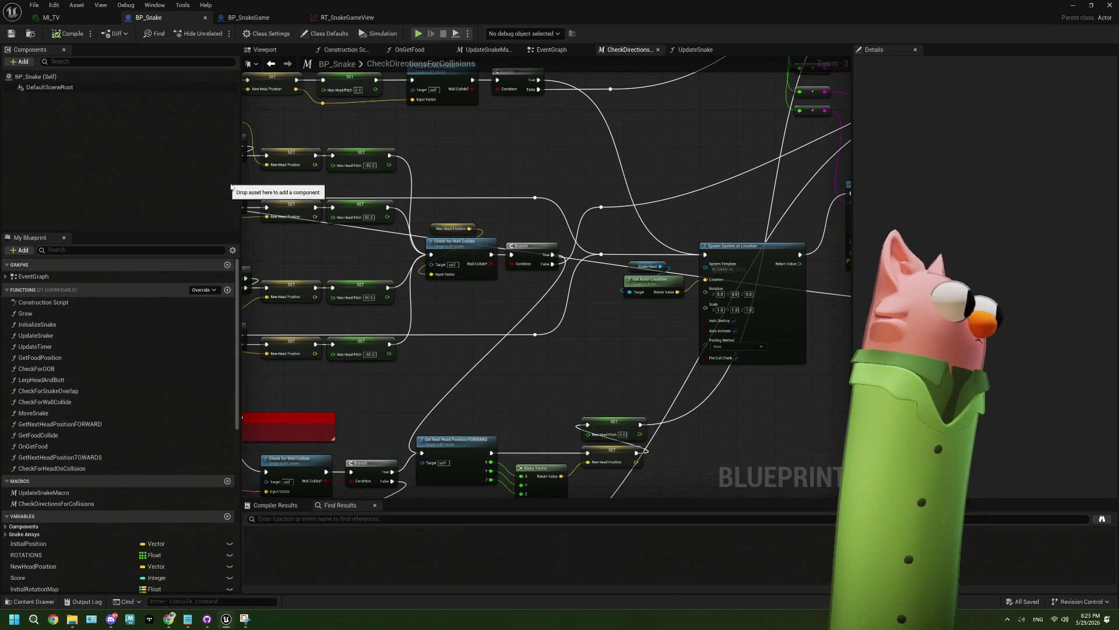
click(125, 5)
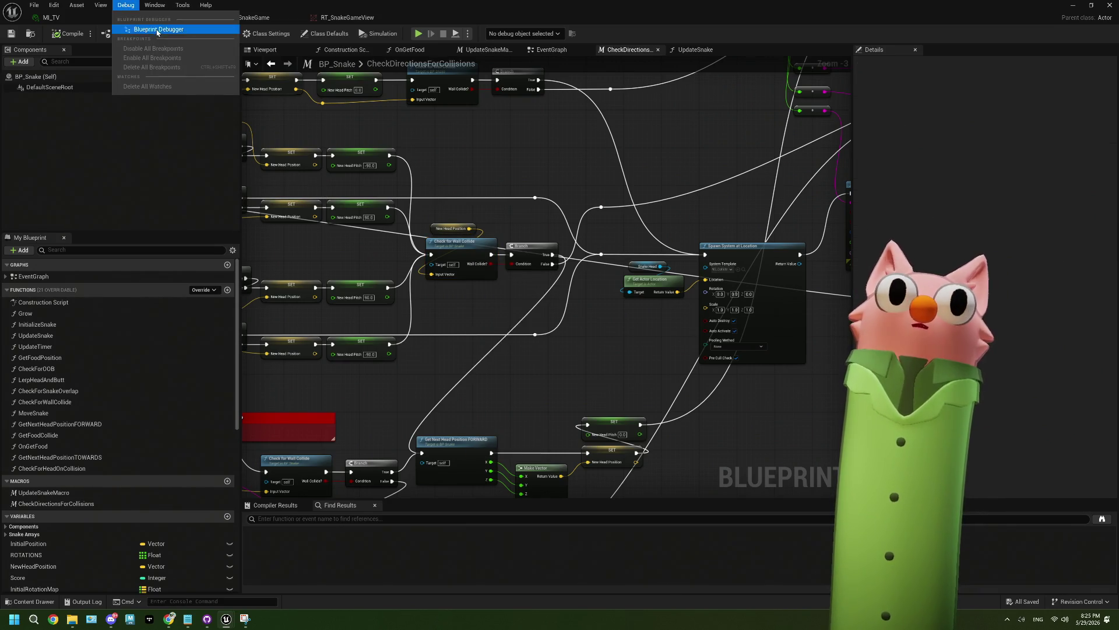
click(158, 29)
mouse_move(509, 449)
mouse_down()
mouse_move(485, 372)
mouse_move(220, 74)
mouse_up()
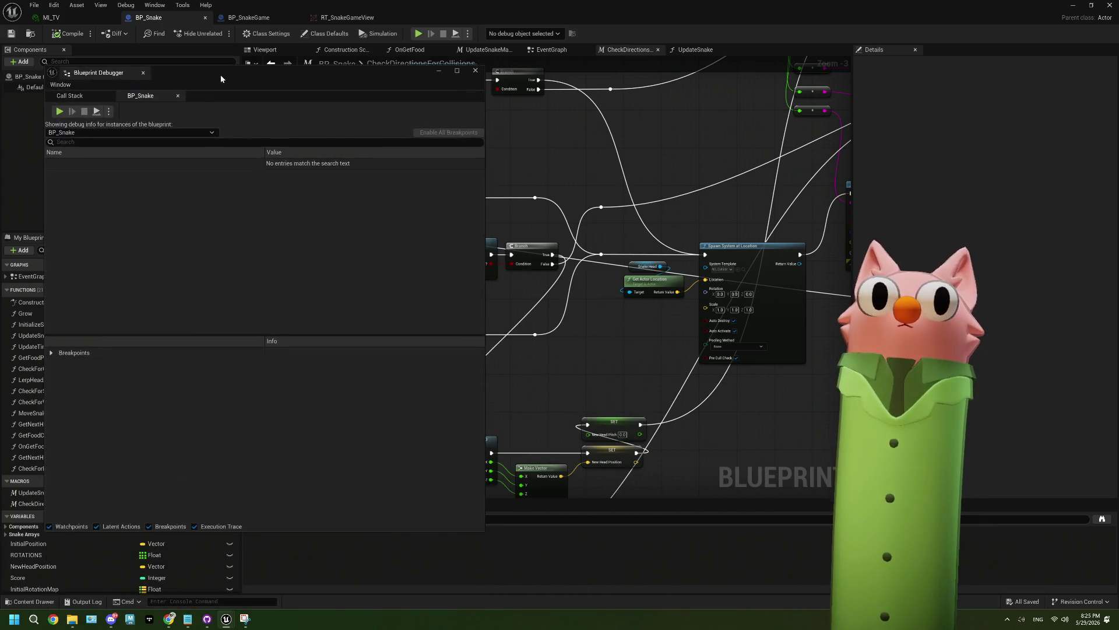
click(585, 308)
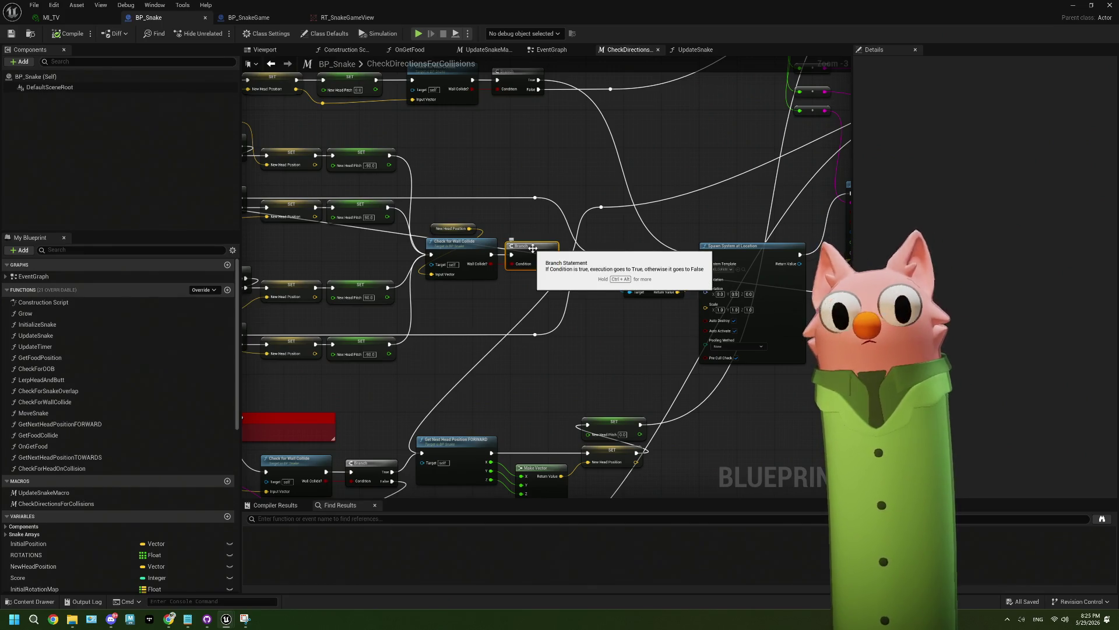
Reselect the wall-collision Branch and Spawn System at Location nodes, then go to UpdateSnake
click(535, 243)
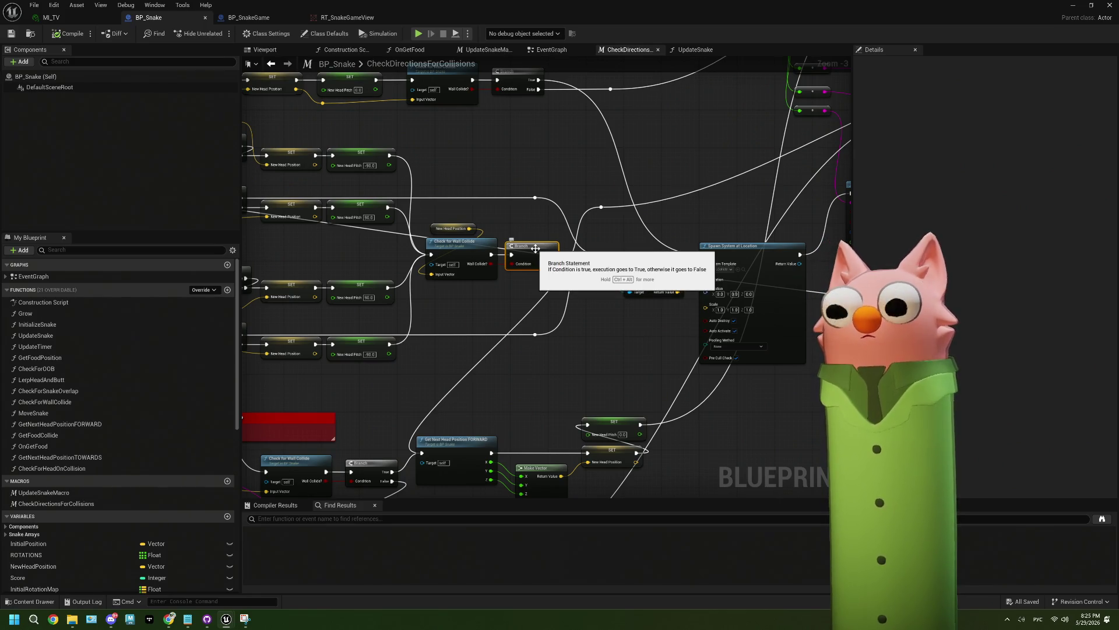
click(537, 232)
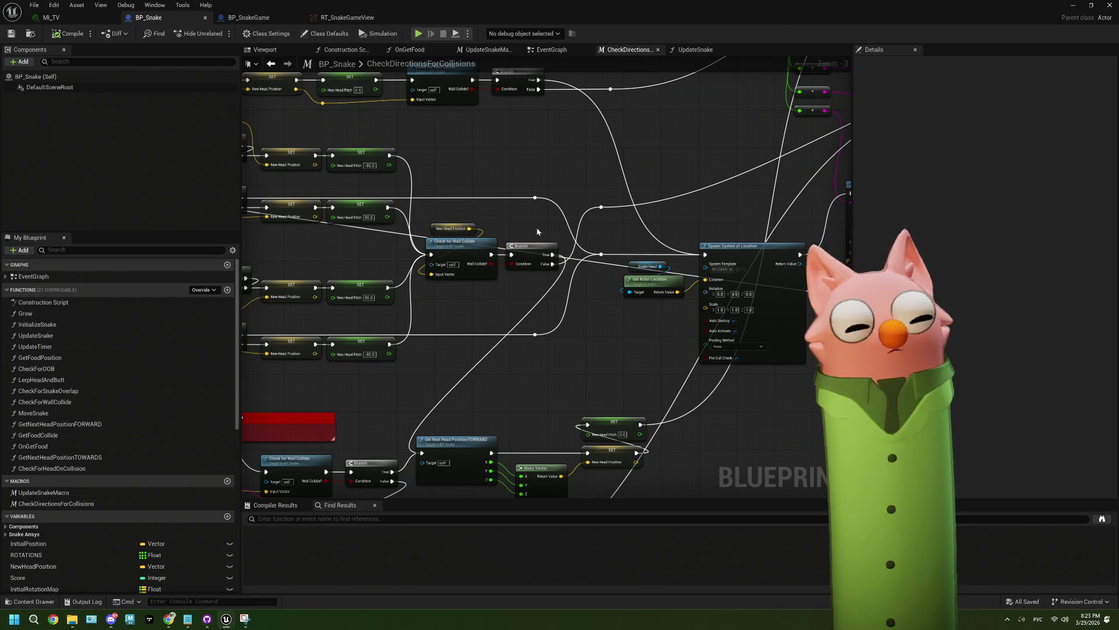
click(536, 250)
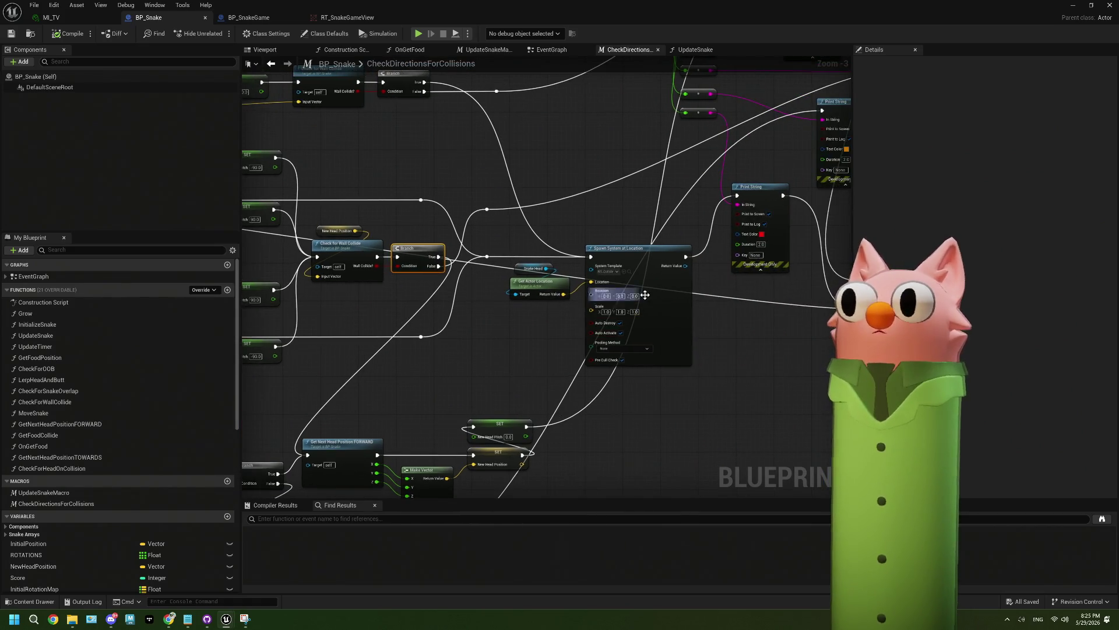
click(664, 294)
drag(541, 433, 541, 409)
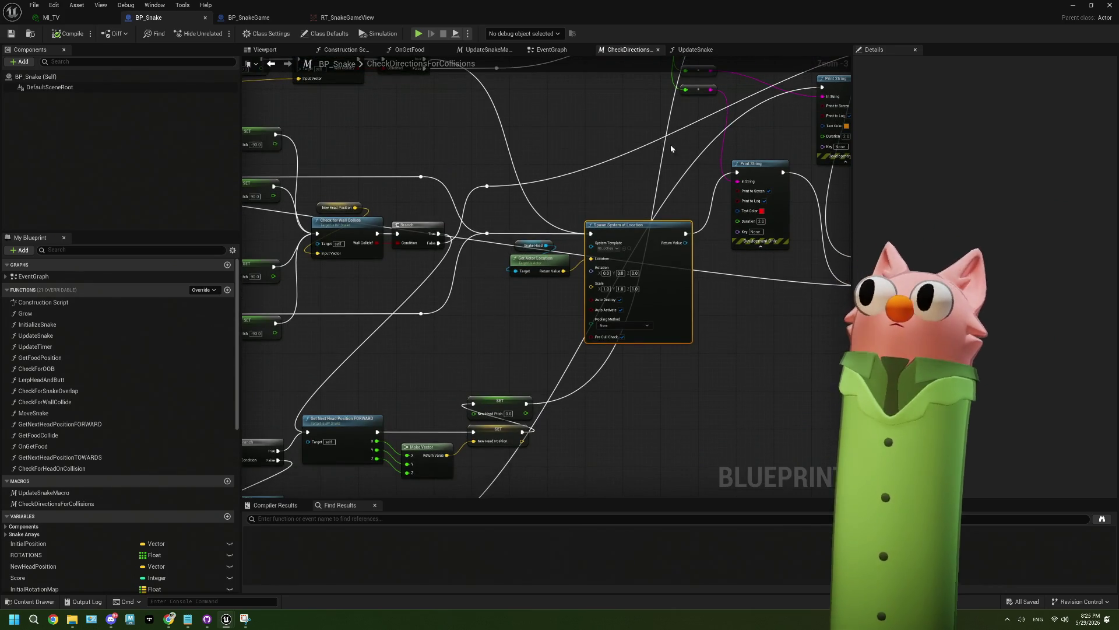
click(695, 49)
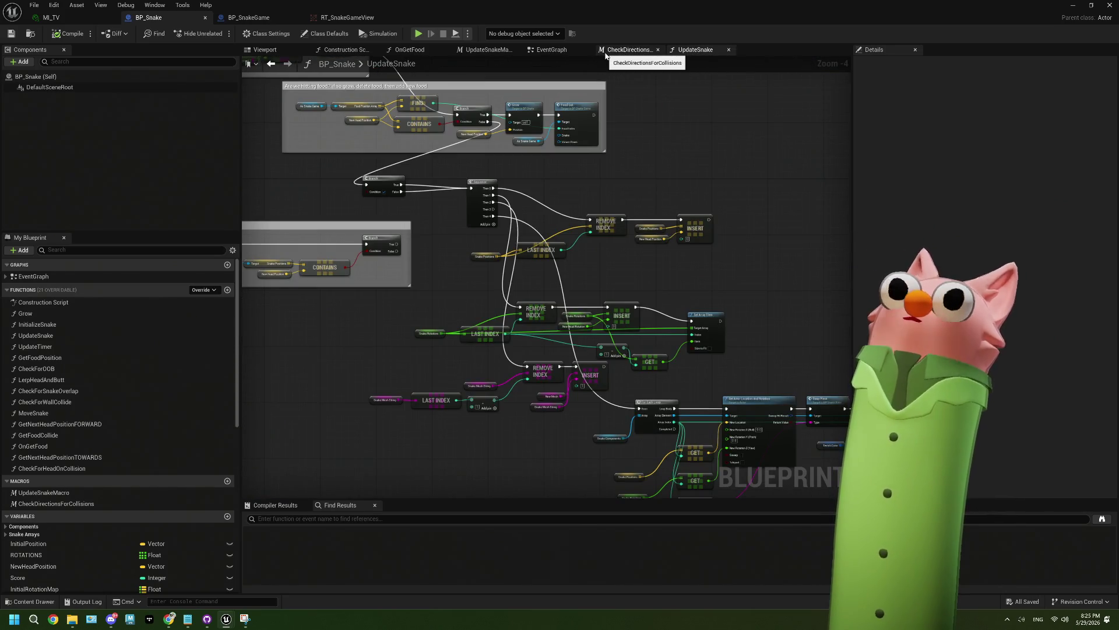
Select Remove Index in UpdateSnake, then inspect Get Next Head Position FORWARD in CheckDirectionsForCollisions
scroll(628, 204, up, 4)
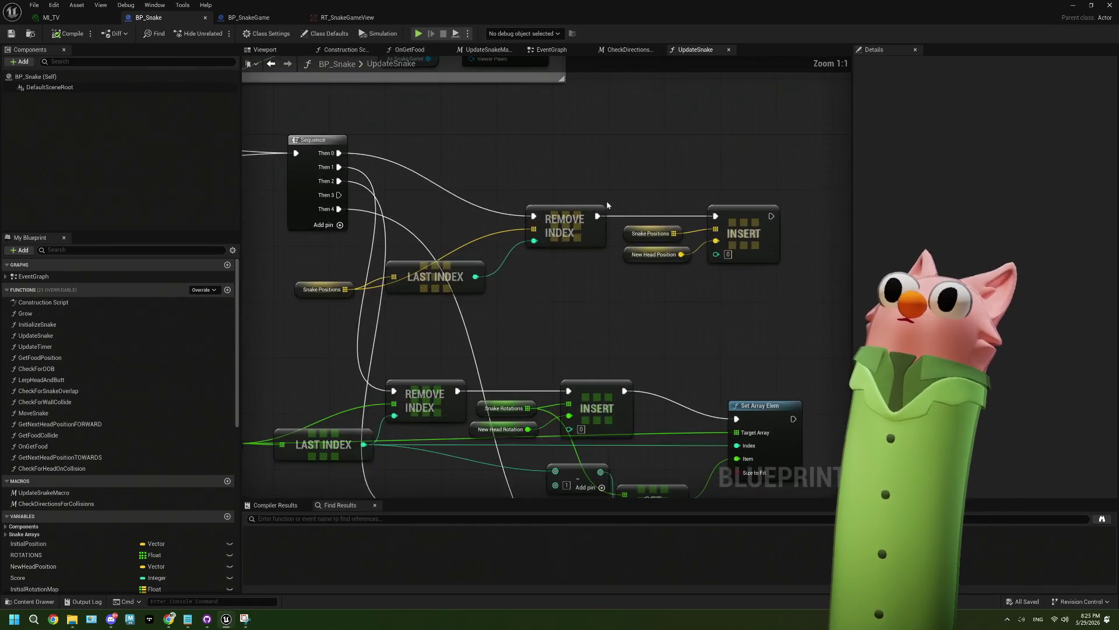
click(586, 207)
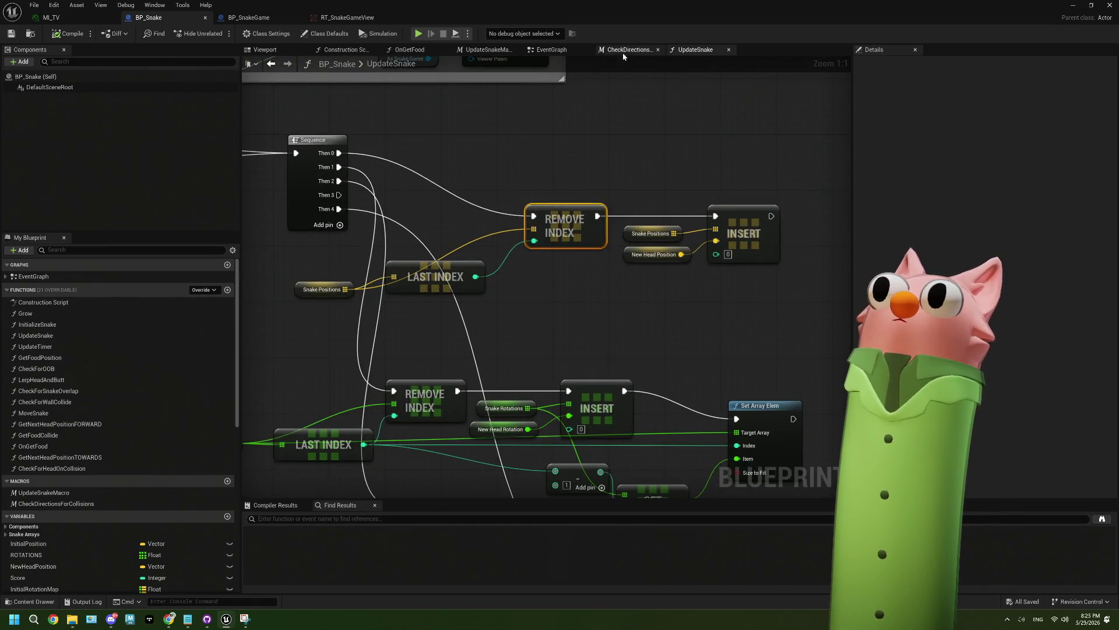
click(628, 50)
scroll(657, 224, down, 4)
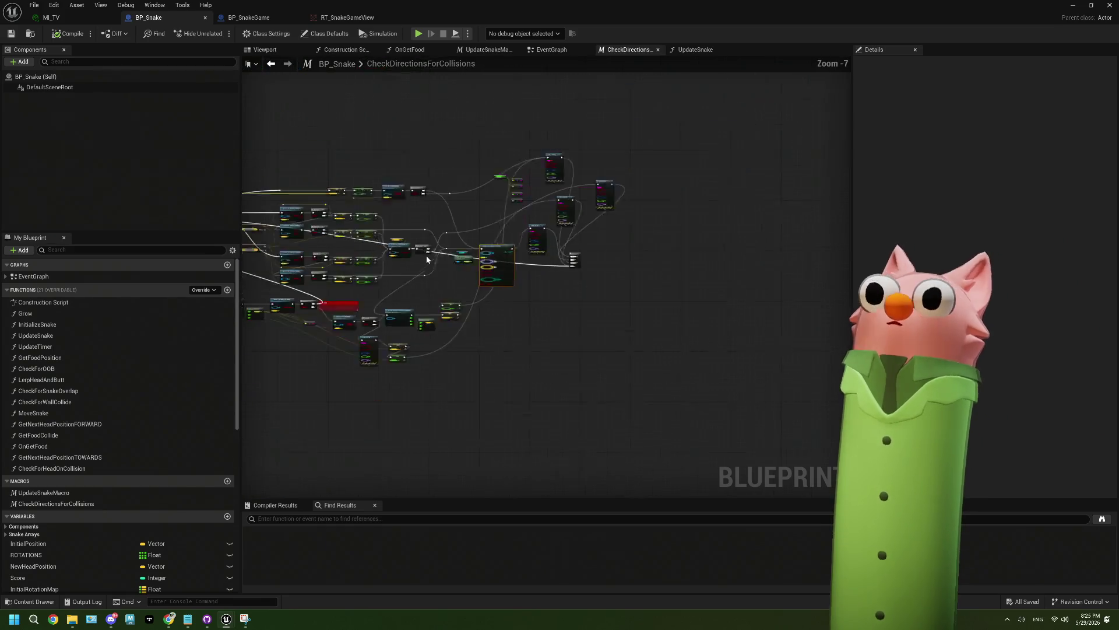
scroll(553, 283, up, 5)
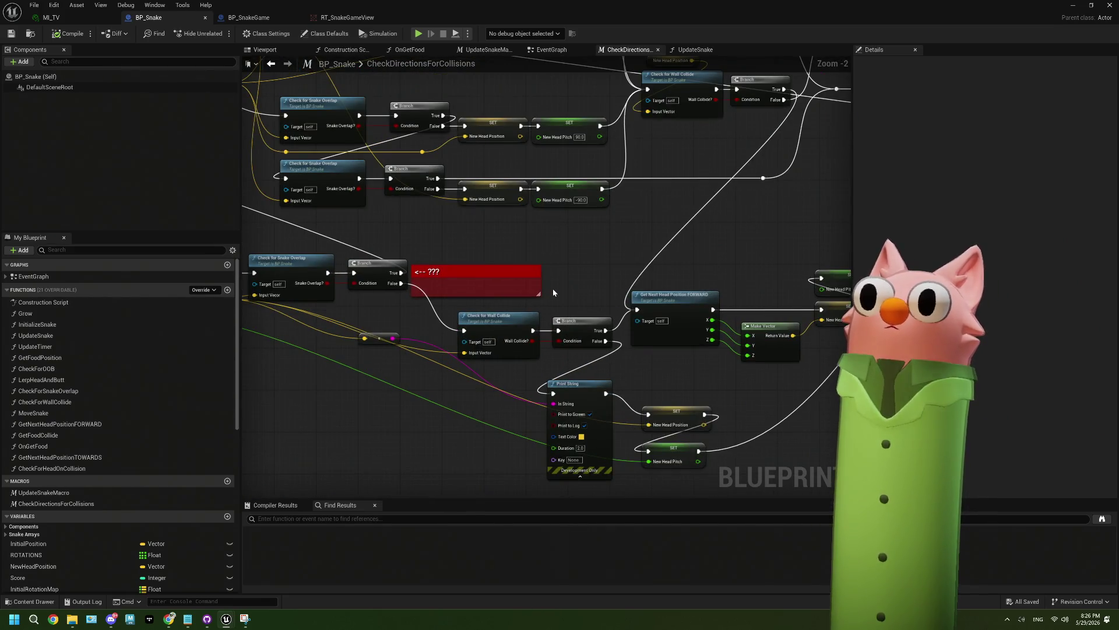
scroll(555, 288, down, 3)
scroll(370, 243, up, 4)
click(402, 233)
click(374, 221)
Check the UpdateSnakeMacro's collision node and First Overlap Step branch, then return to the EventGraph
click(551, 50)
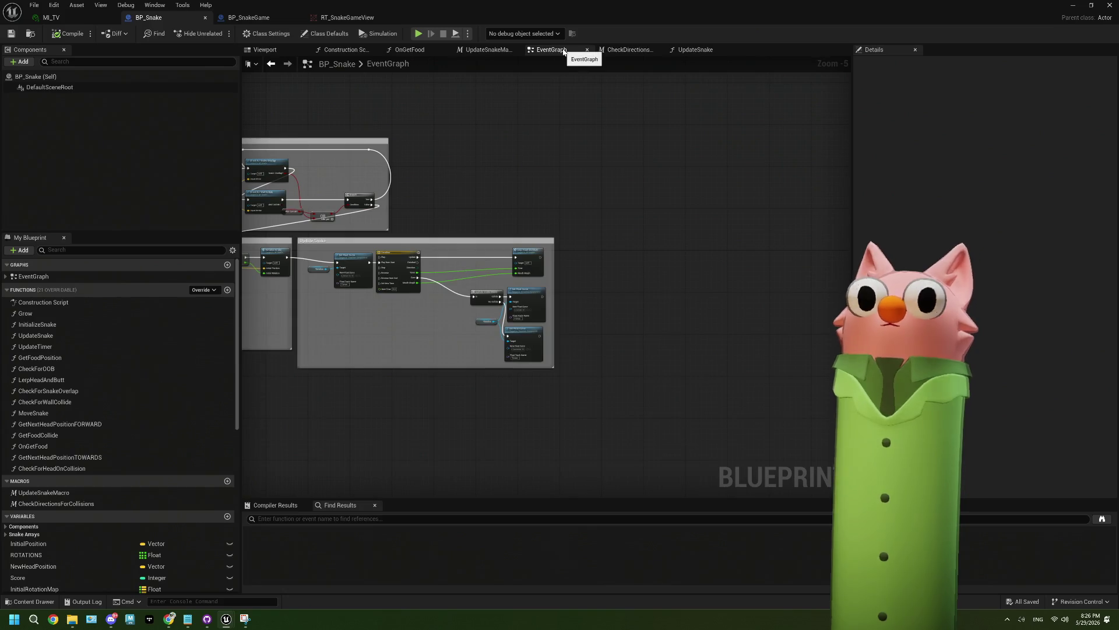
scroll(525, 300, up, 3)
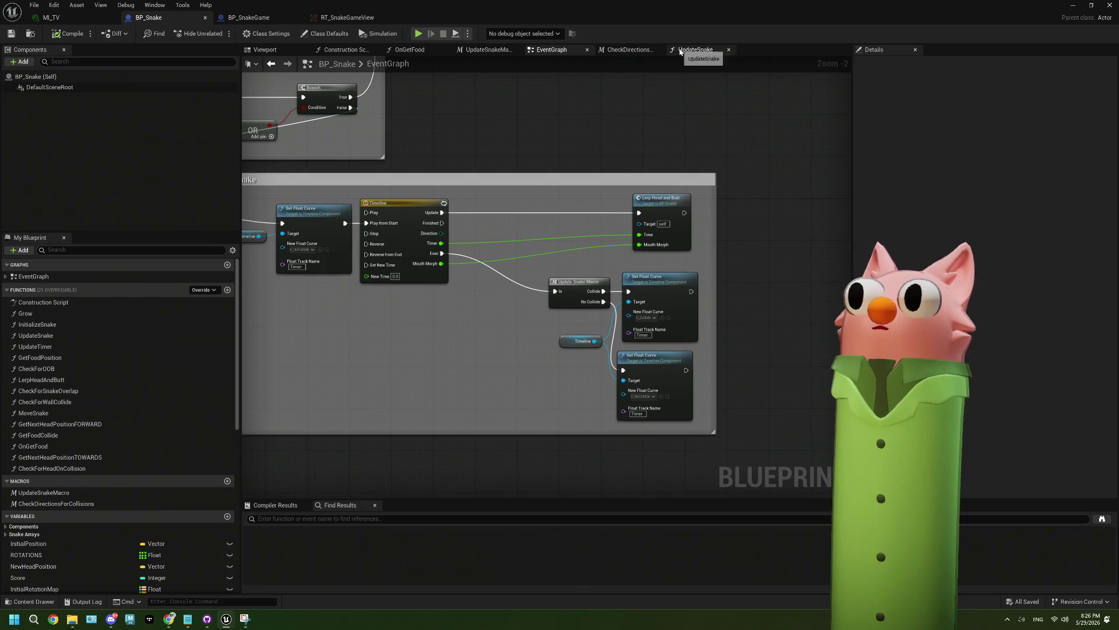
click(488, 50)
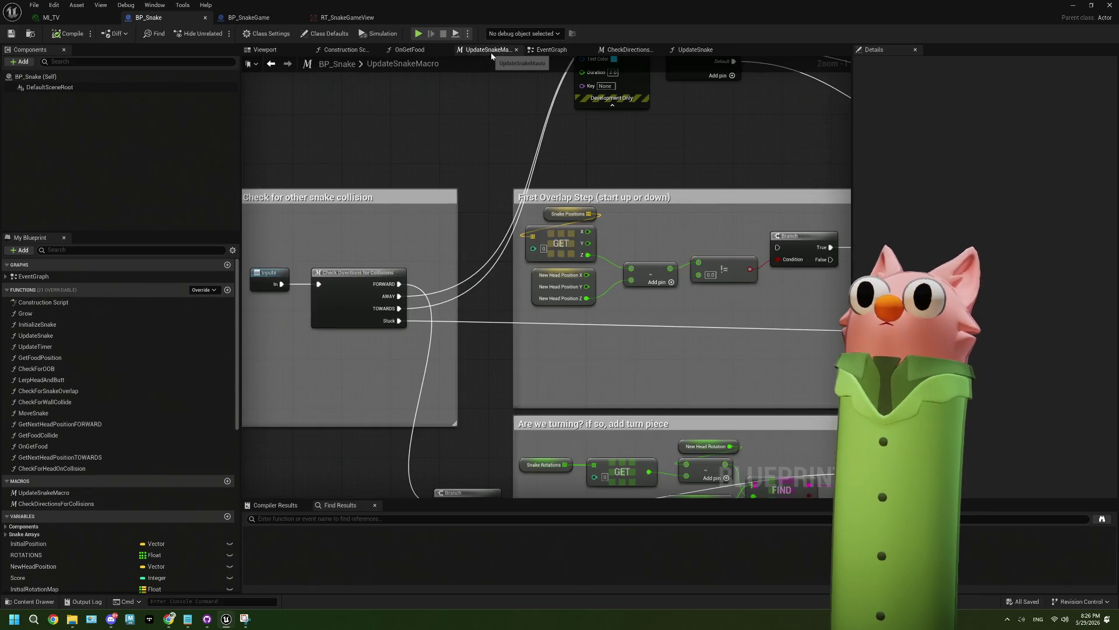
click(364, 287)
drag(705, 291, 459, 255)
click(555, 201)
scroll(556, 201, down, 5)
scroll(514, 391, up, 5)
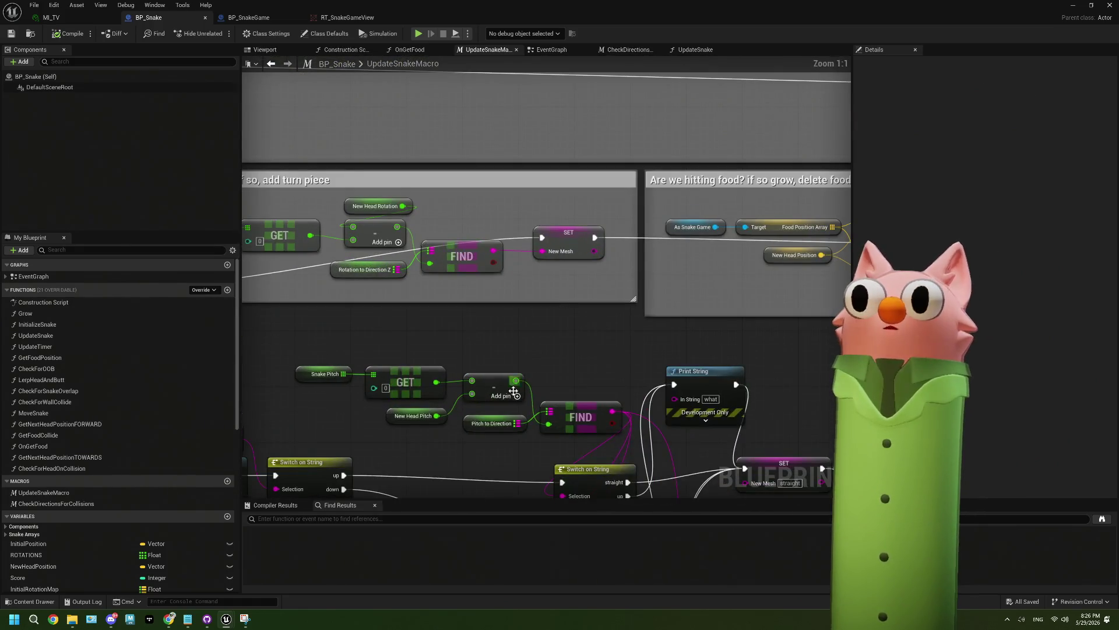
scroll(501, 297, down, 4)
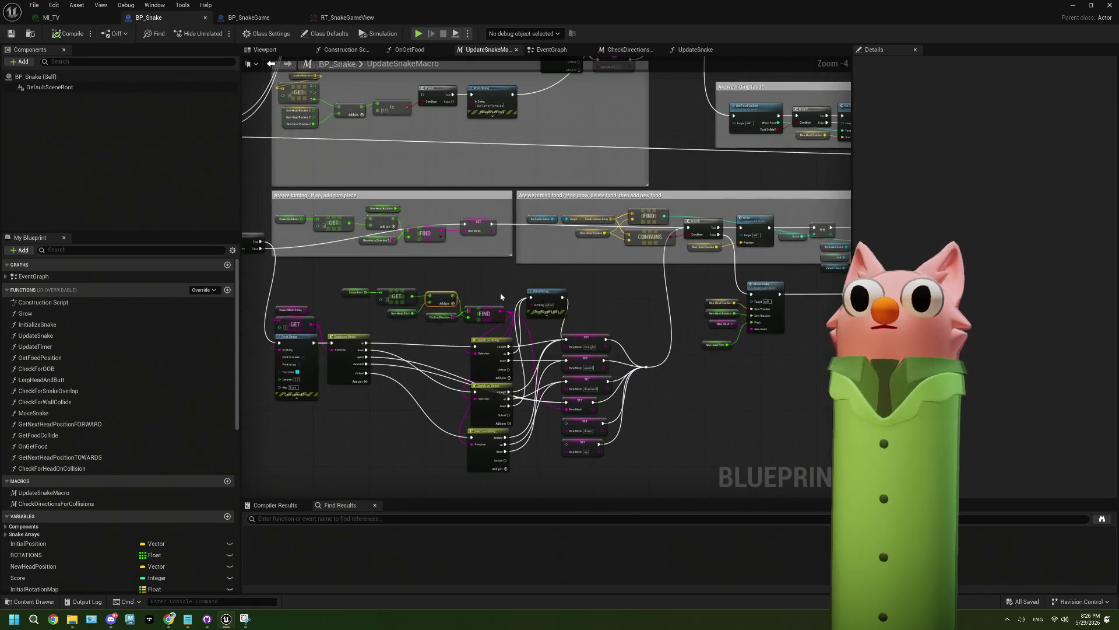
click(548, 51)
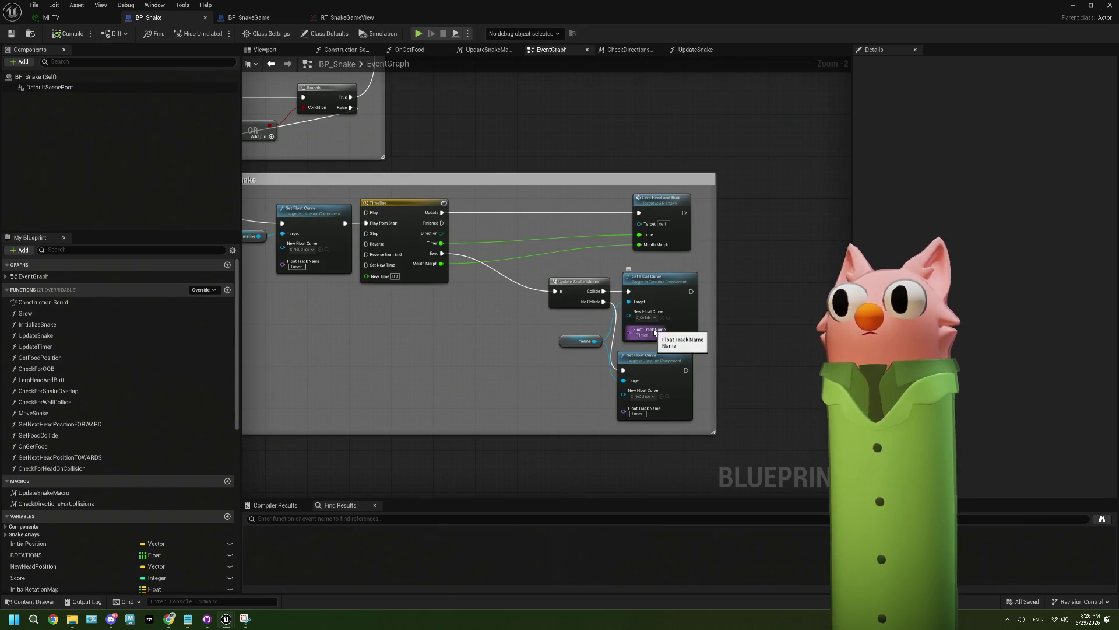
Set a breakpoint on the Update Snake Macro node with F9
scroll(655, 332, up, 2)
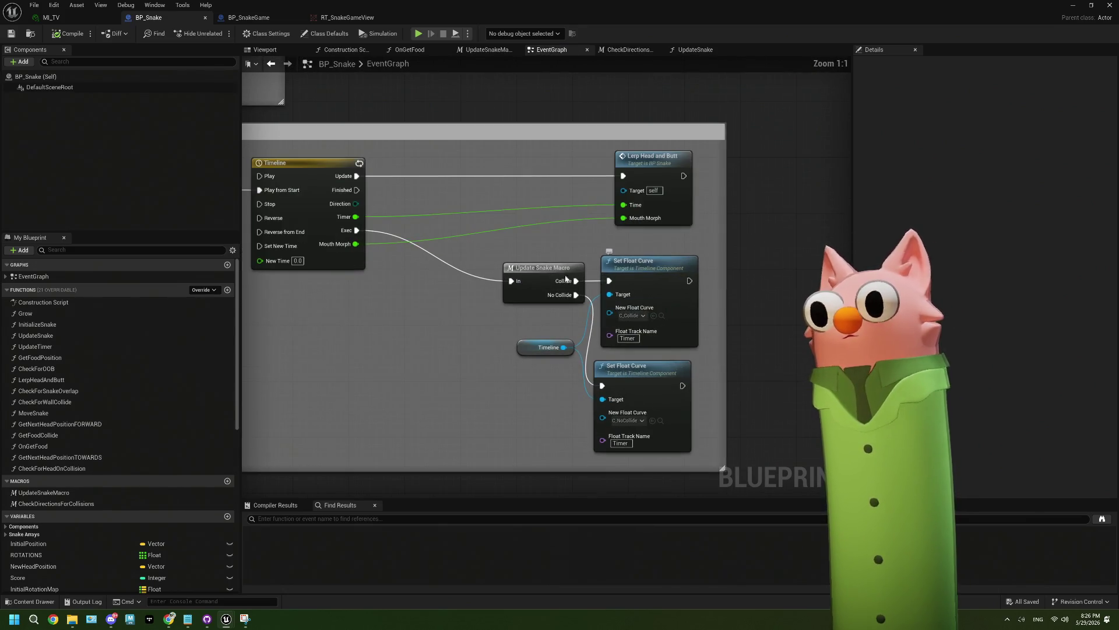
click(552, 272)
key(F9)
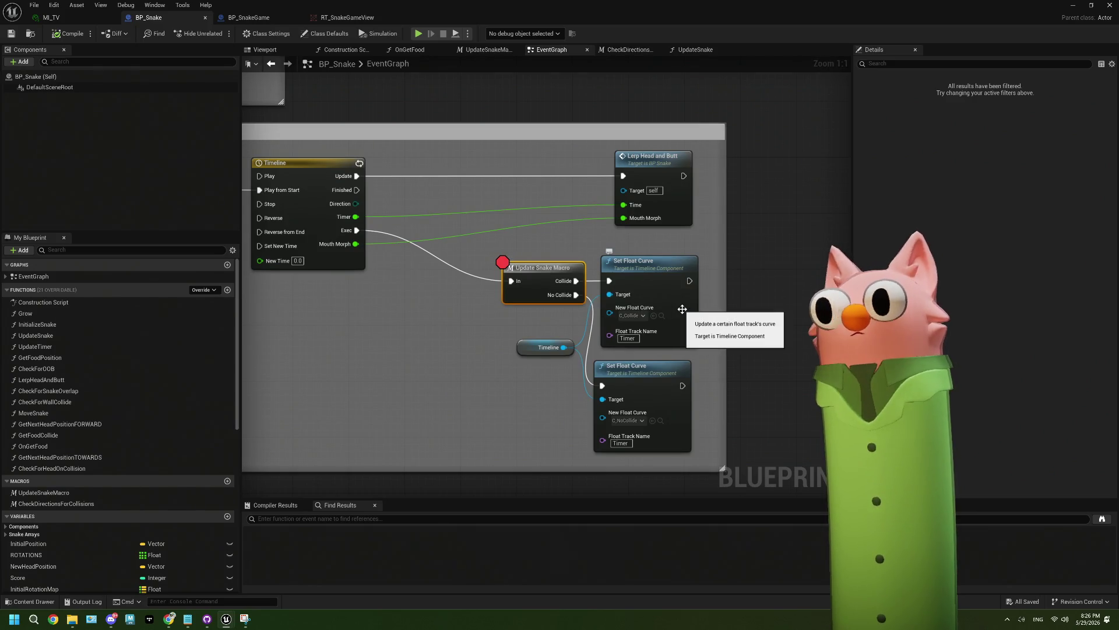
key(F9)
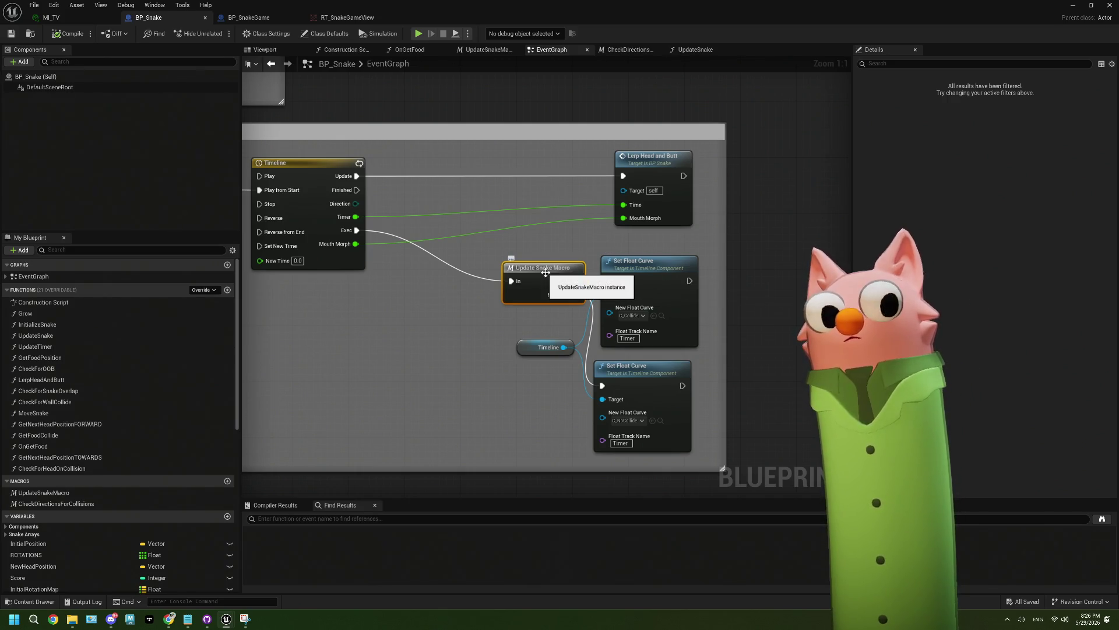
key(F9)
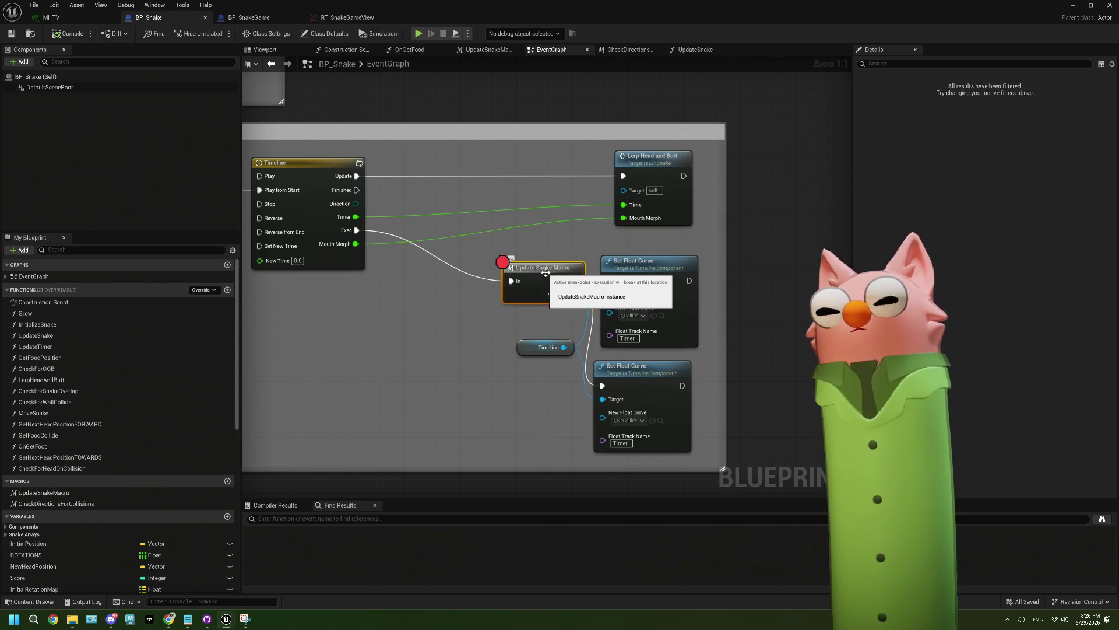
Open the Blueprint Debugger window from the Debug menu and bring it to the front
click(125, 5)
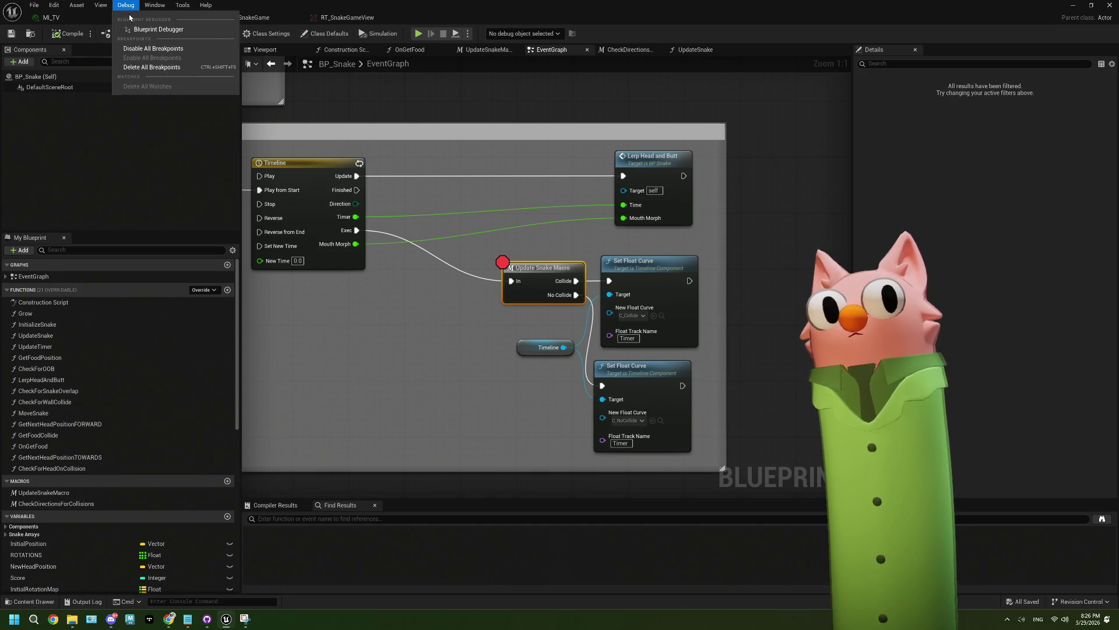
click(144, 31)
click(127, 5)
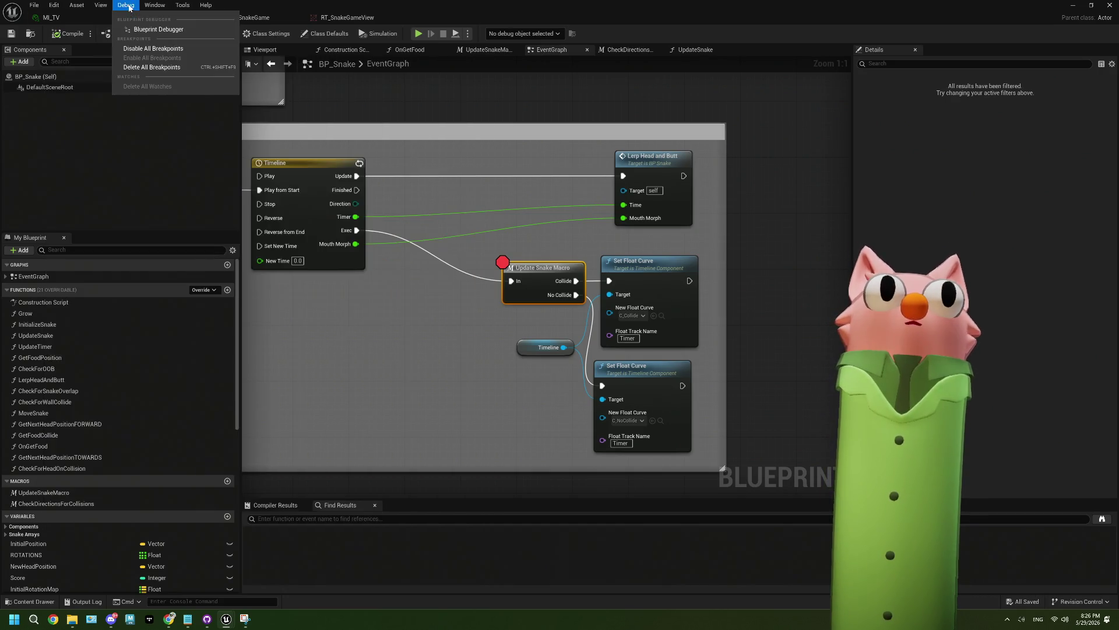
click(127, 6)
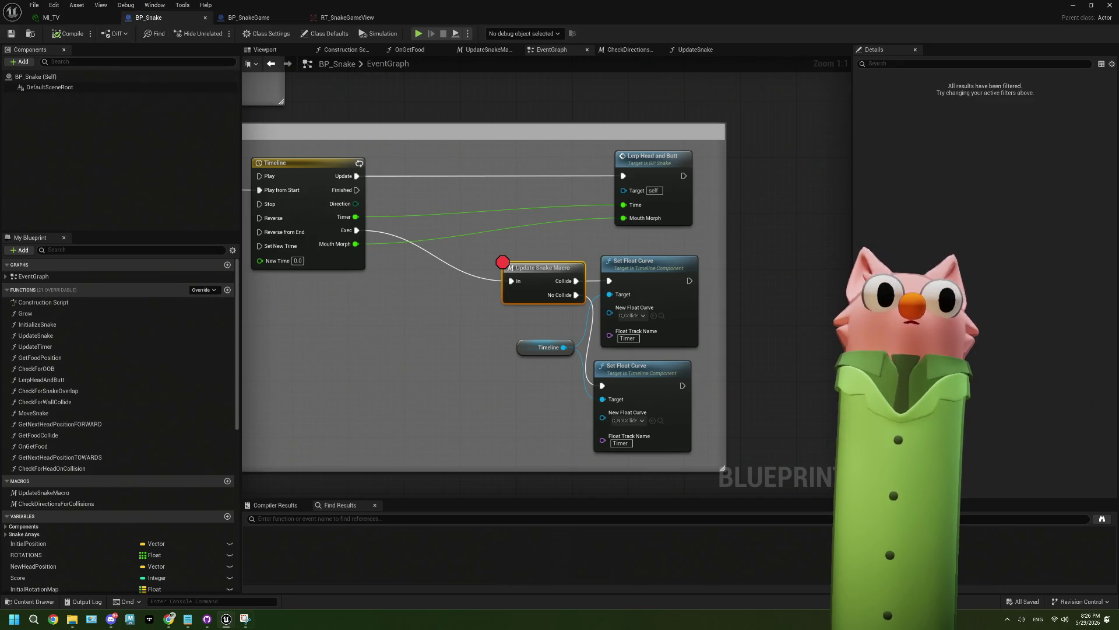
mouse_move(225, 620)
click(173, 573)
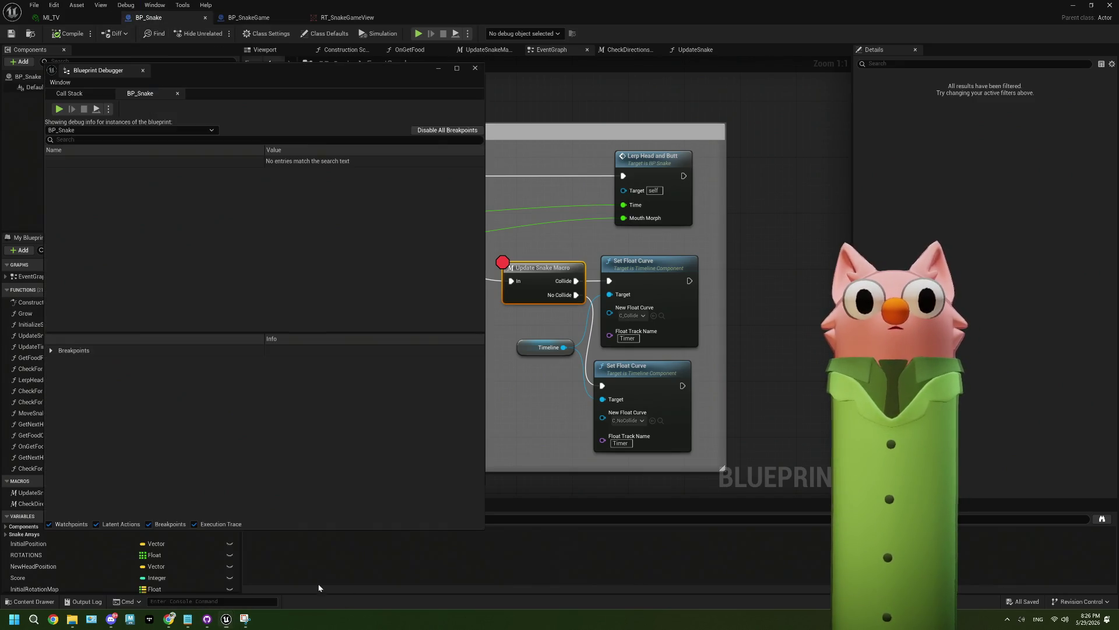
click(109, 109)
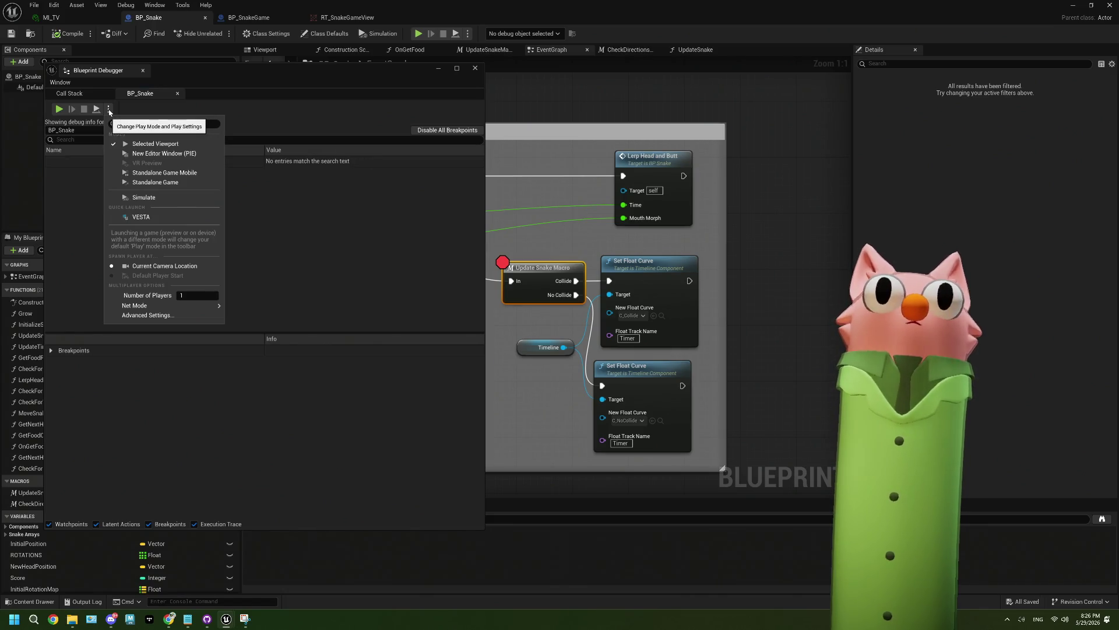
click(109, 110)
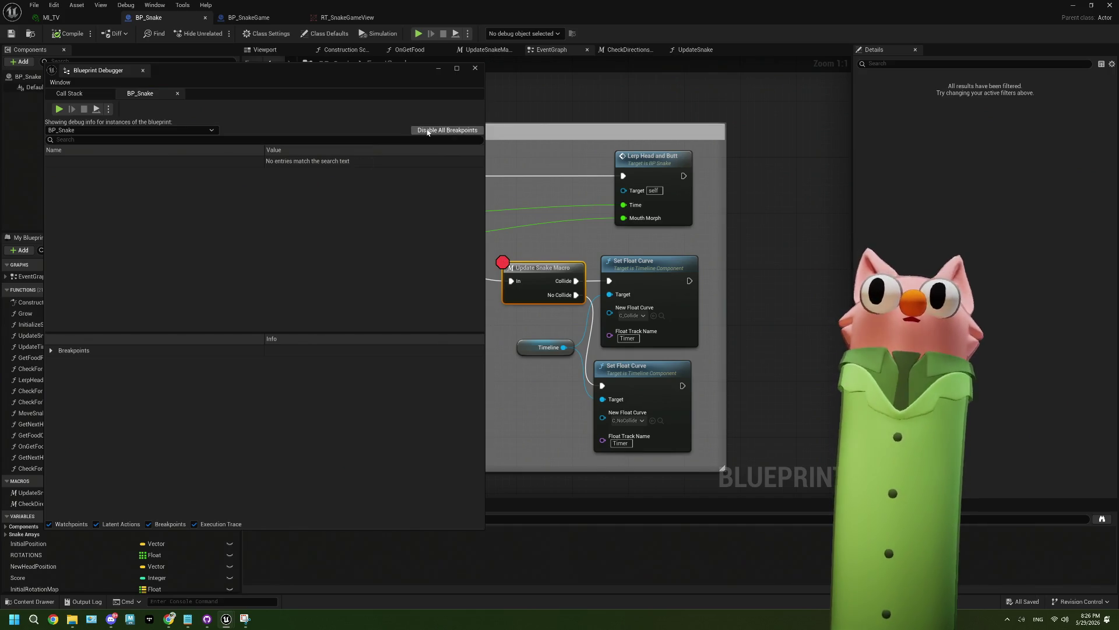
Disable all breakpoints, hide the Blueprint editor and move the debugger to the right
drag(372, 80, 343, 138)
click(416, 188)
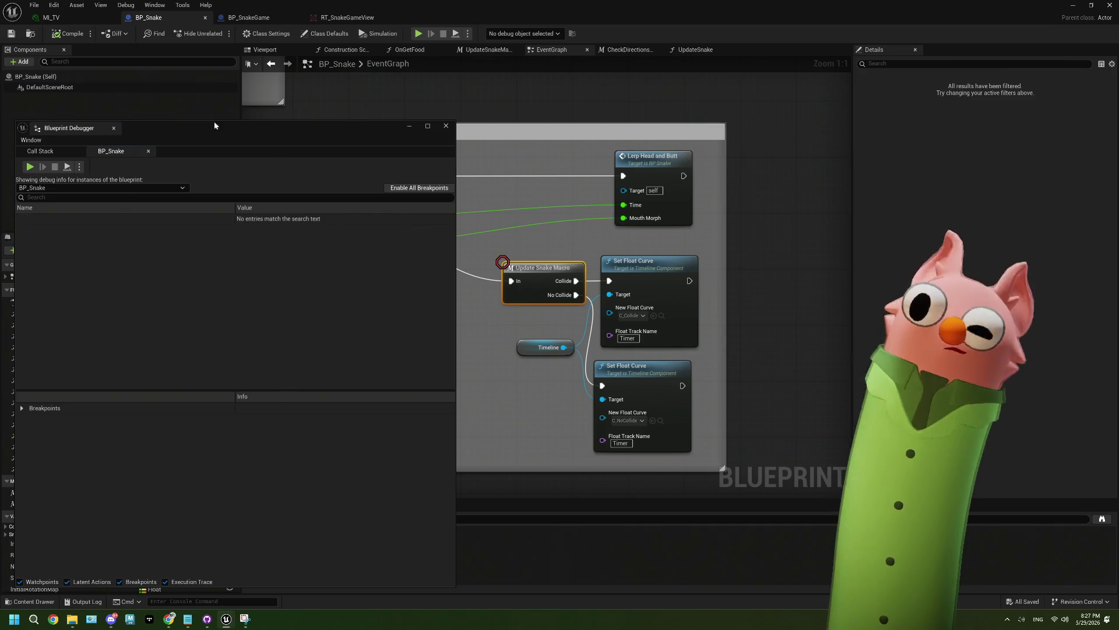
click(668, 120)
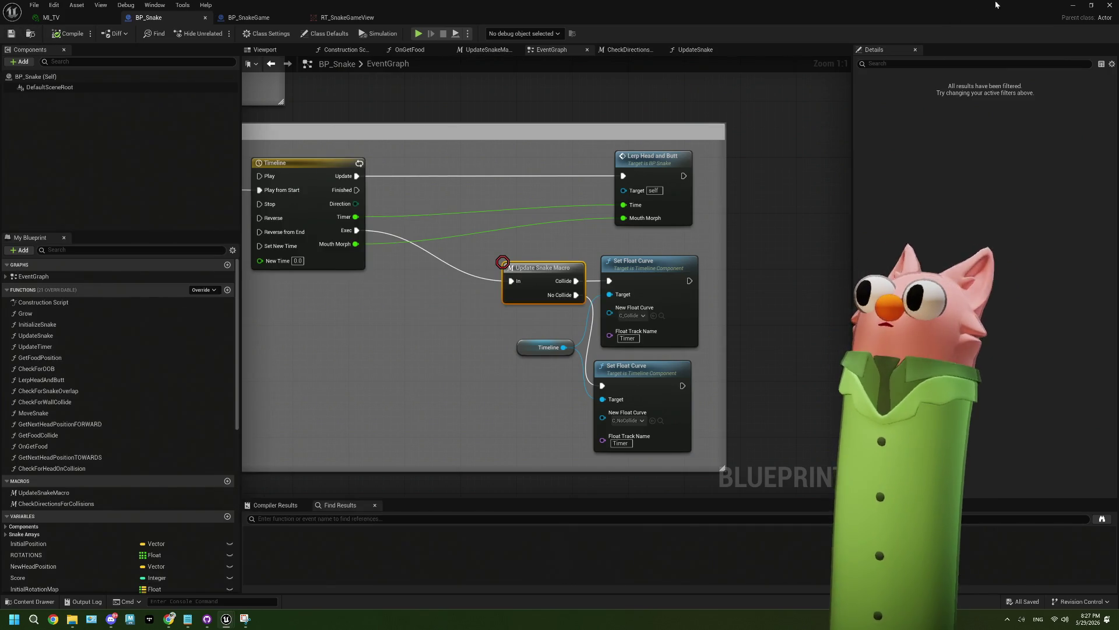
click(1073, 10)
mouse_move(295, 125)
mouse_down()
mouse_move(362, 145)
mouse_move(912, 96)
mouse_up()
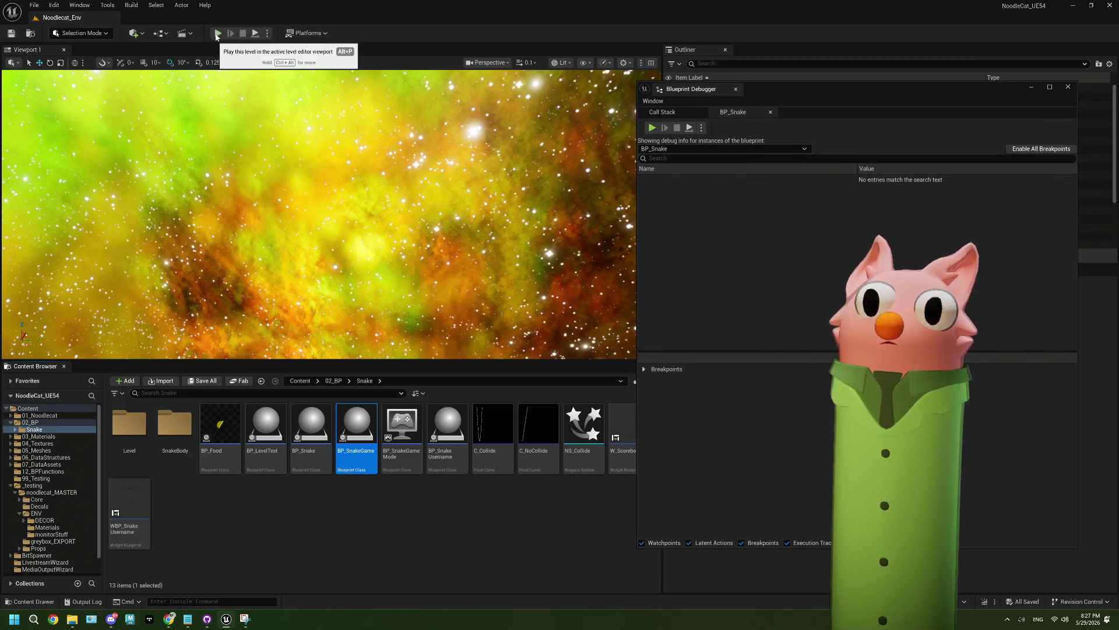
Play the level in the editor so the snake game runs on the TV
click(217, 33)
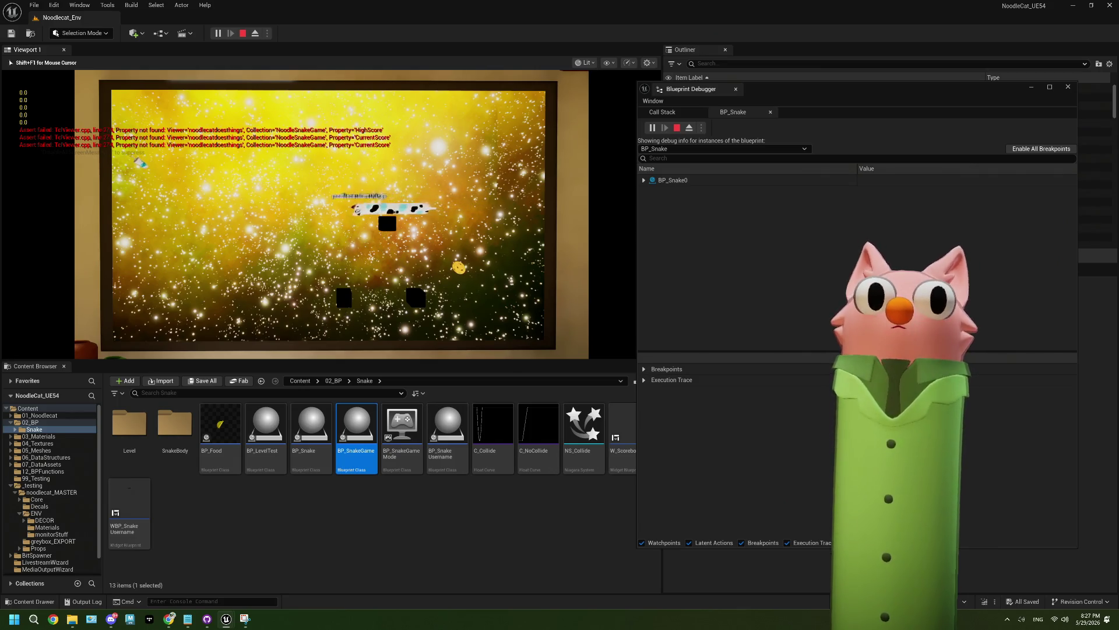
Steer the snake with the arrow keys through repeated right, up, left and down turns
key(Right)
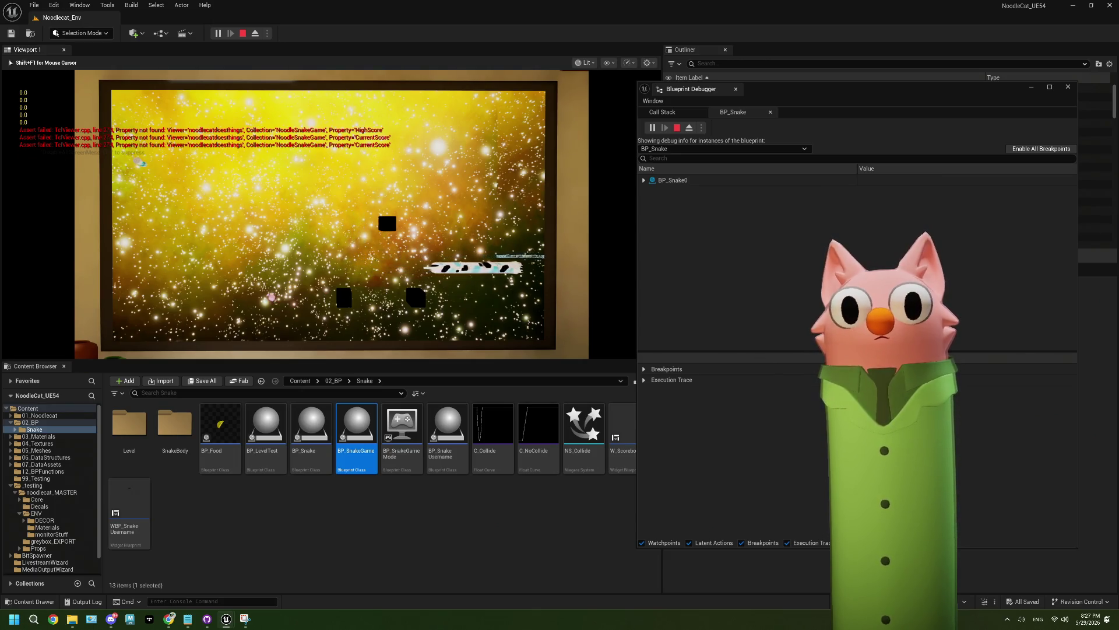
key(Up)
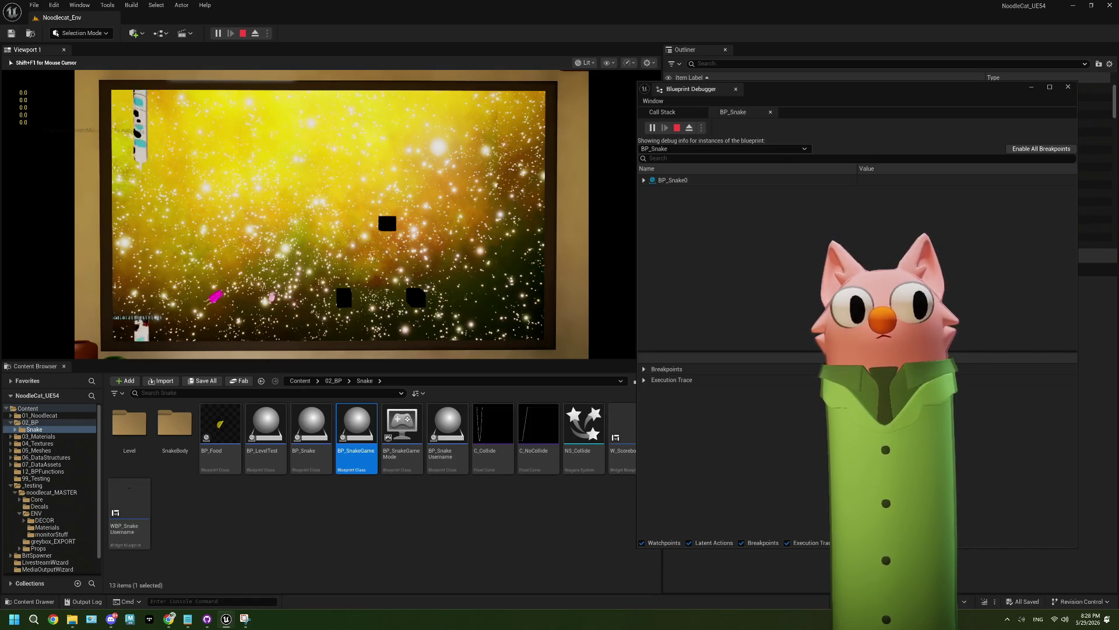
key(Right)
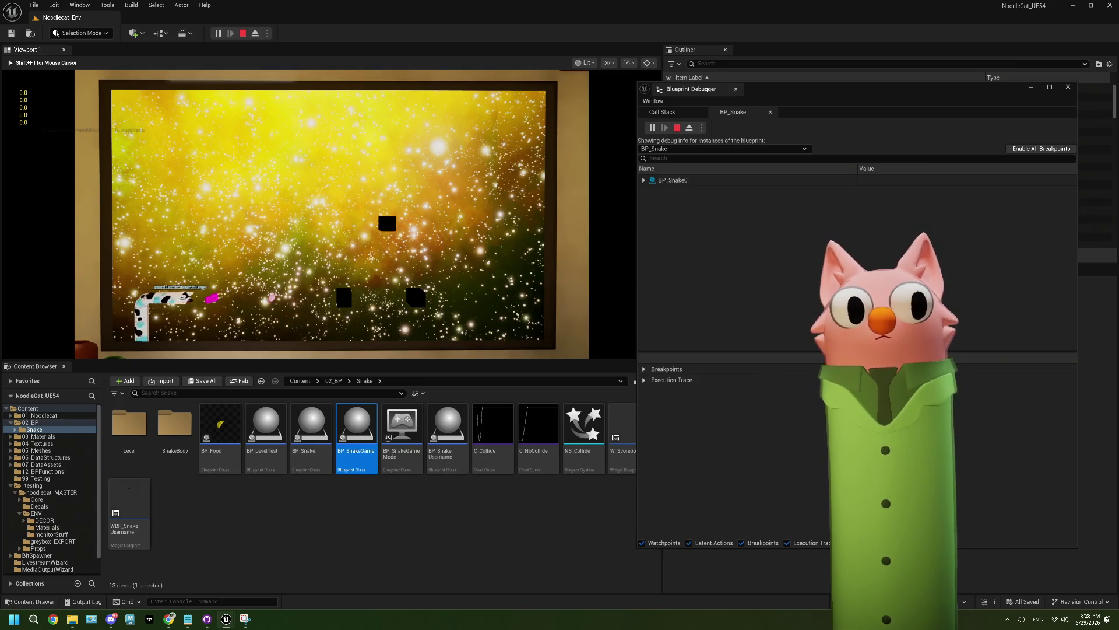
key(Up)
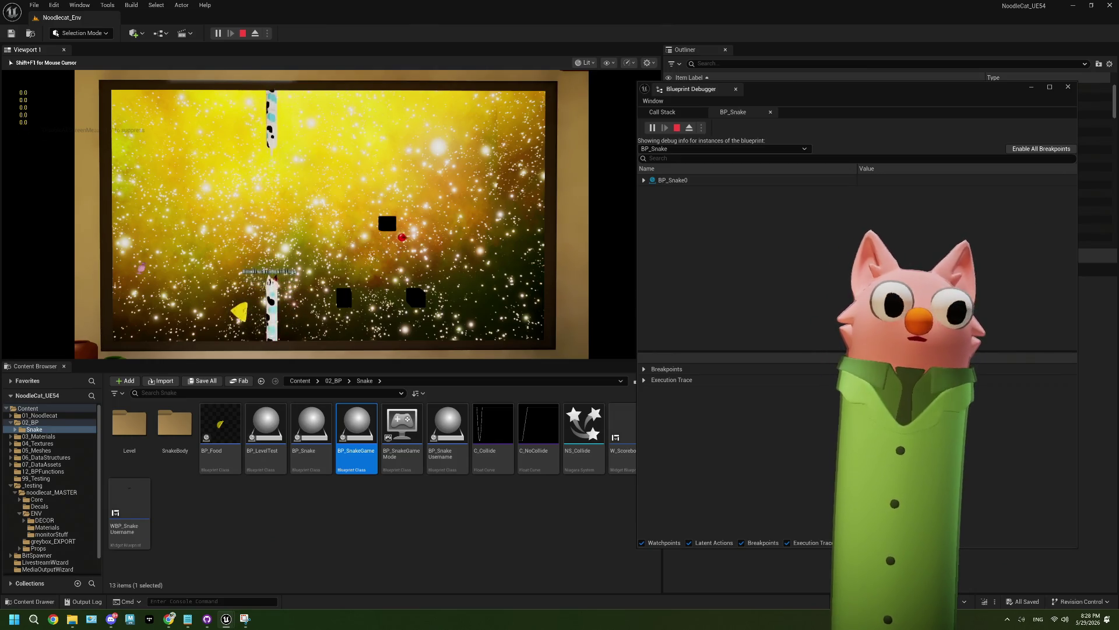
key(Left)
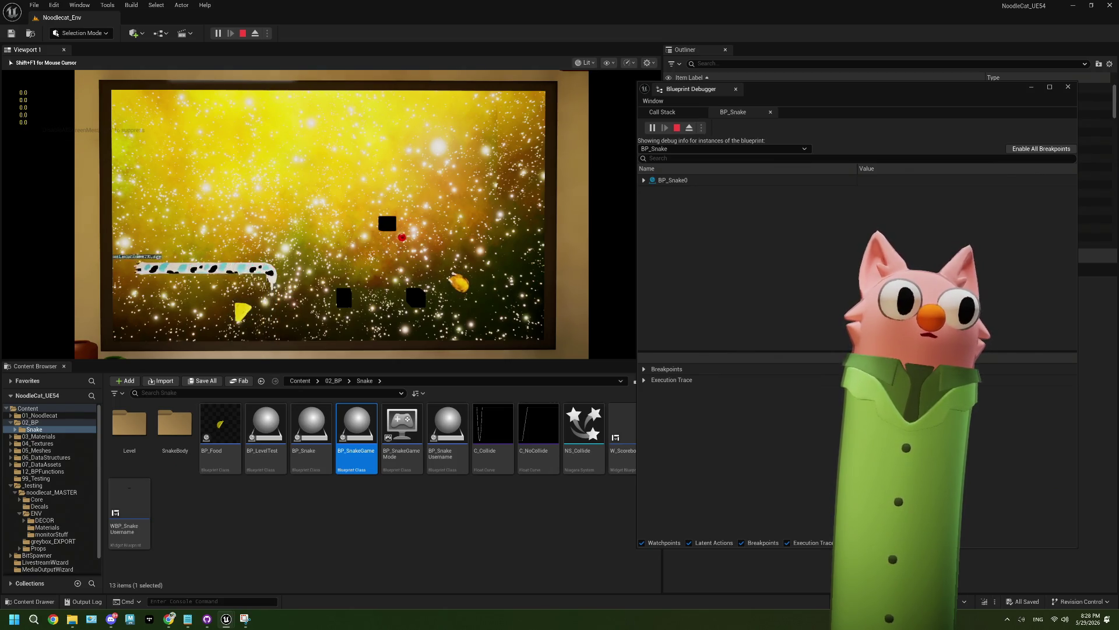
key(Down)
key(Right)
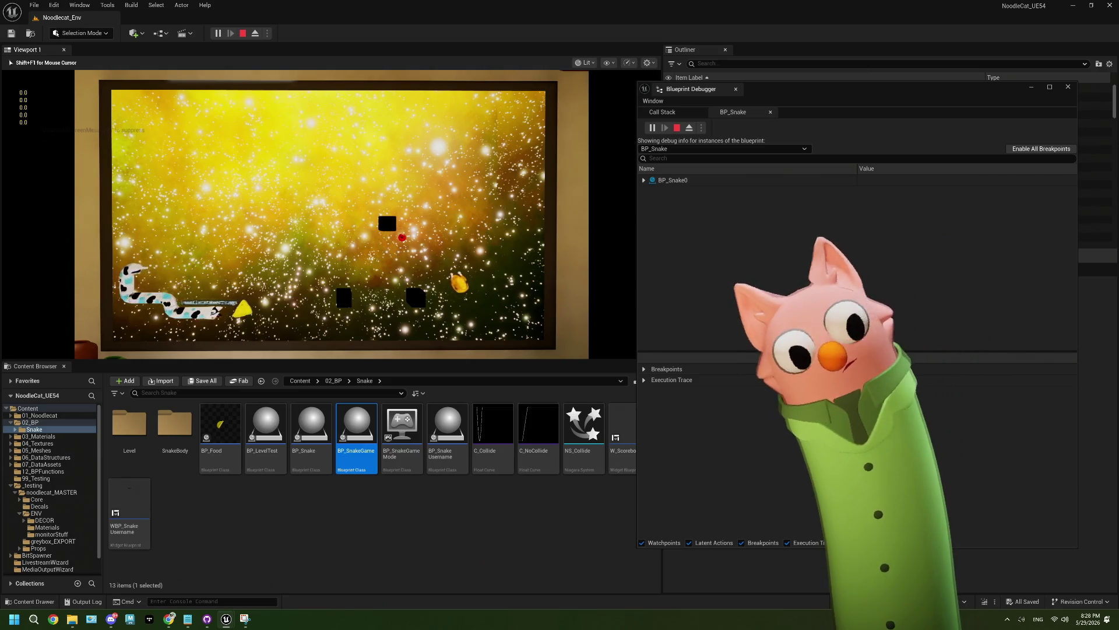
key(Up)
key(Right)
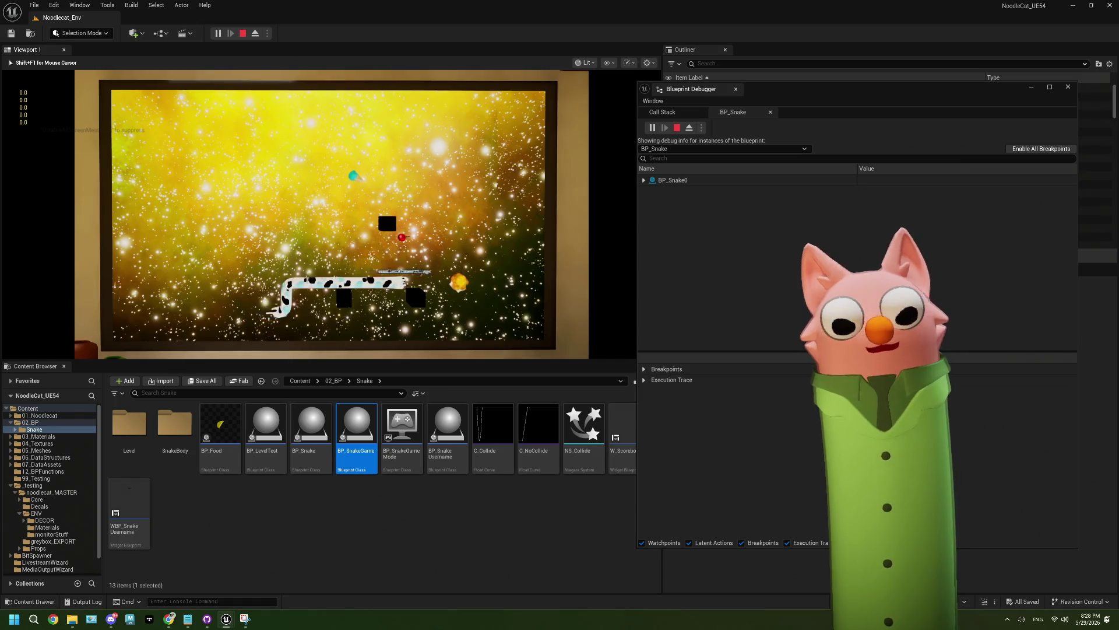
key(Up)
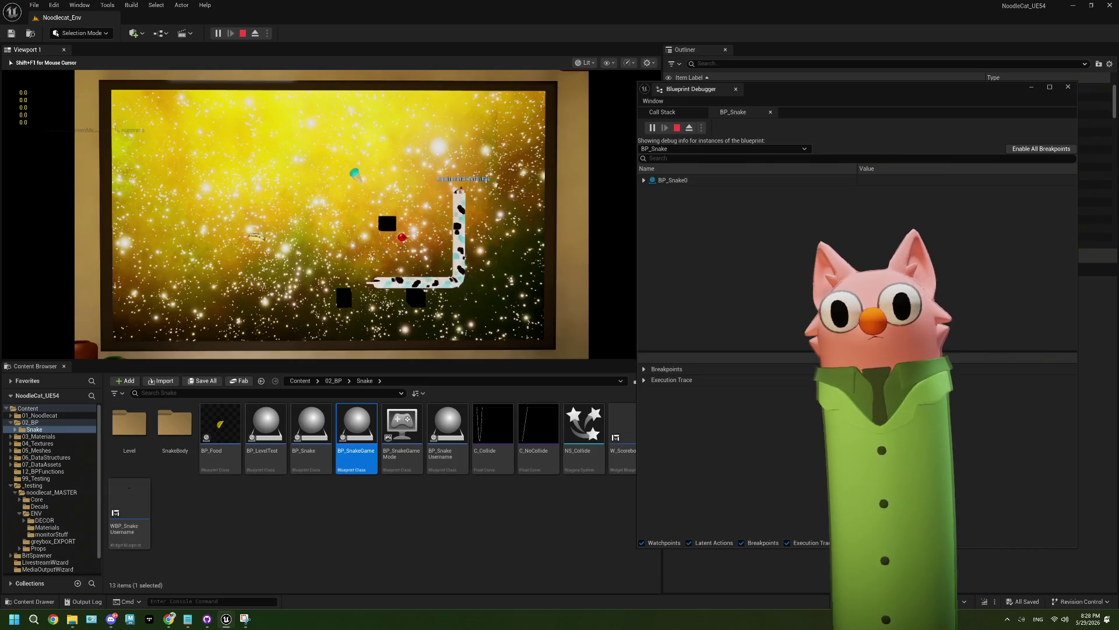
key(Left)
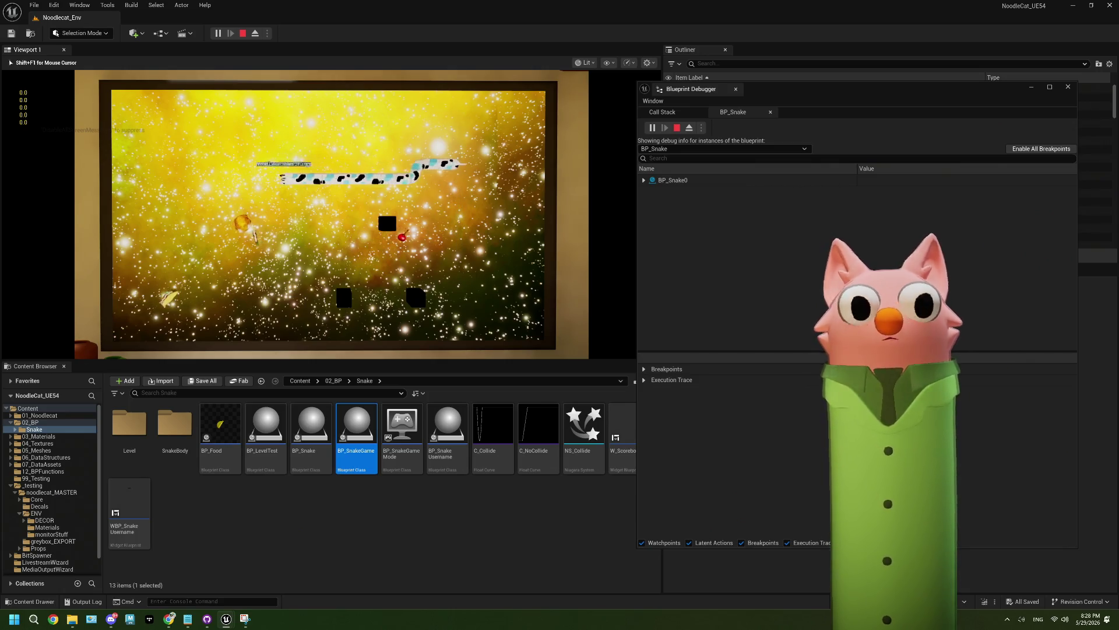
key(Down)
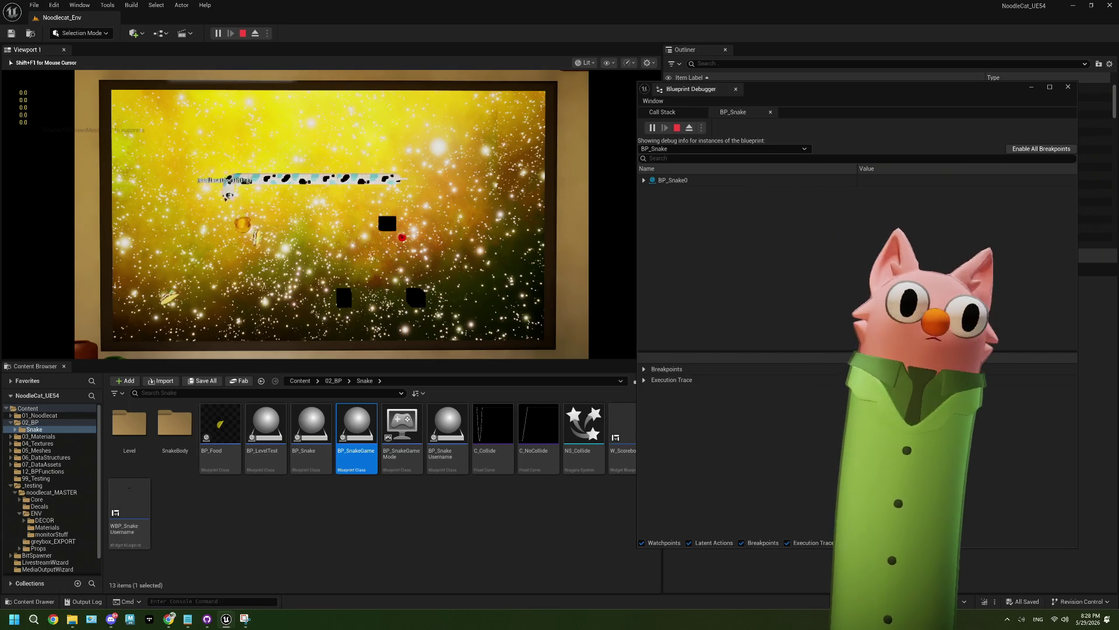
key(Right)
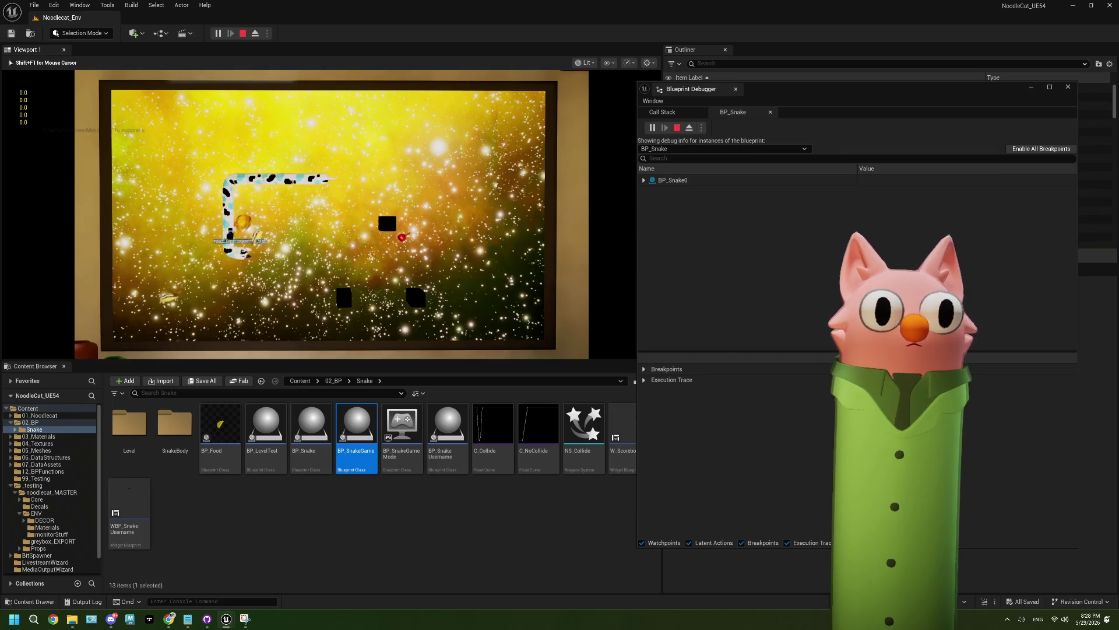
key(Up)
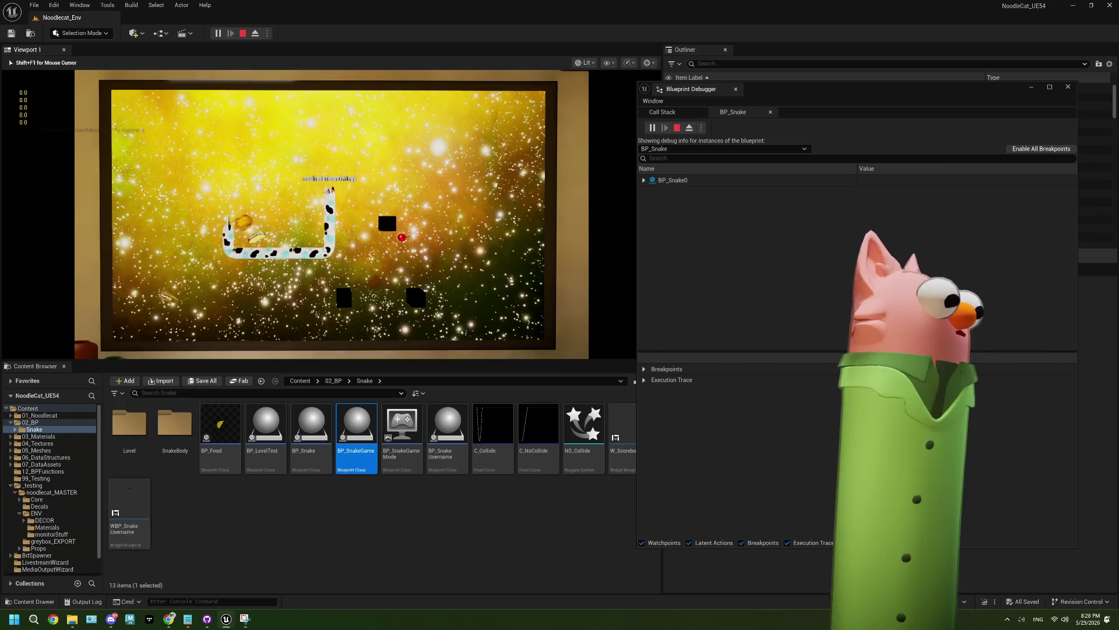
key(Left)
key(Down)
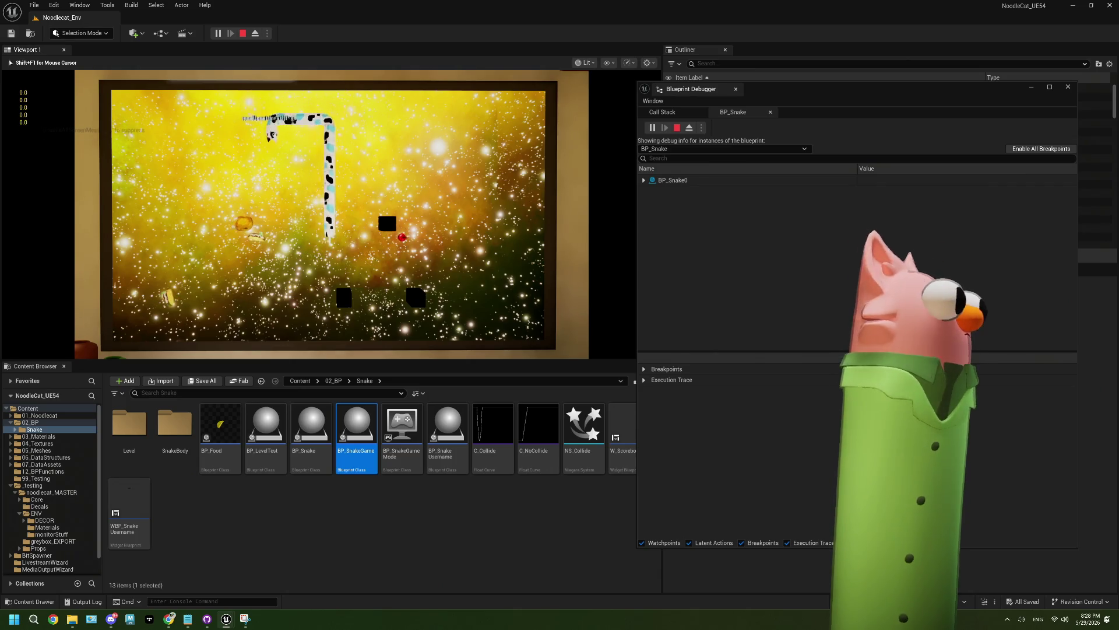
key(Down)
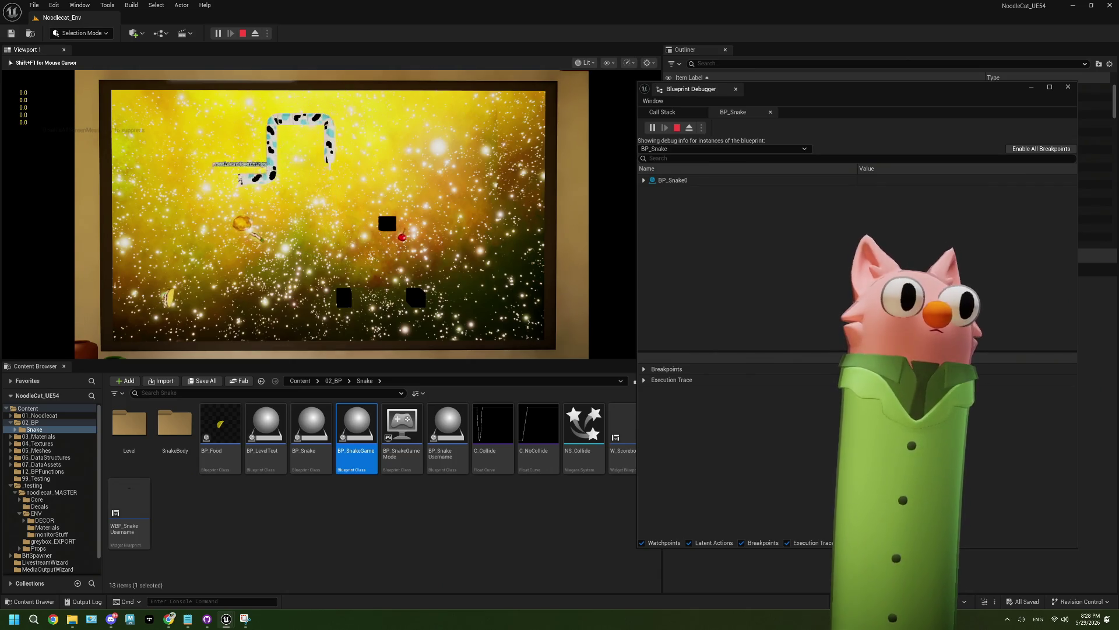
key(Right)
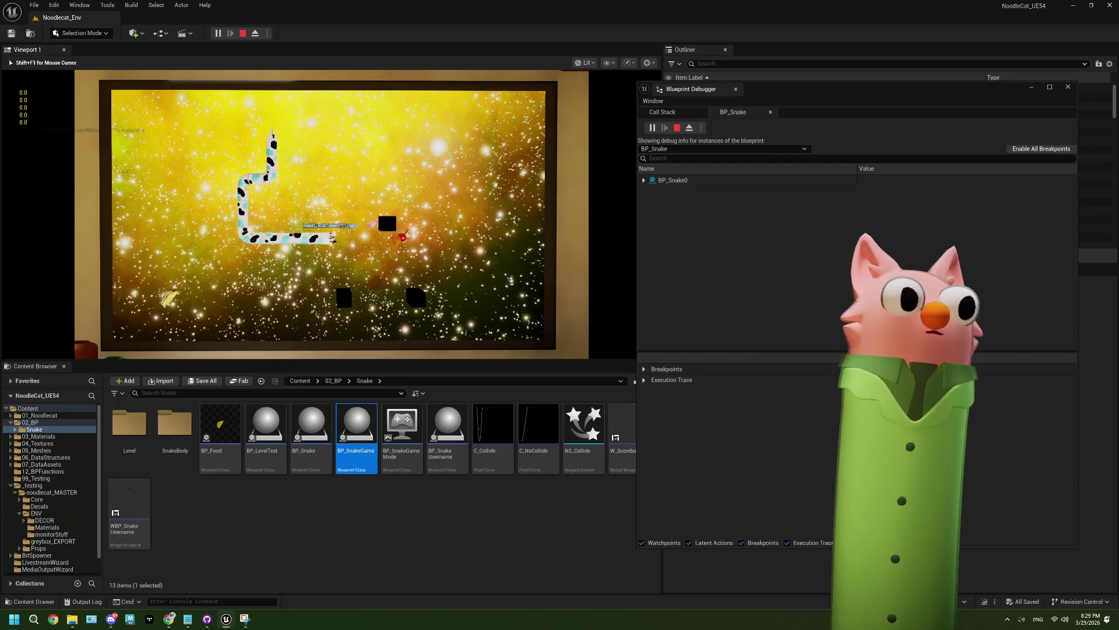
key(Up)
key(Left)
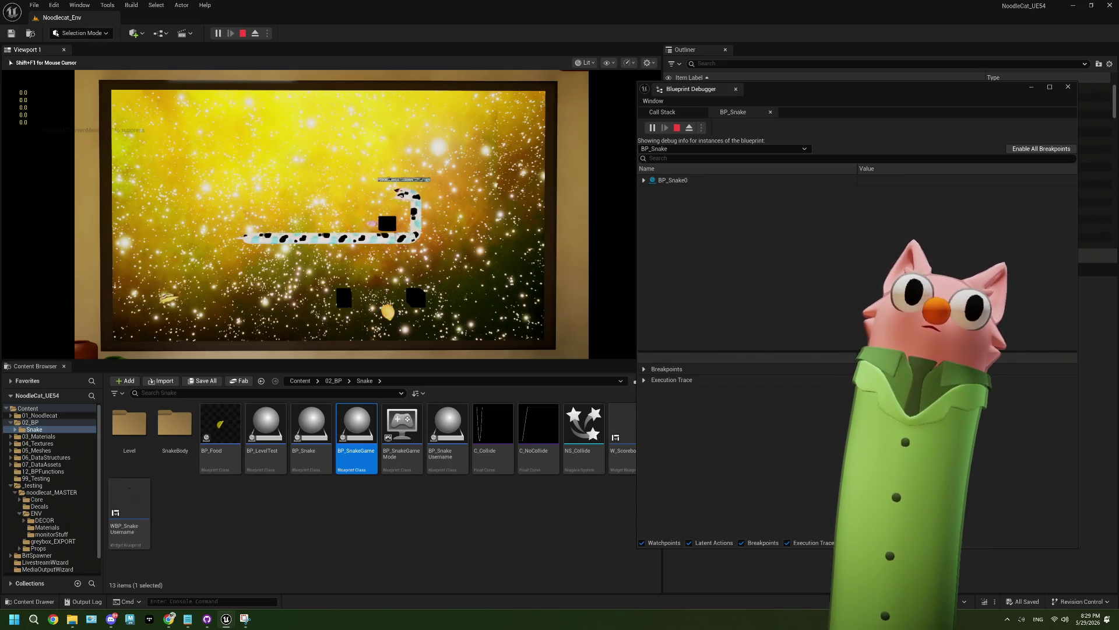
key(Down)
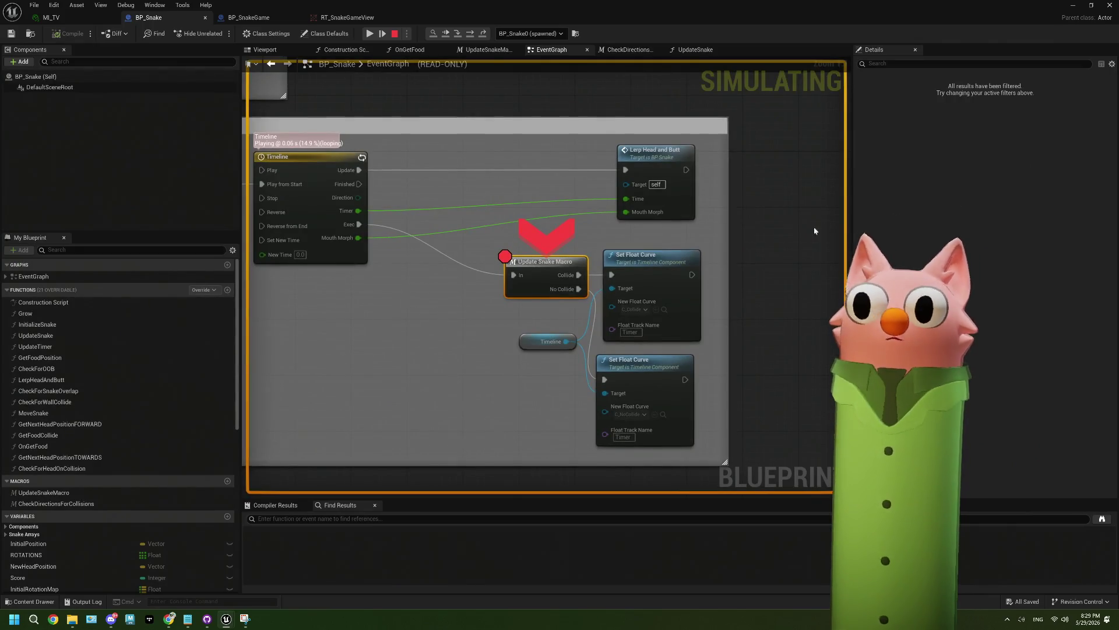
Shrink the Blueprint editor and advance execution two steps in the debugger
mouse_move(588, 18)
mouse_down()
mouse_move(589, 30)
mouse_move(311, 210)
mouse_move(332, 86)
mouse_up()
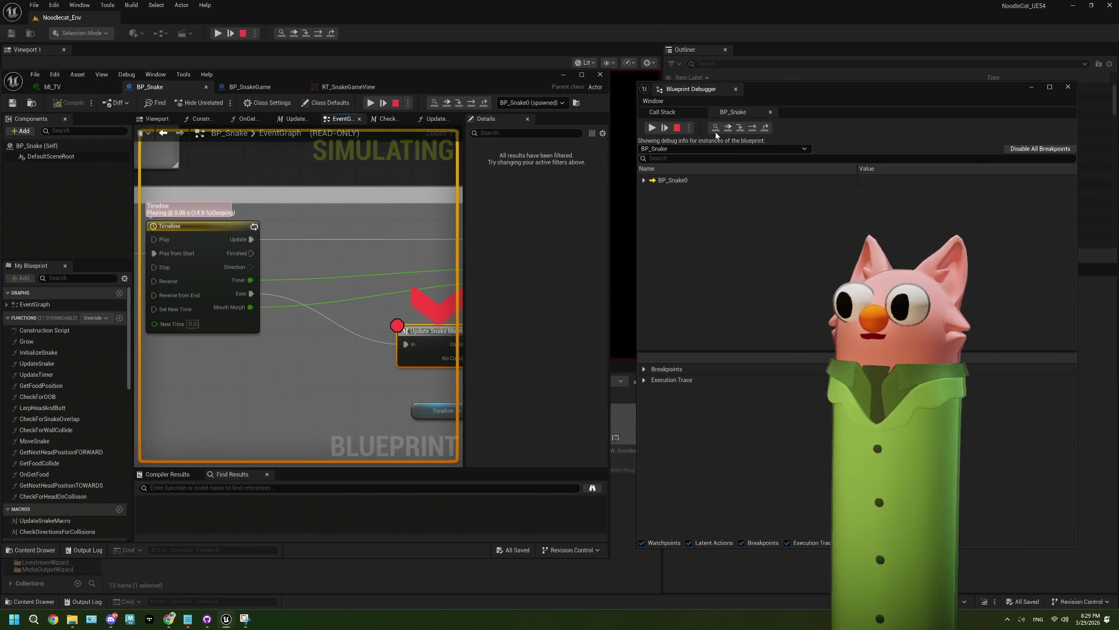
click(755, 131)
click(755, 131)
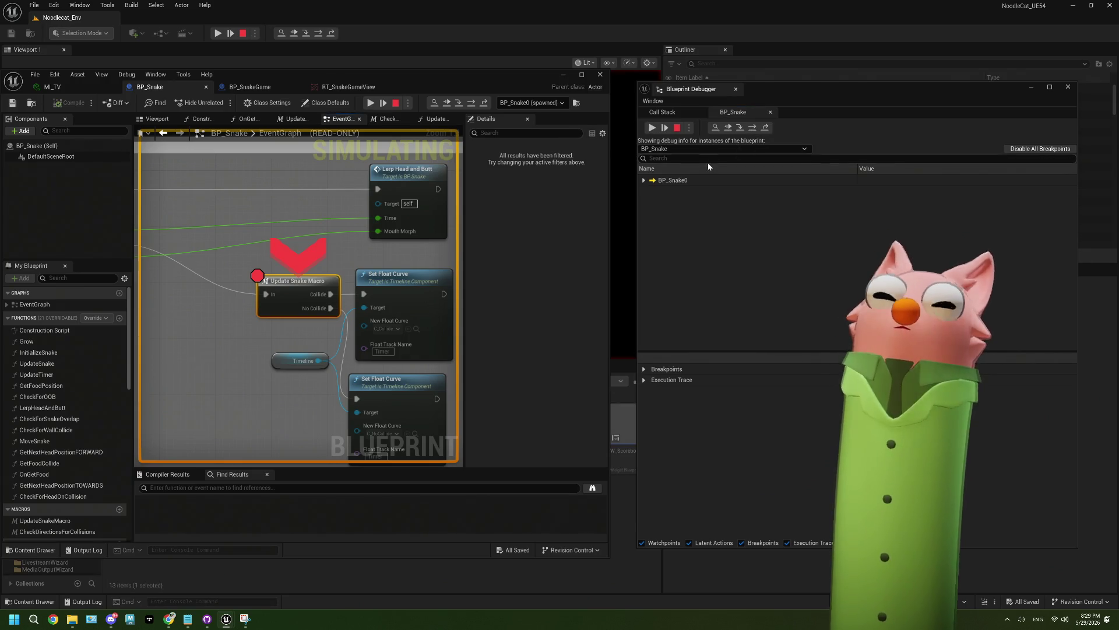
Expand BP_Snake0 and Self, then scroll through live variables like Snake Positions Num=18
click(644, 180)
click(651, 191)
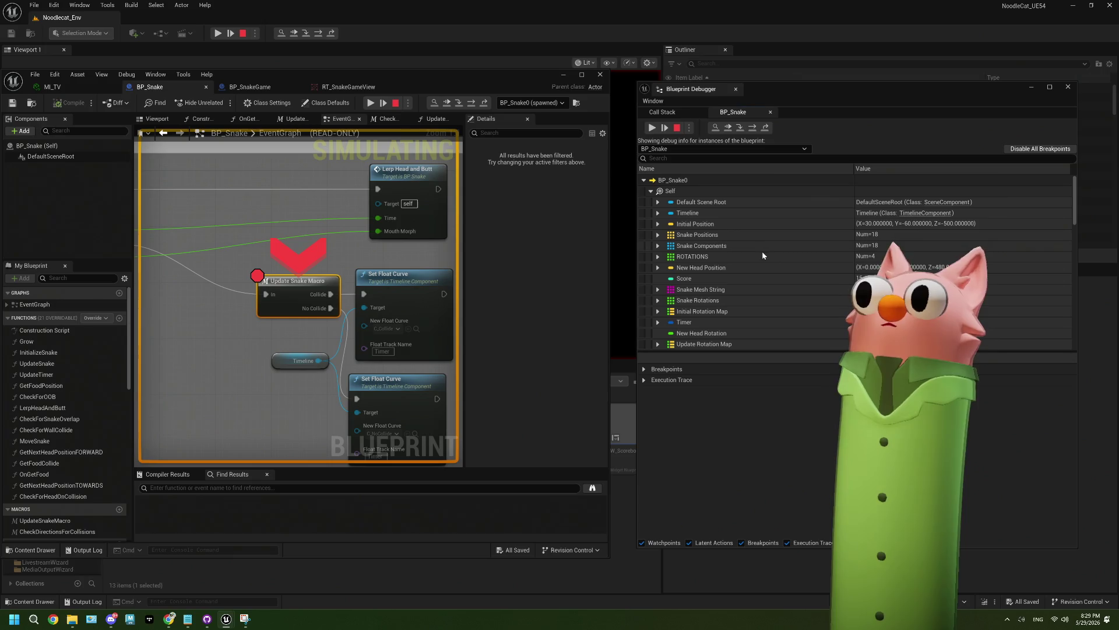
scroll(767, 257, down, 1)
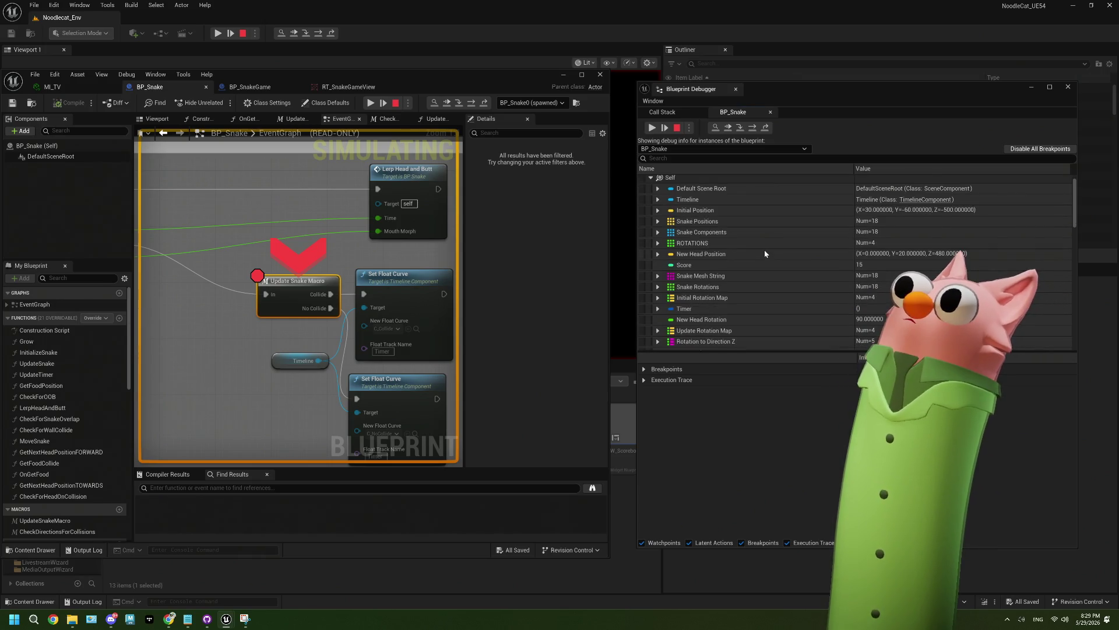
scroll(765, 250, down, 3)
scroll(764, 250, down, 8)
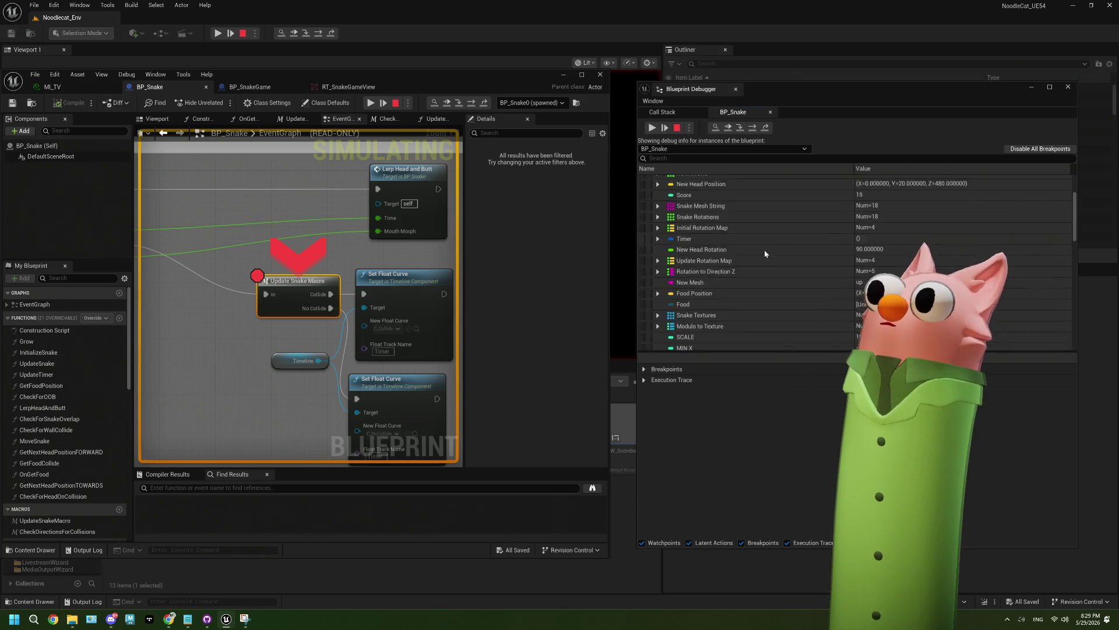
scroll(765, 250, down, 6)
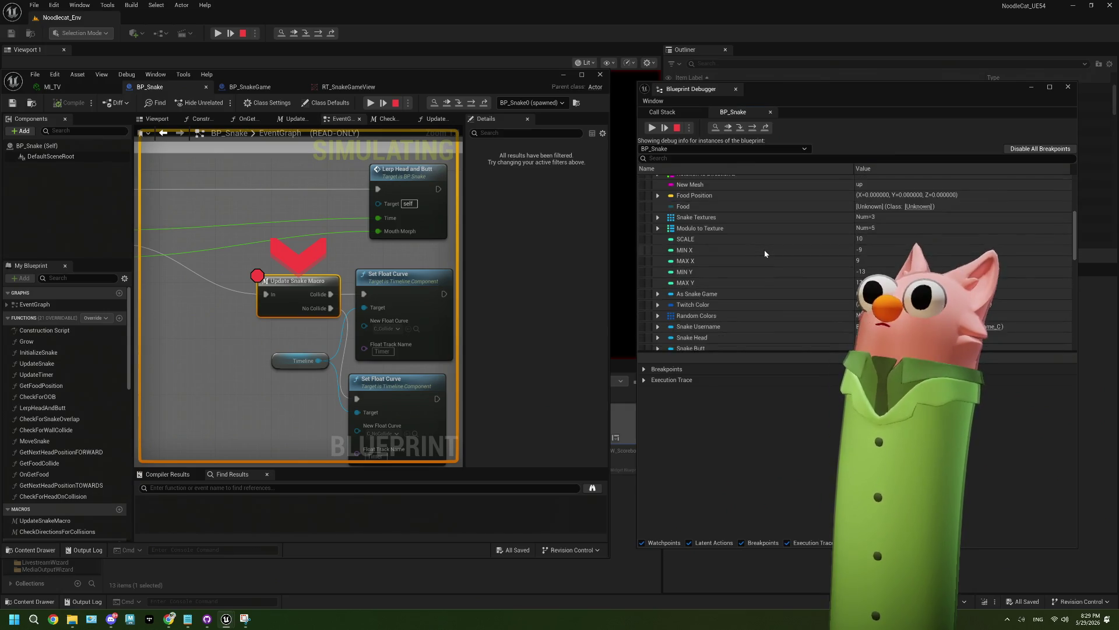
scroll(764, 250, up, 3)
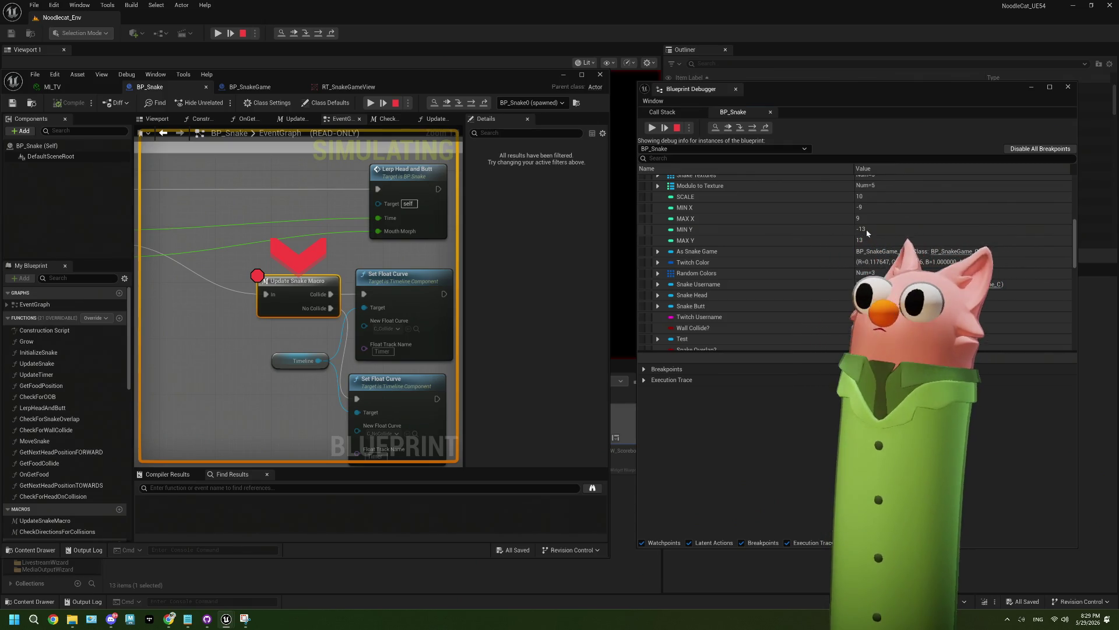
scroll(867, 233, down, 3)
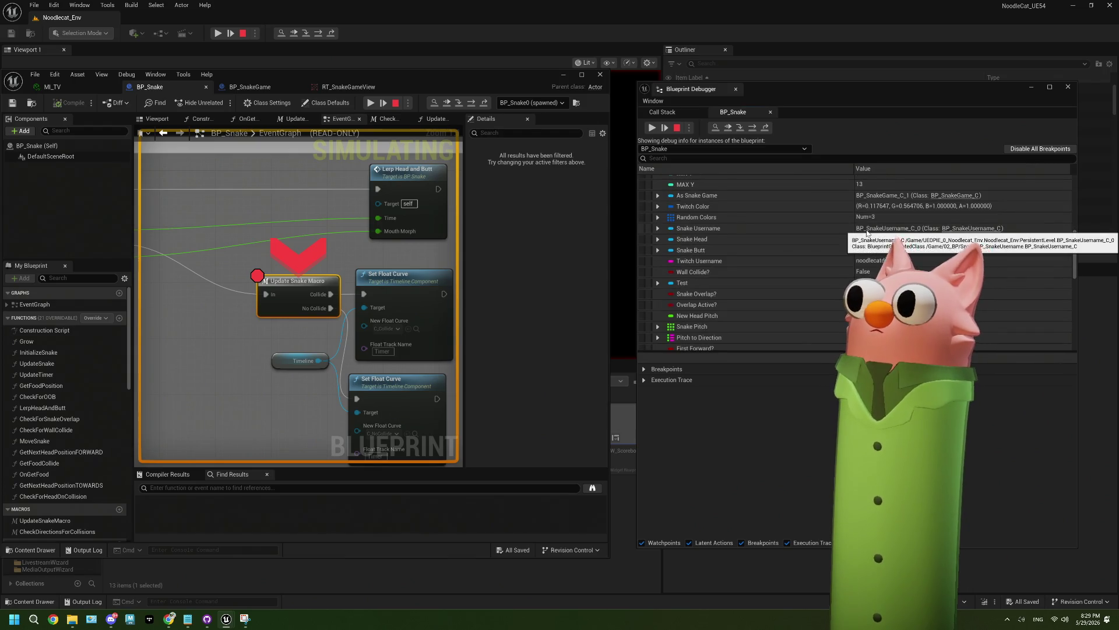
scroll(867, 234, up, 2)
scroll(867, 234, down, 10)
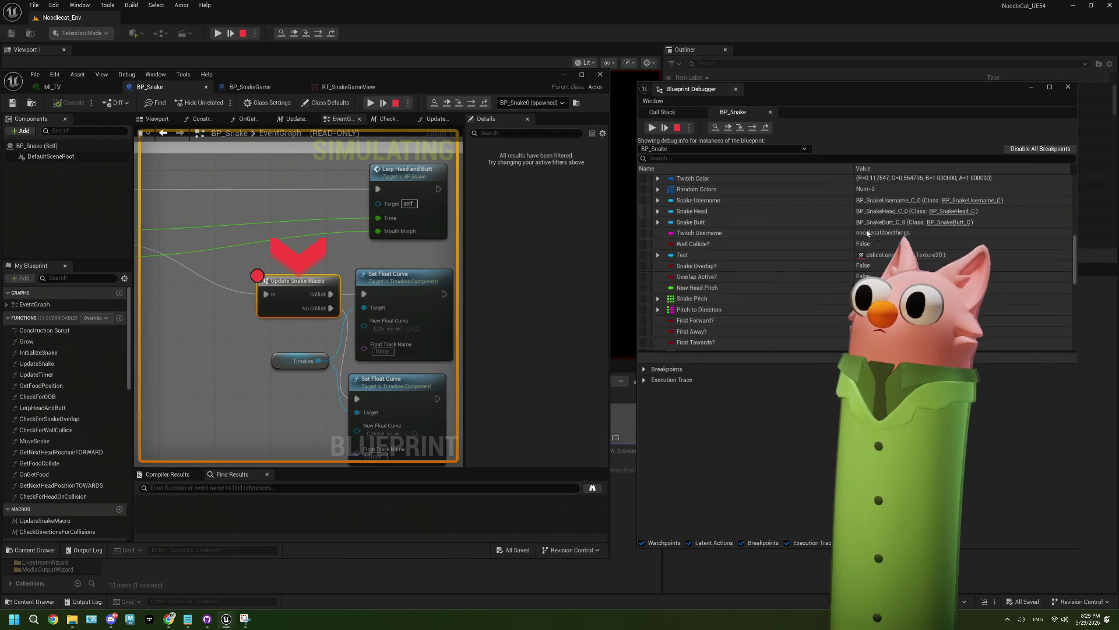
scroll(867, 233, down, 4)
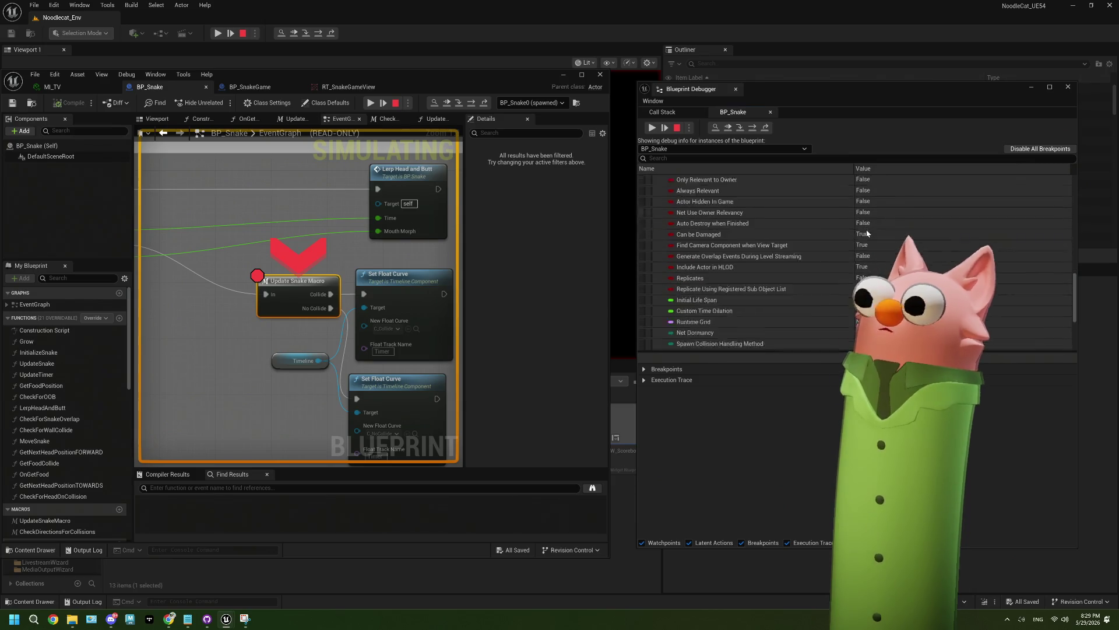
scroll(867, 233, down, 3)
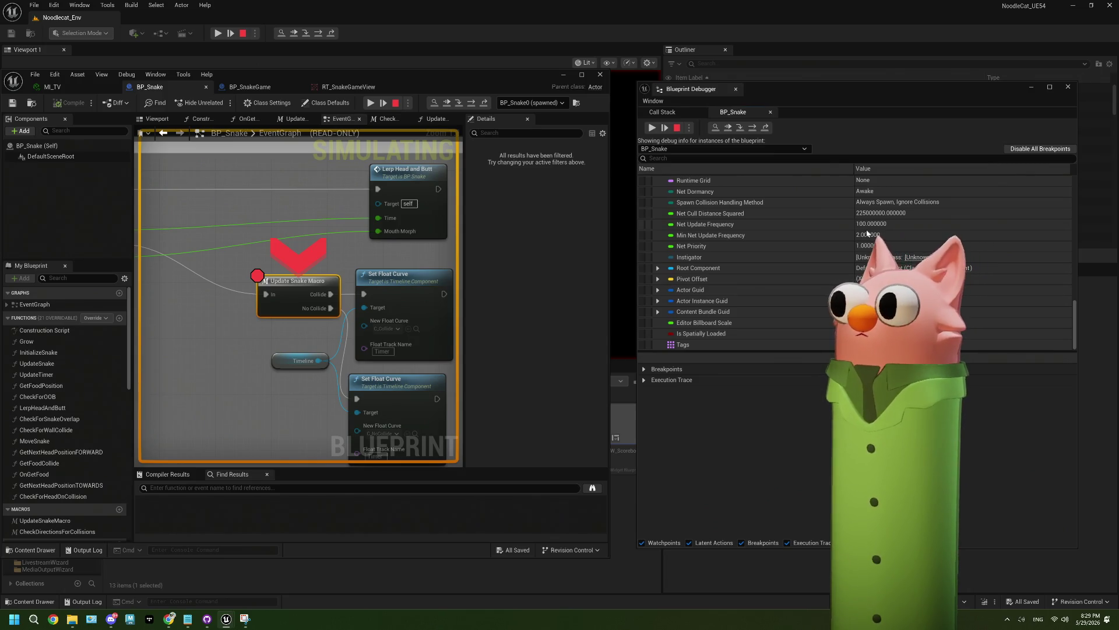
scroll(867, 233, up, 10)
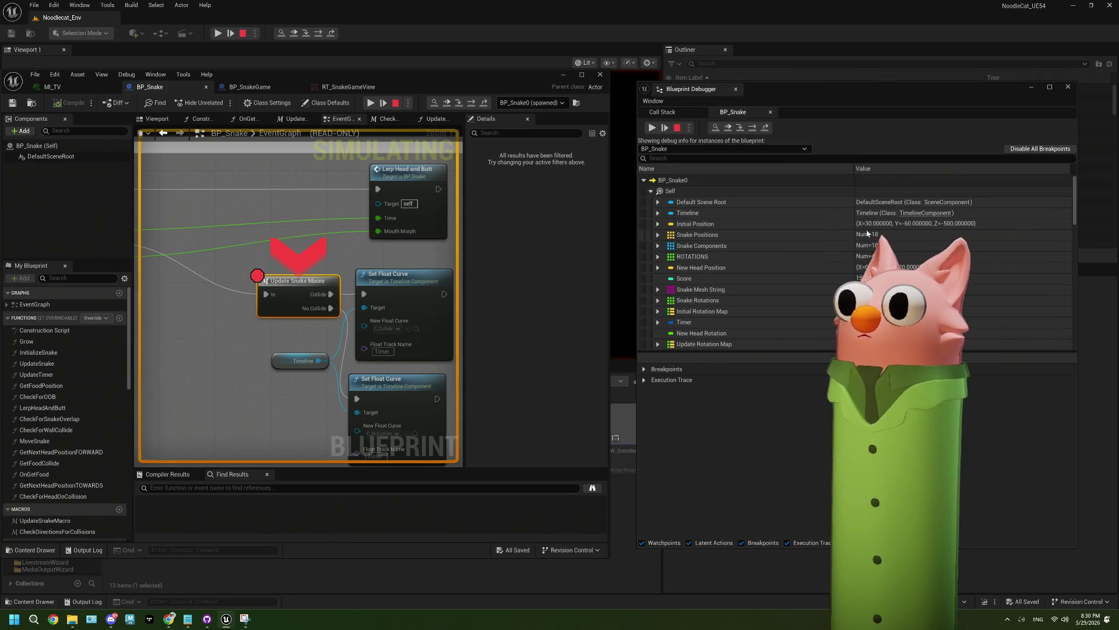
Stop the game, close the Message Log and Blueprint Debugger, and maximize the BP_Snake editor
click(677, 127)
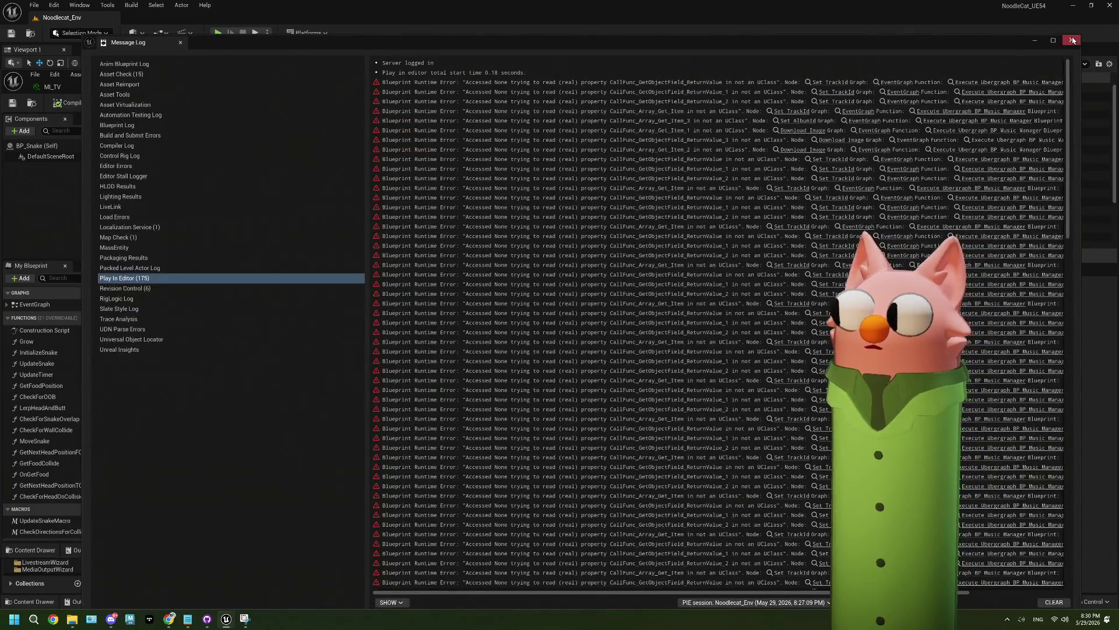
click(1072, 39)
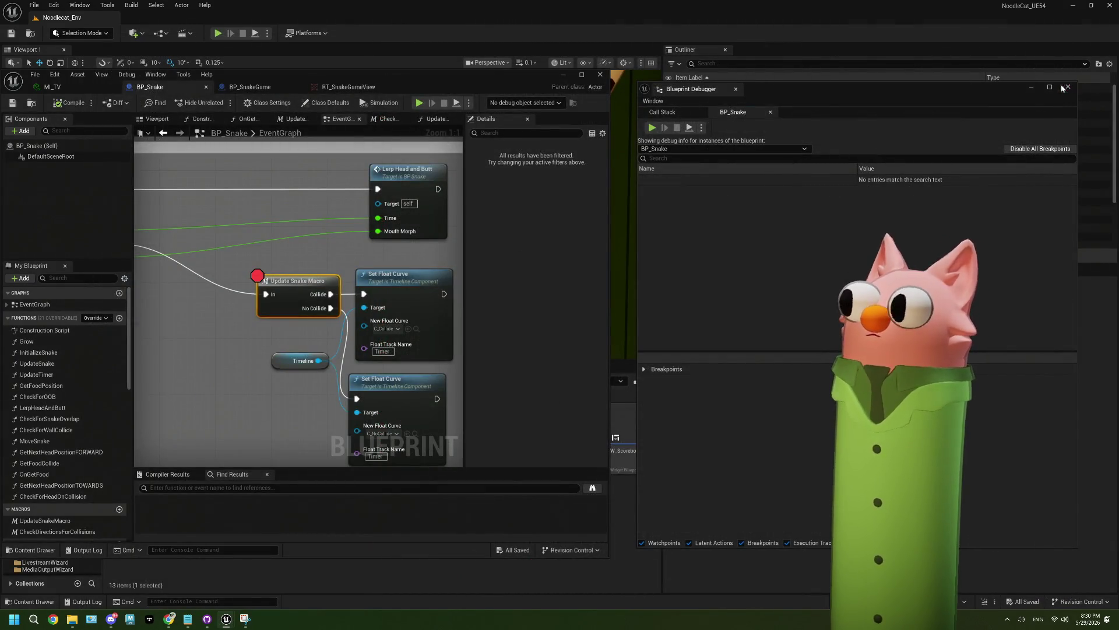
click(1068, 87)
click(582, 75)
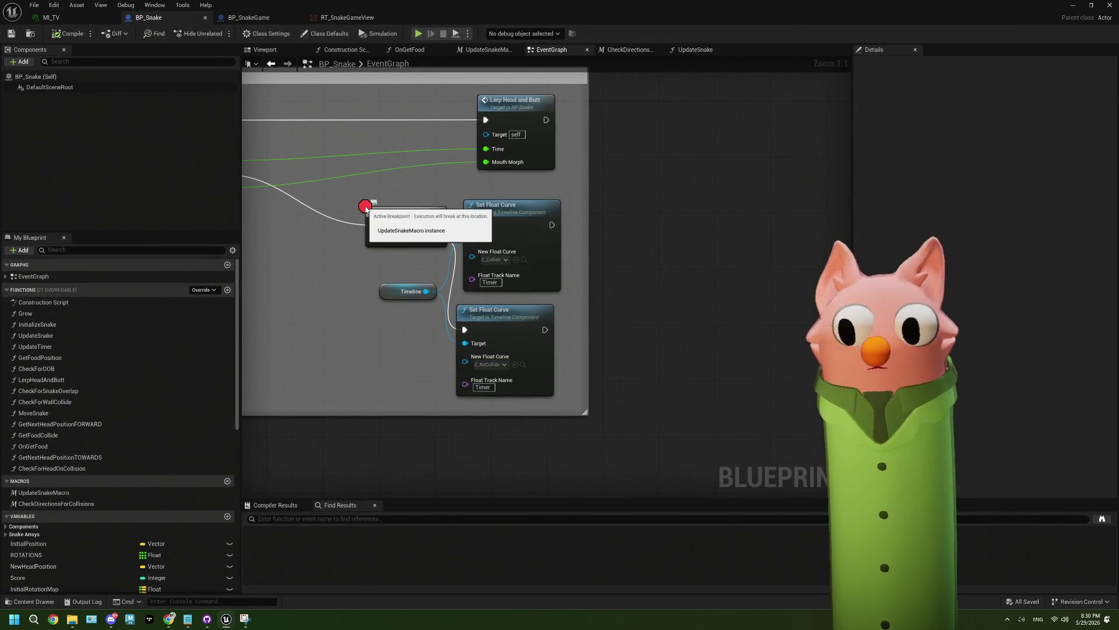
Review the Update Snake Macro's turning, food and overlap sections, then return to EventGraph
double_click(398, 217)
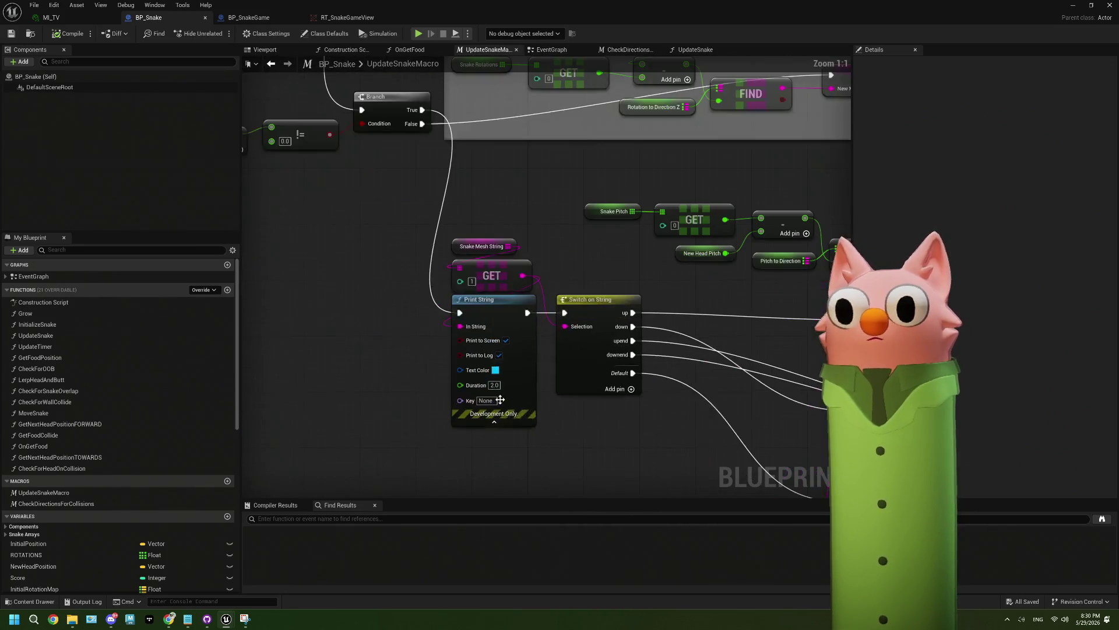
scroll(500, 385, up, 4)
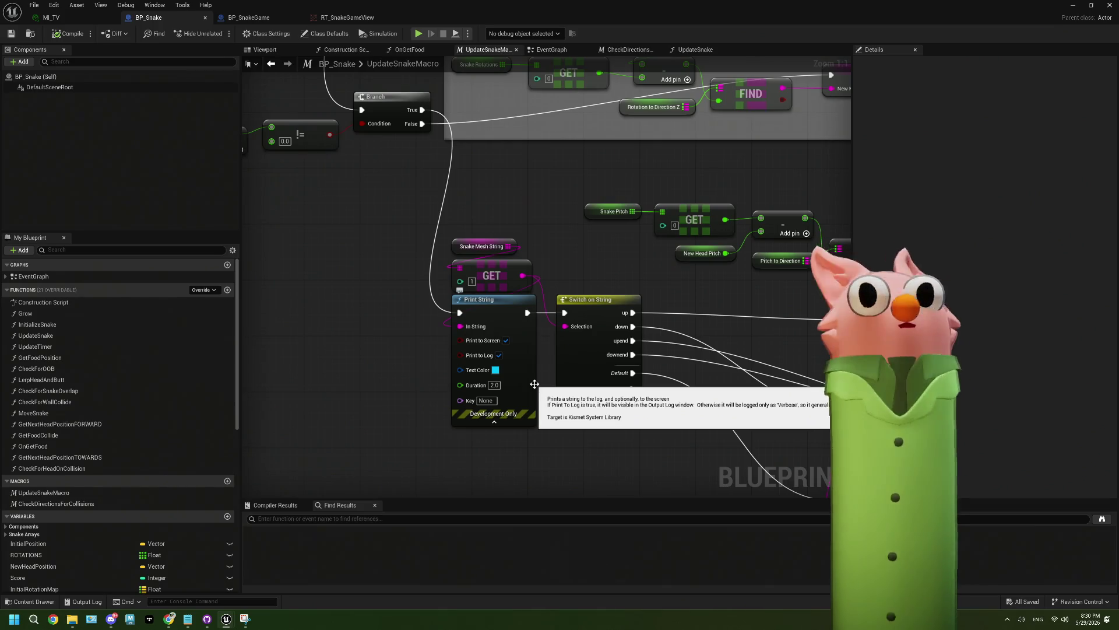
mouse_move(535, 384)
mouse_down()
mouse_move(475, 255)
mouse_move(550, 272)
mouse_up()
scroll(551, 276, down, 2)
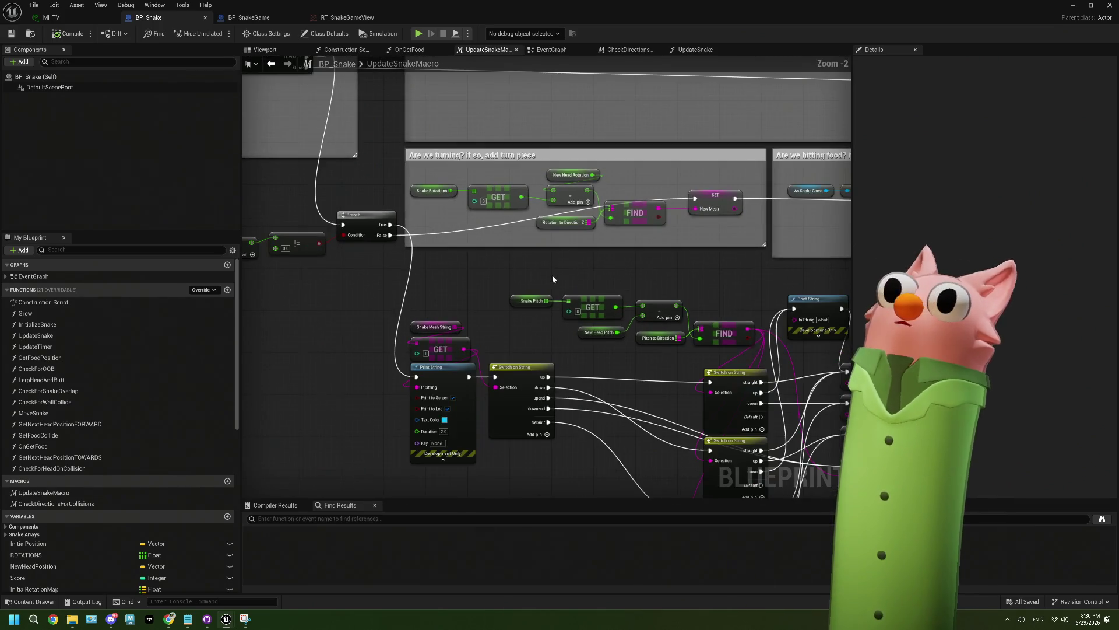
mouse_move(549, 315)
mouse_down()
mouse_move(485, 309)
mouse_move(580, 305)
mouse_move(644, 322)
mouse_move(494, 300)
mouse_move(664, 305)
mouse_up()
scroll(663, 304, down, 2)
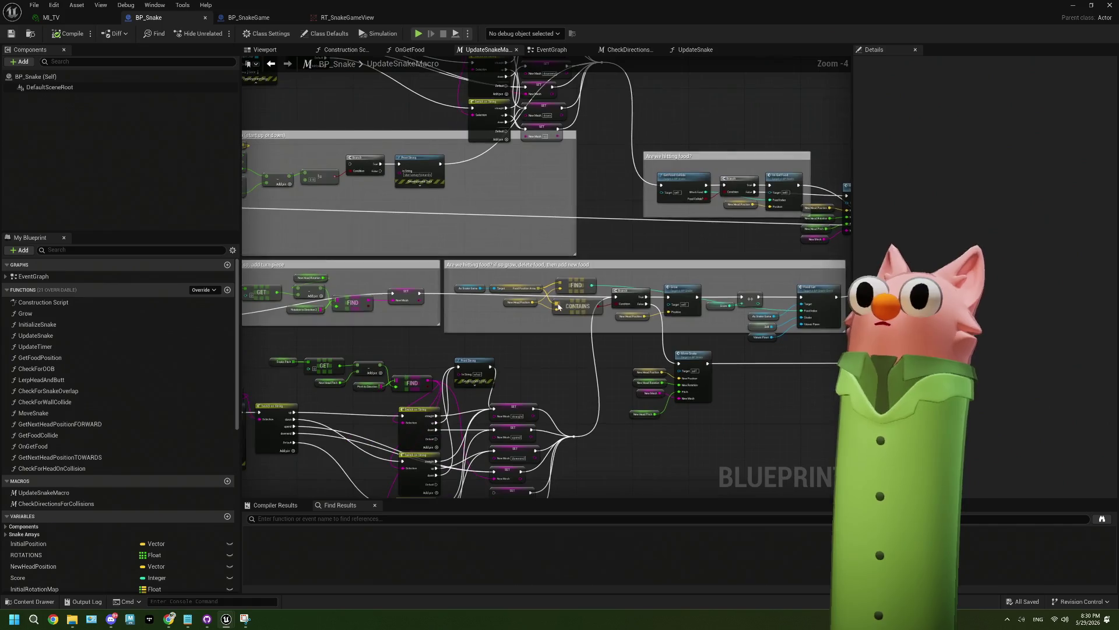
mouse_move(473, 262)
mouse_down()
mouse_move(701, 268)
mouse_move(710, 297)
mouse_up()
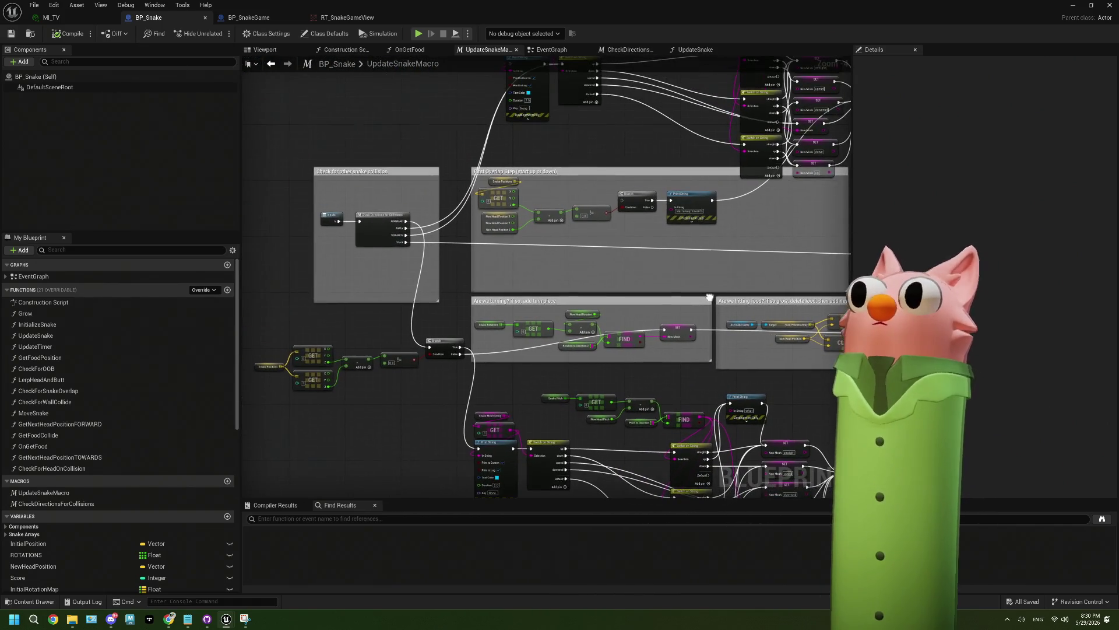
click(548, 50)
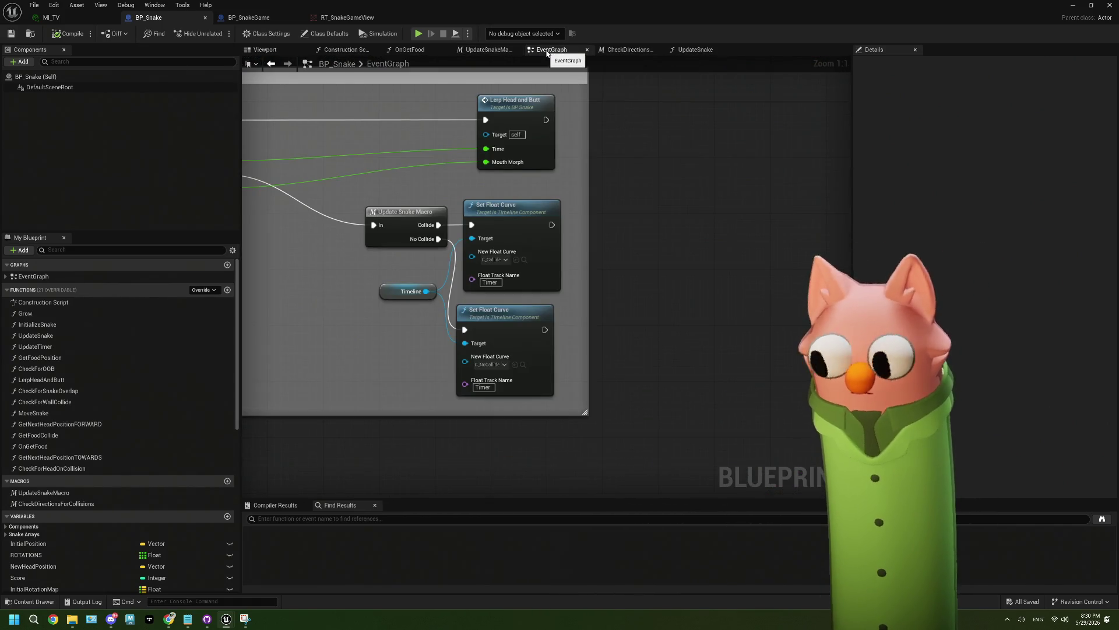
Switch between the CheckDirectionsForCollisions and UpdateSnake graphs, ending on CheckDirectionsForCollisions
scroll(521, 273, down, 5)
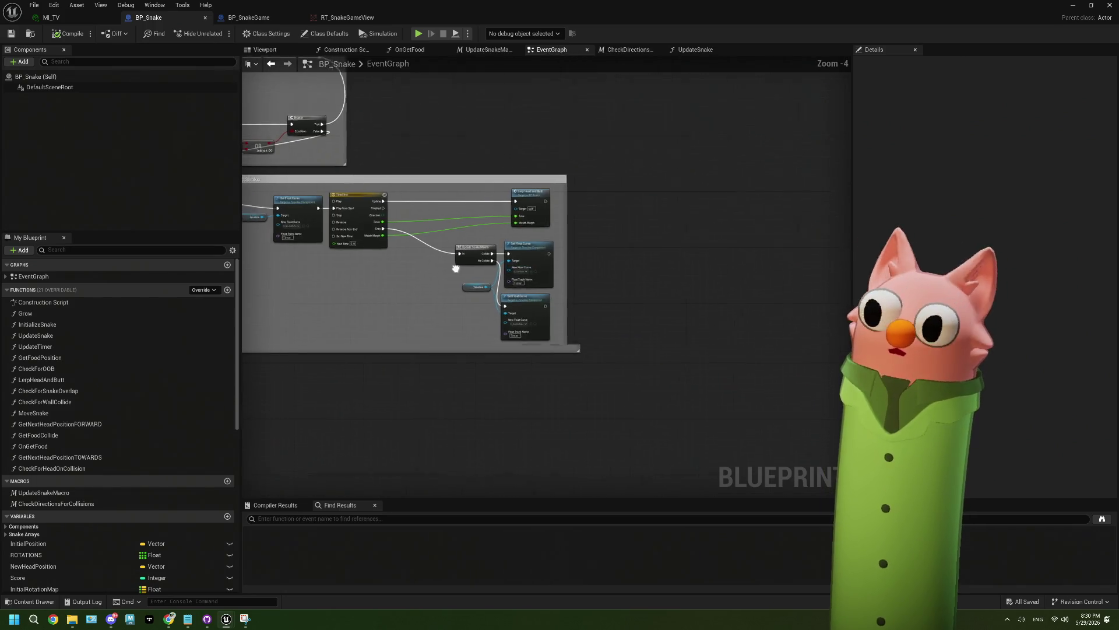
scroll(587, 283, down, 1)
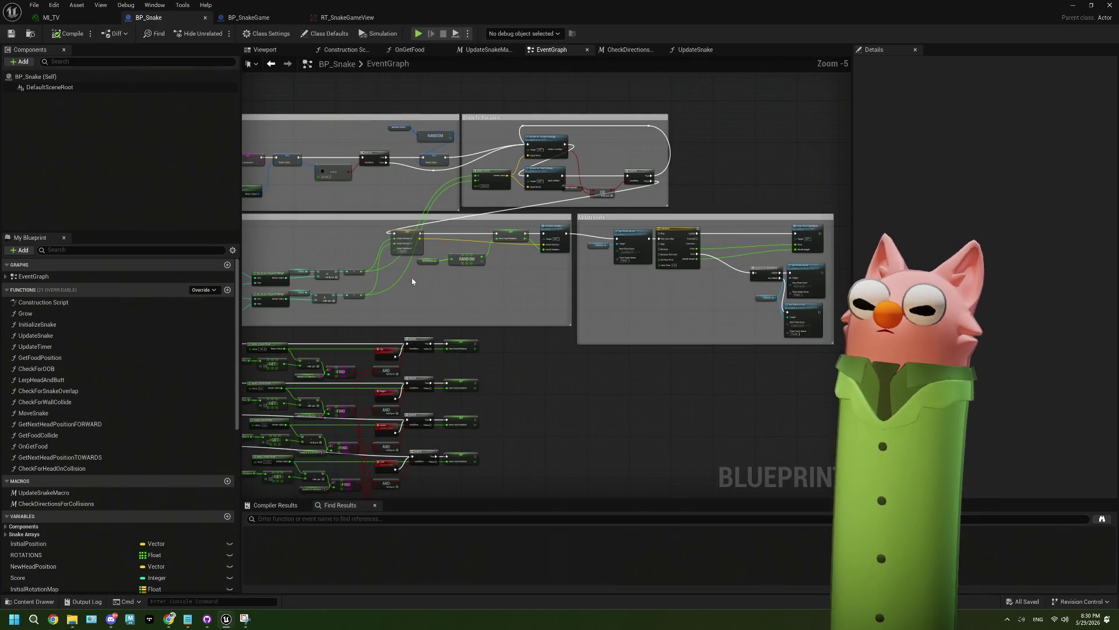
scroll(412, 282, up, 2)
scroll(513, 291, down, 2)
click(627, 51)
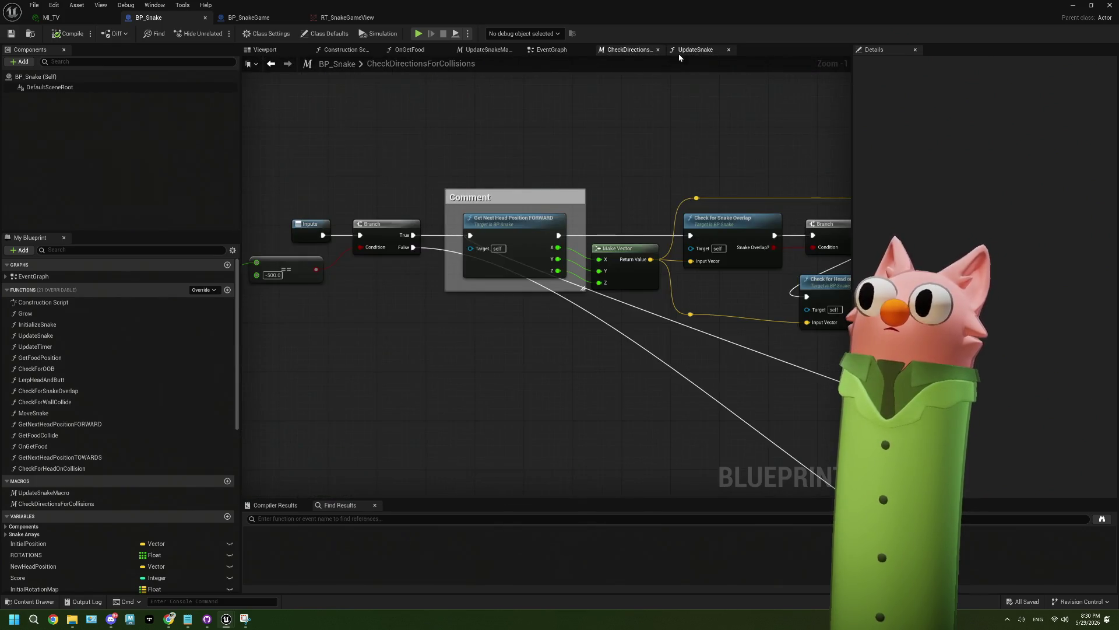
click(680, 53)
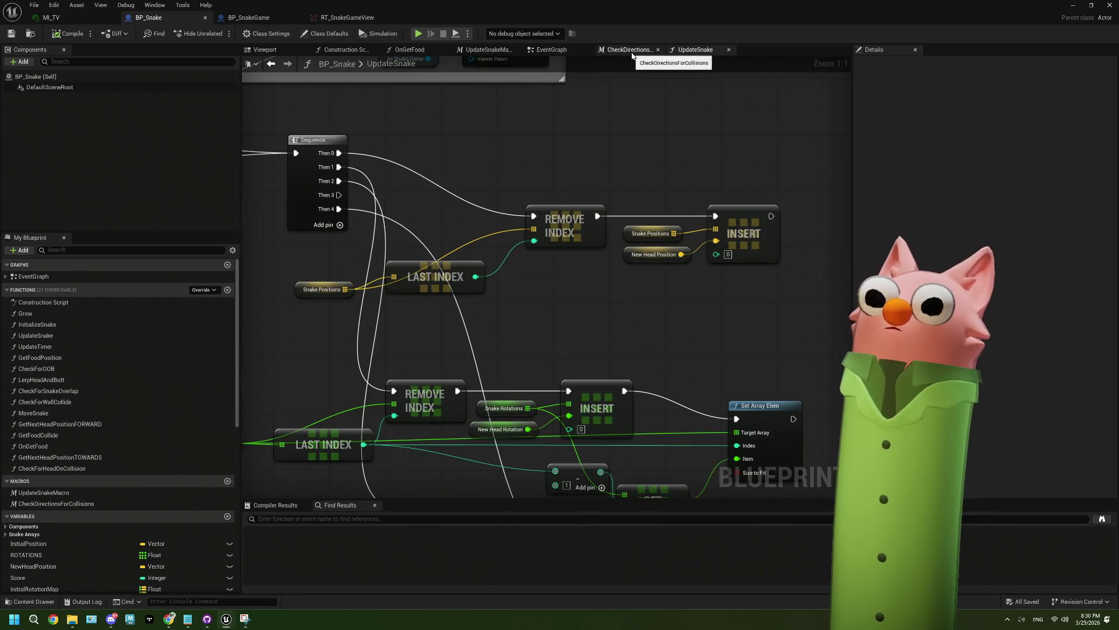
click(633, 56)
Inspect the Check for Snake Overlap function, then close it and the UpdateSnake tab
scroll(484, 283, down, 4)
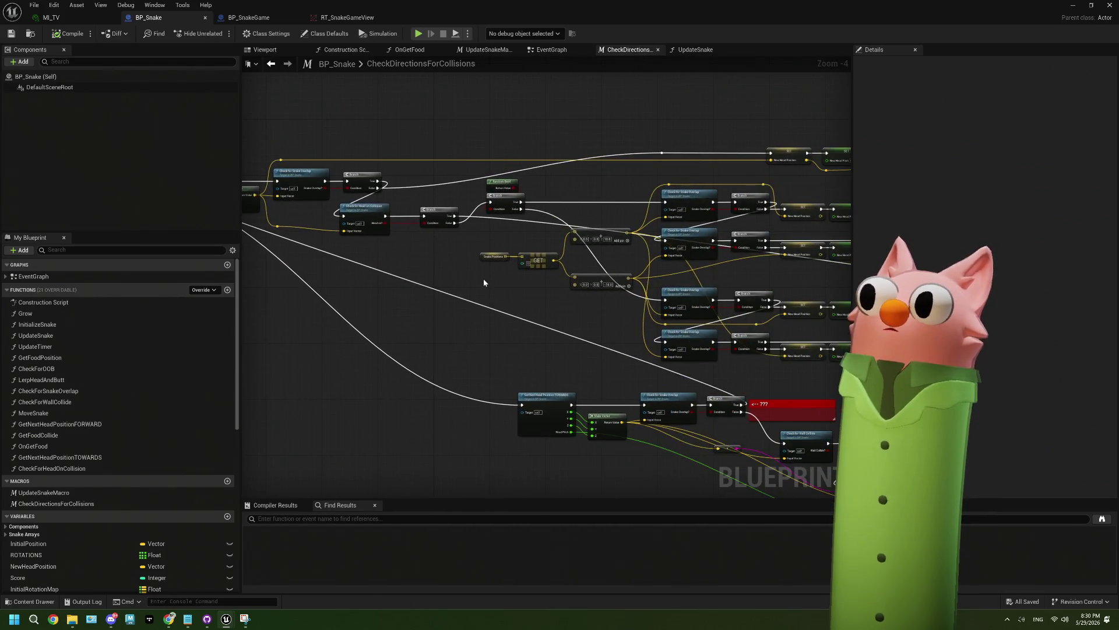
scroll(443, 297, up, 3)
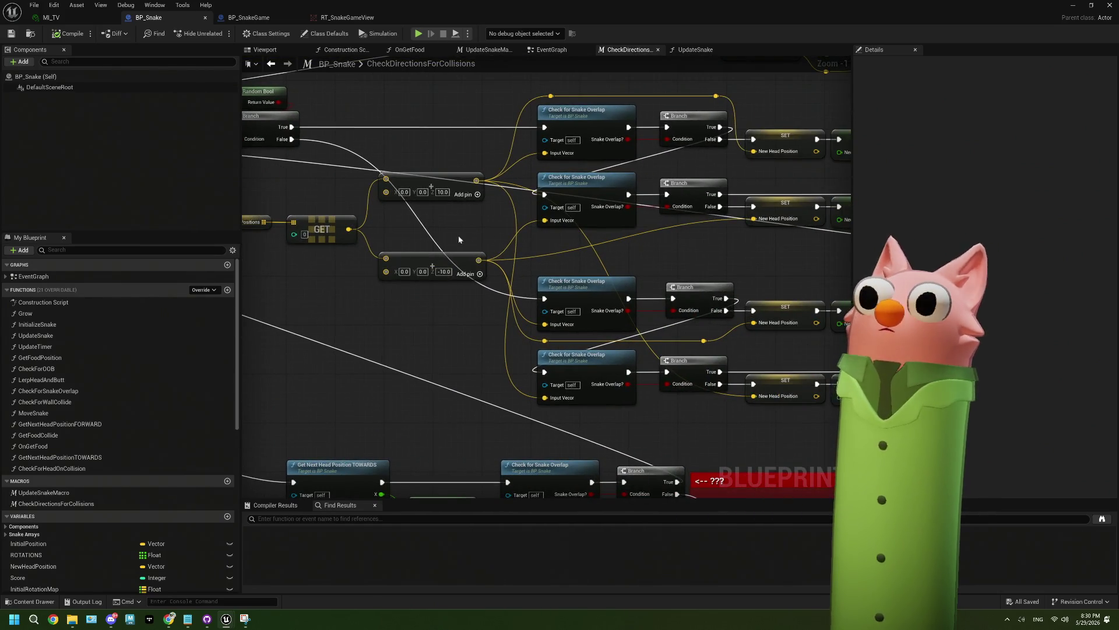
scroll(502, 247, down, 2)
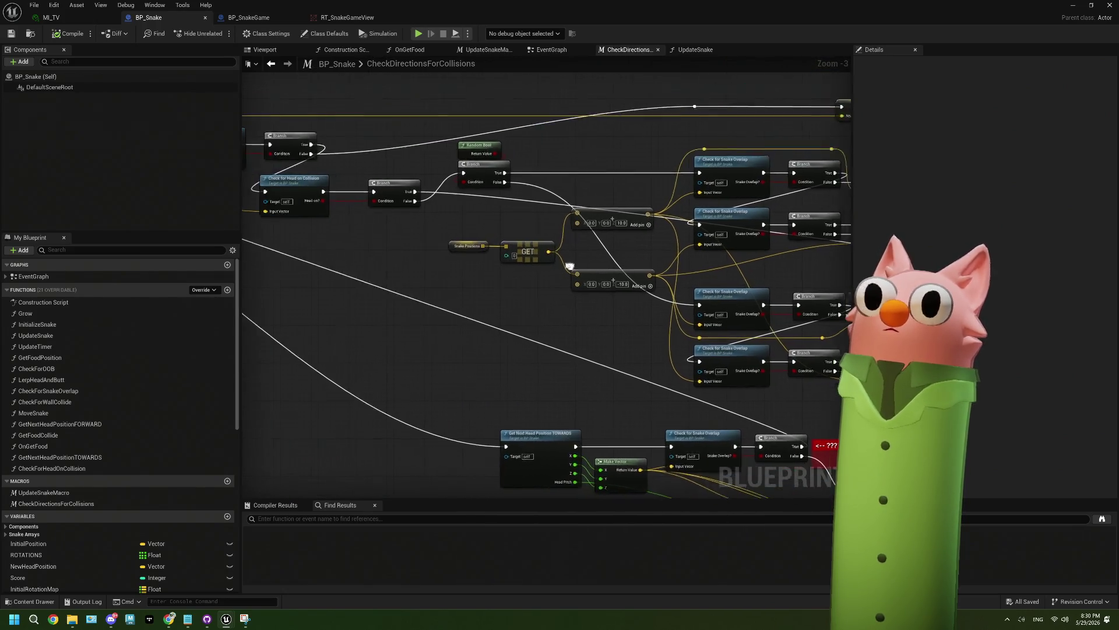
scroll(440, 251, up, 3)
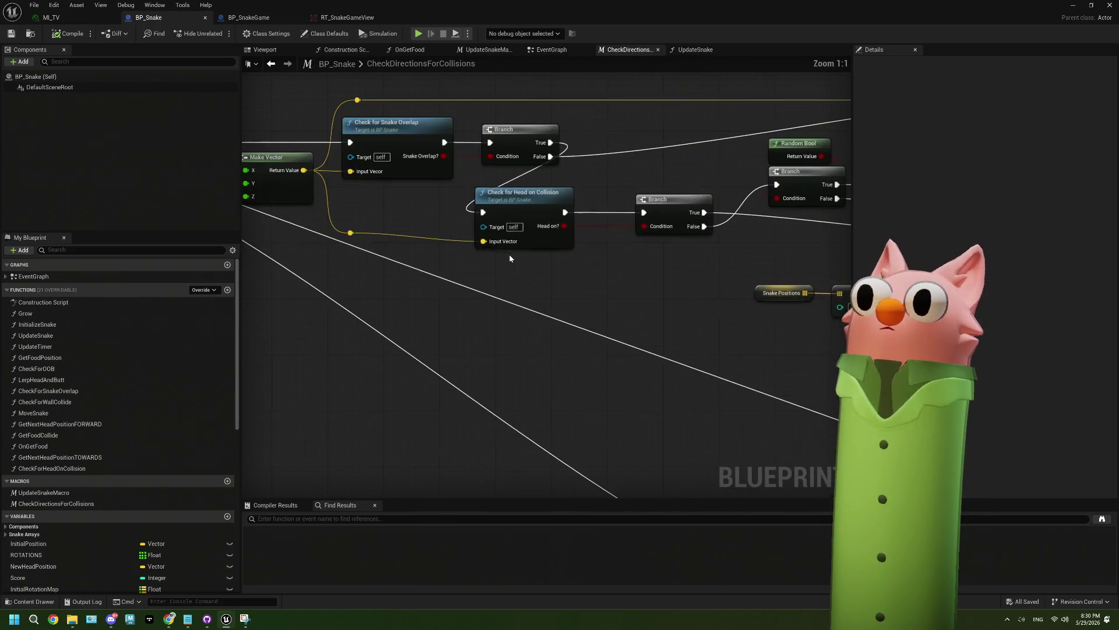
drag(419, 204, 554, 233)
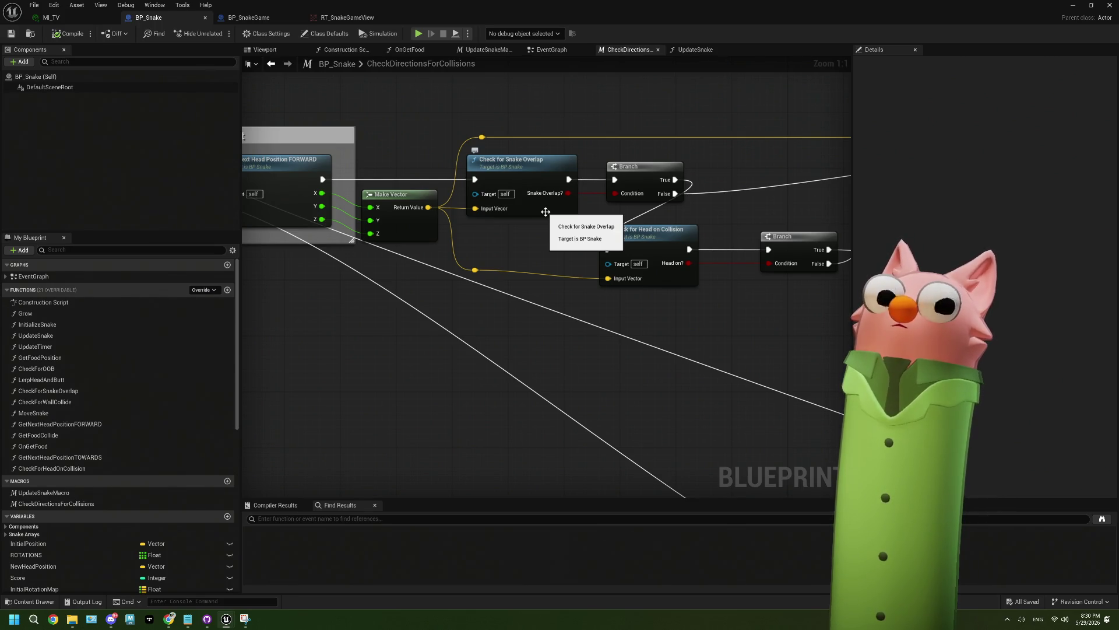
double_click(545, 212)
scroll(648, 321, up, 2)
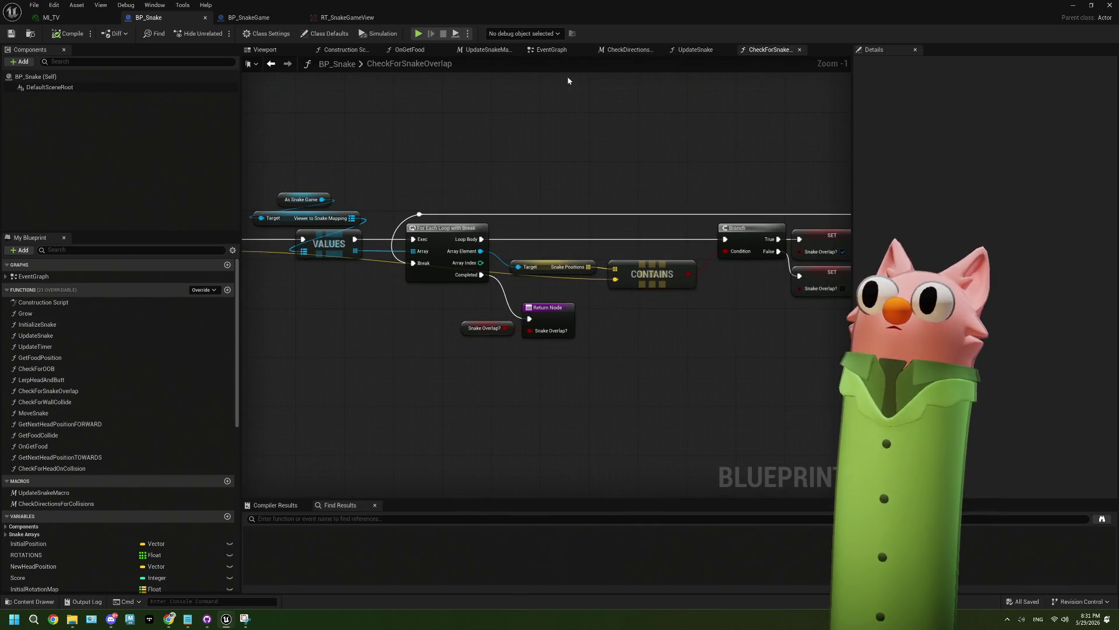
click(799, 50)
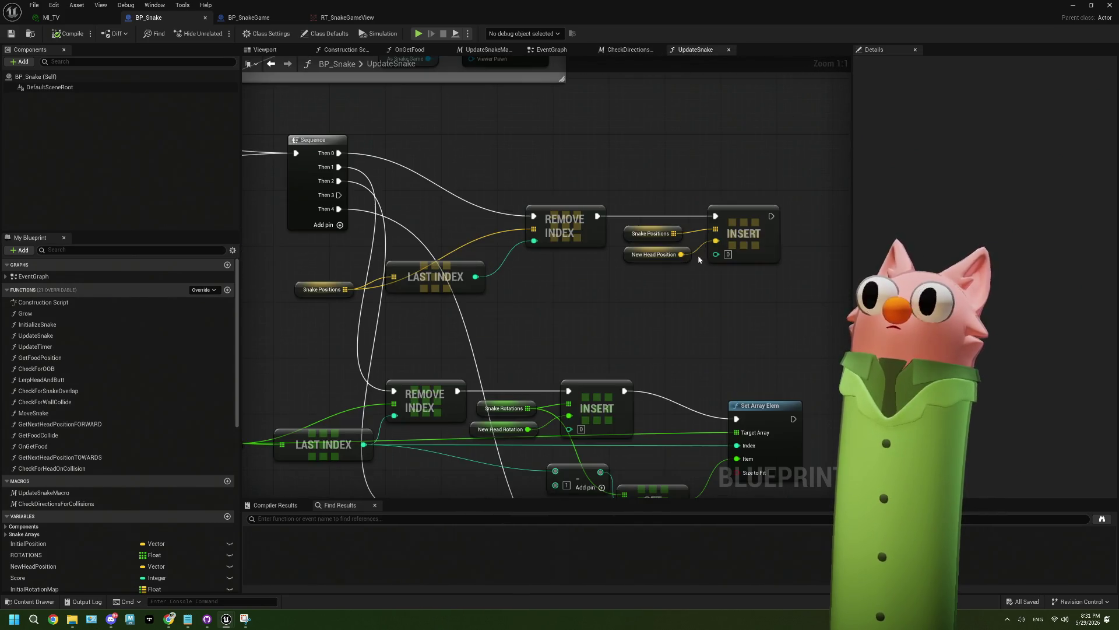
click(729, 50)
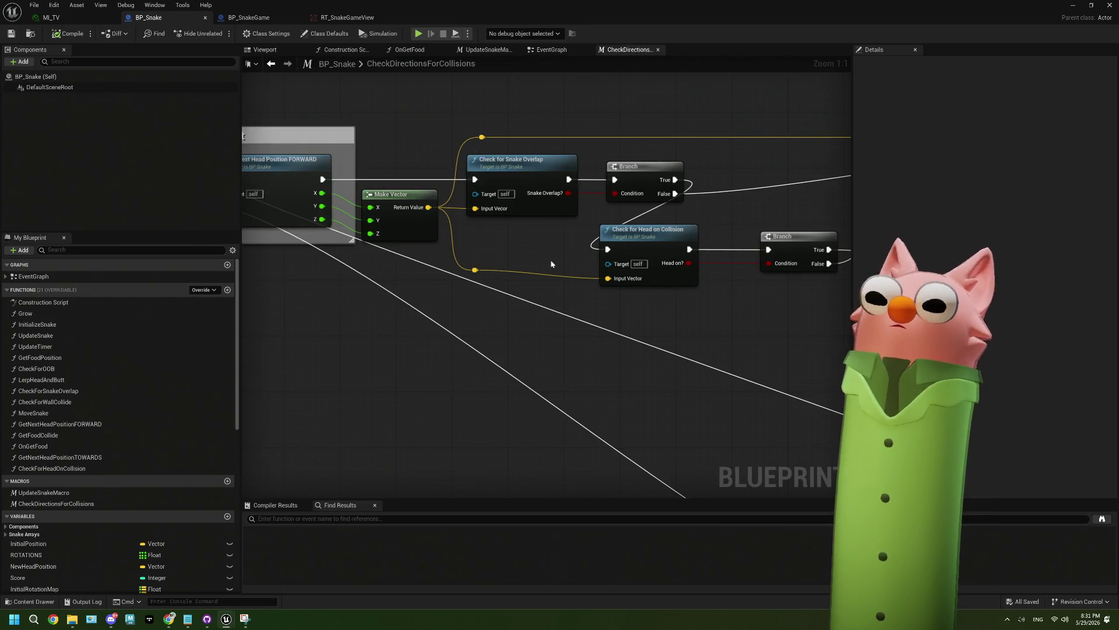
drag(529, 219, 344, 247)
mouse_move(463, 311)
mouse_down()
mouse_move(422, 281)
mouse_move(443, 272)
mouse_move(272, 277)
mouse_up()
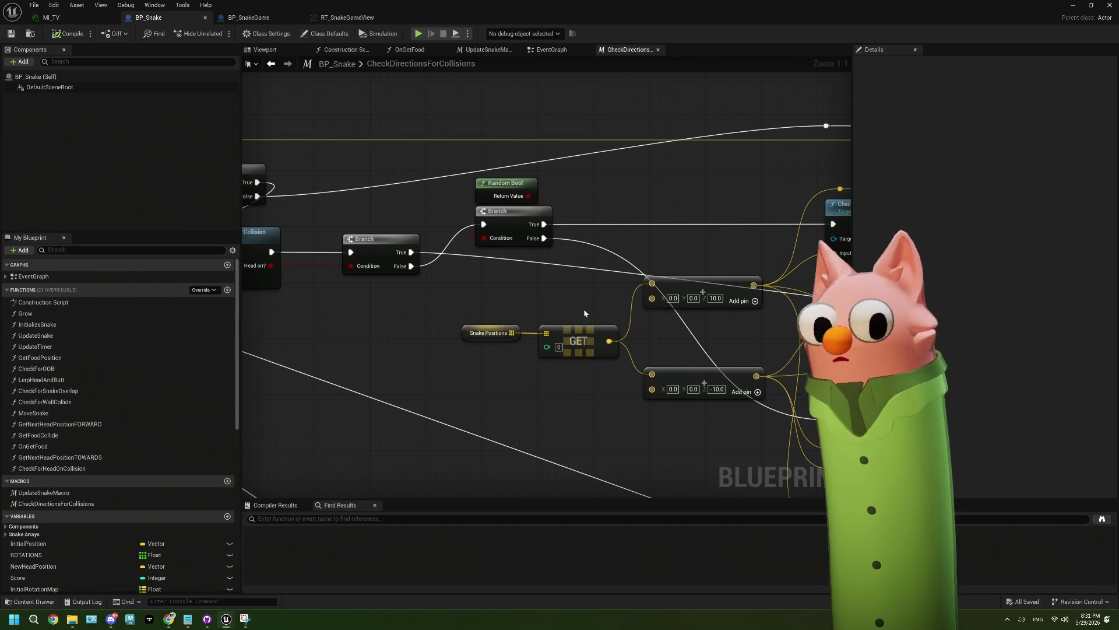
drag(582, 309, 493, 320)
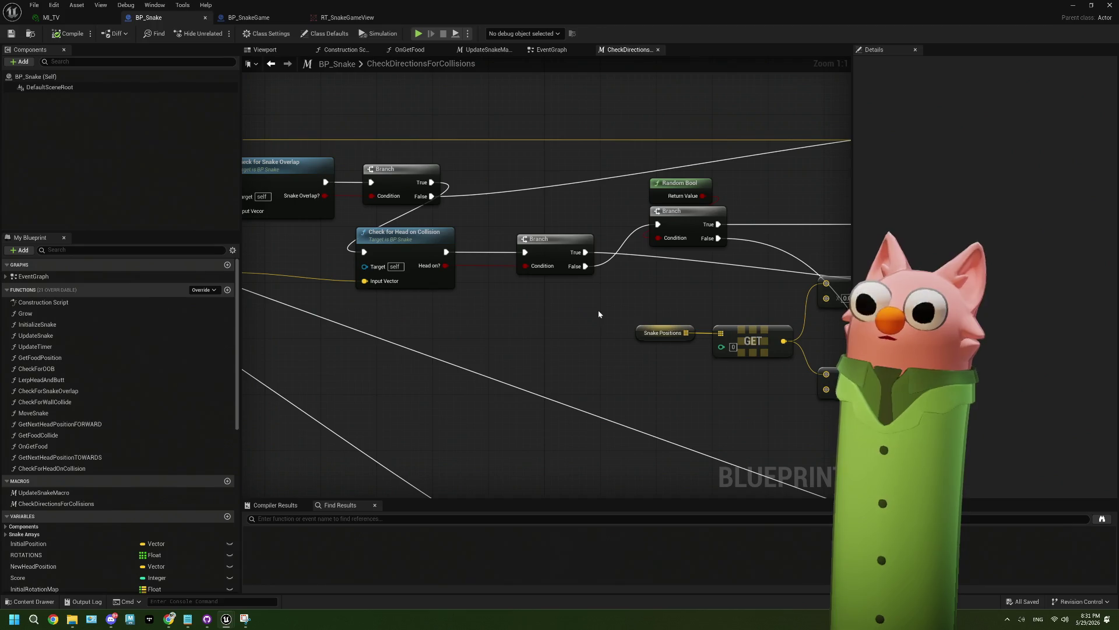
mouse_move(598, 314)
mouse_down()
mouse_move(634, 296)
mouse_move(514, 295)
mouse_move(486, 279)
mouse_move(523, 239)
mouse_up()
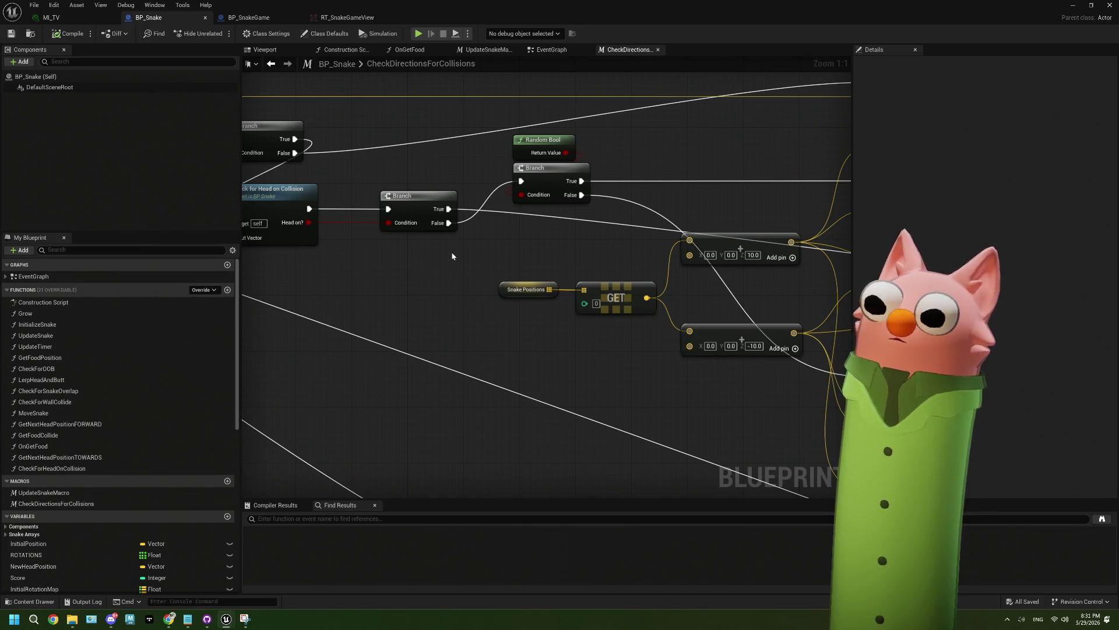
scroll(452, 256, down, 2)
drag(452, 257, 508, 242)
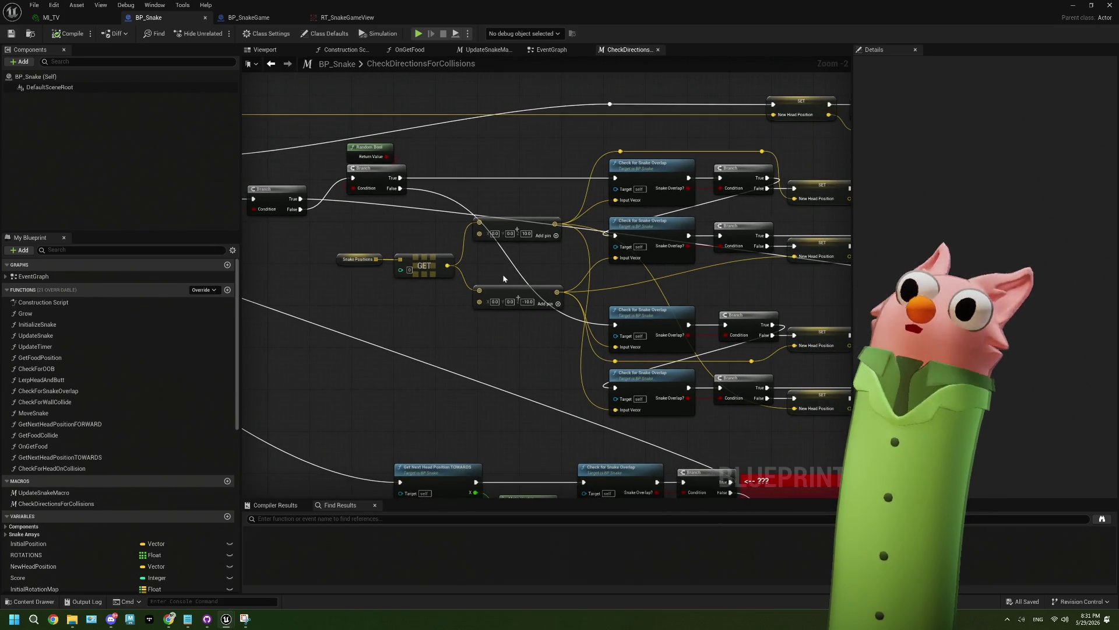
mouse_move(502, 274)
mouse_down()
mouse_move(572, 316)
mouse_move(584, 308)
mouse_up()
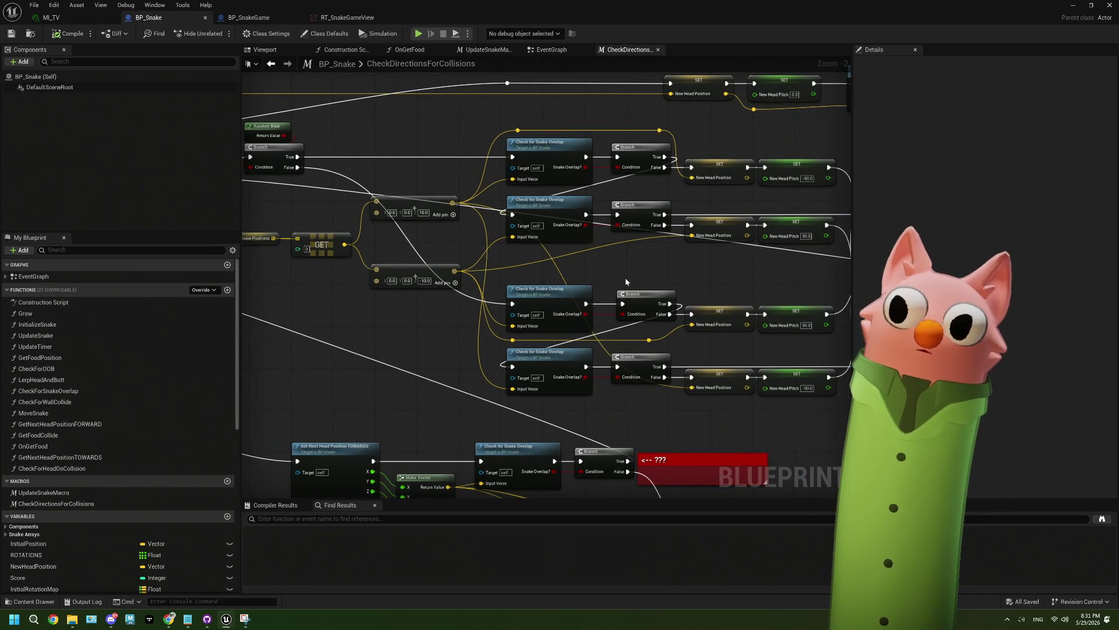
drag(626, 279, 574, 280)
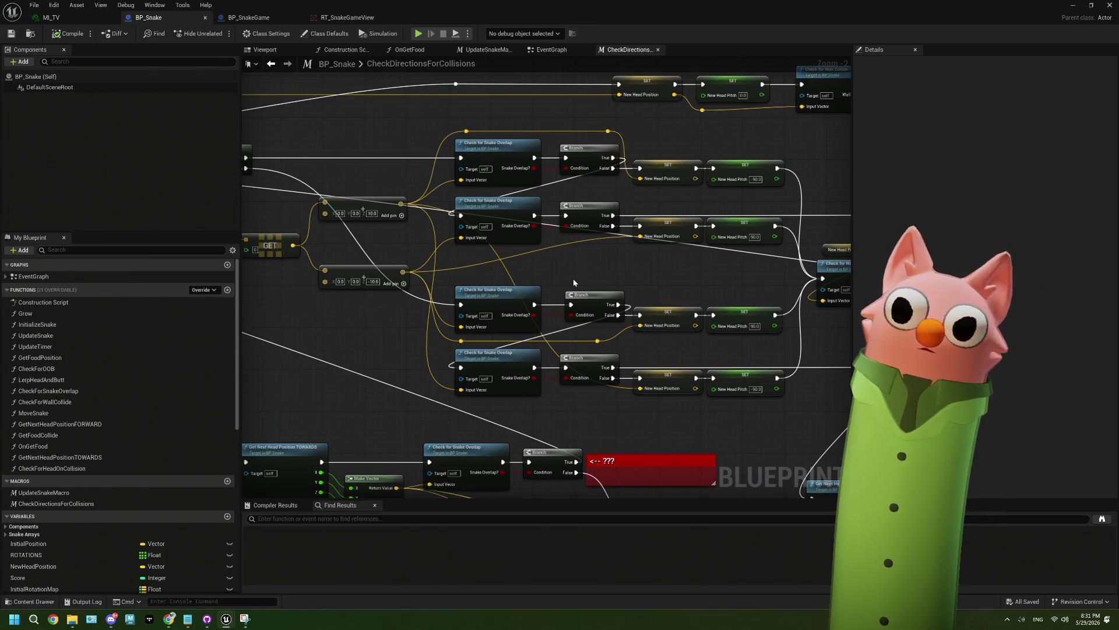
scroll(574, 282, up, 2)
drag(572, 275, 513, 263)
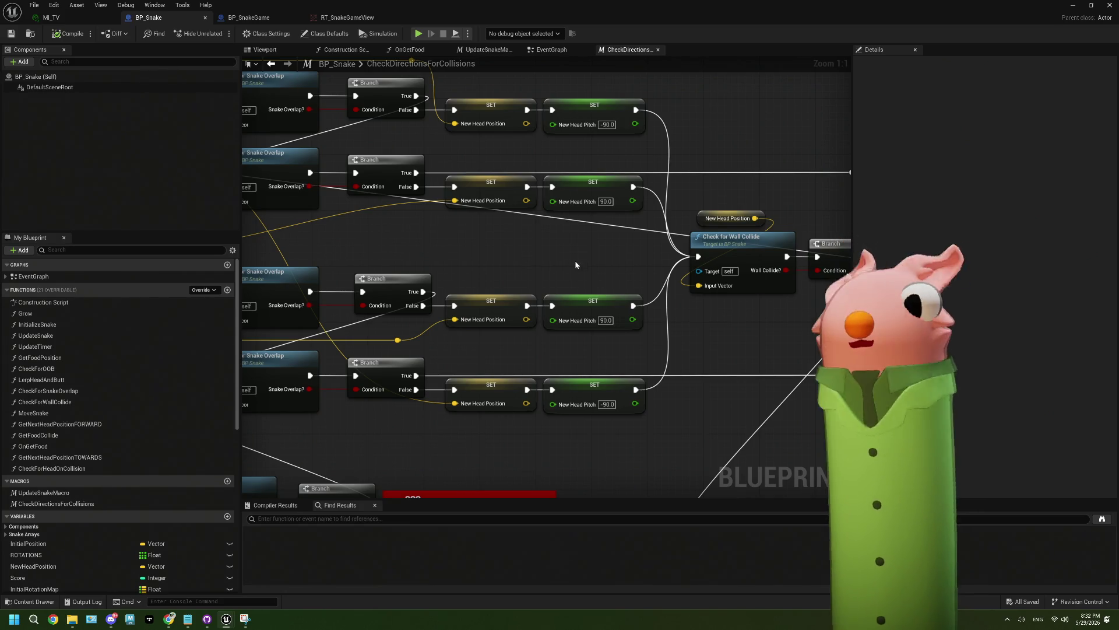
mouse_move(619, 284)
mouse_down()
mouse_move(609, 286)
mouse_move(809, 271)
mouse_up()
drag(439, 325, 490, 353)
drag(569, 307, 510, 299)
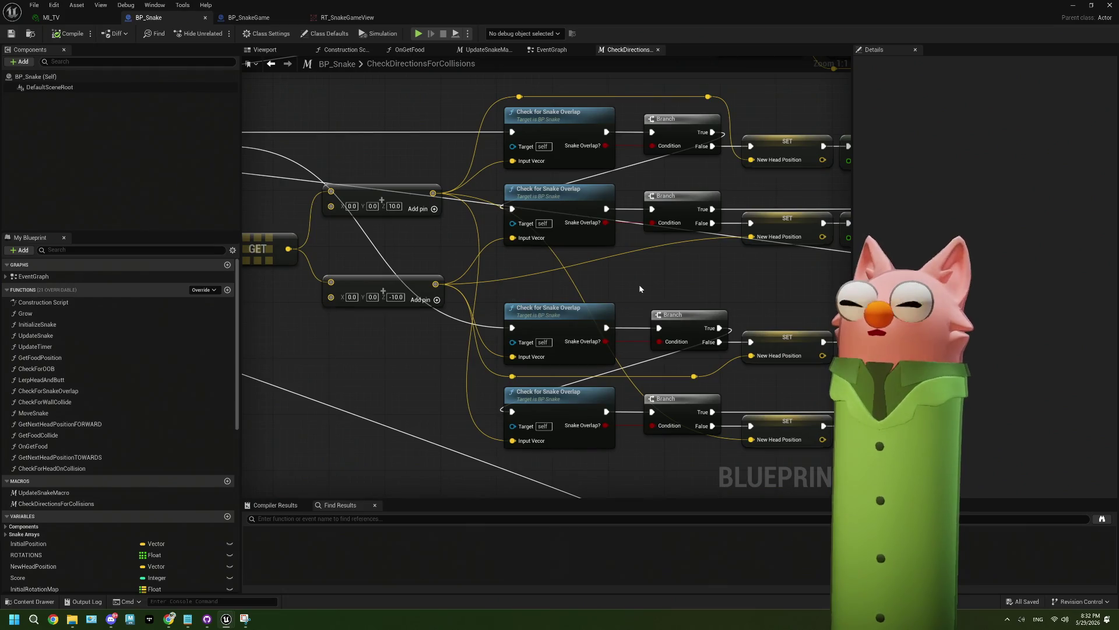
mouse_move(645, 293)
mouse_down()
mouse_move(476, 314)
mouse_move(593, 293)
mouse_up()
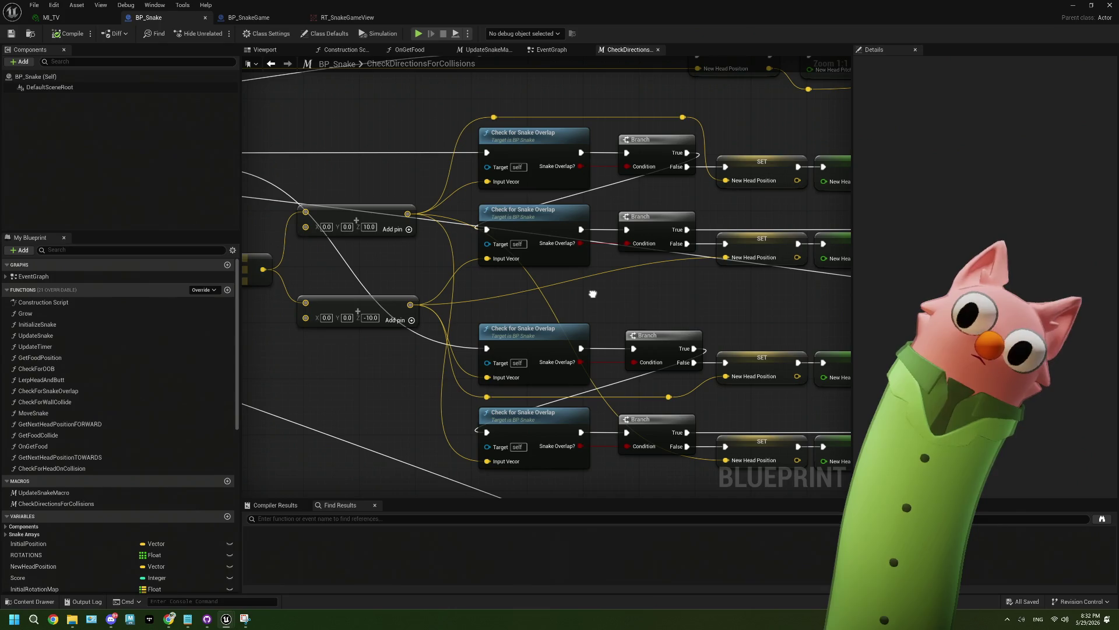
mouse_move(593, 294)
mouse_down()
mouse_move(441, 316)
mouse_move(503, 317)
mouse_up()
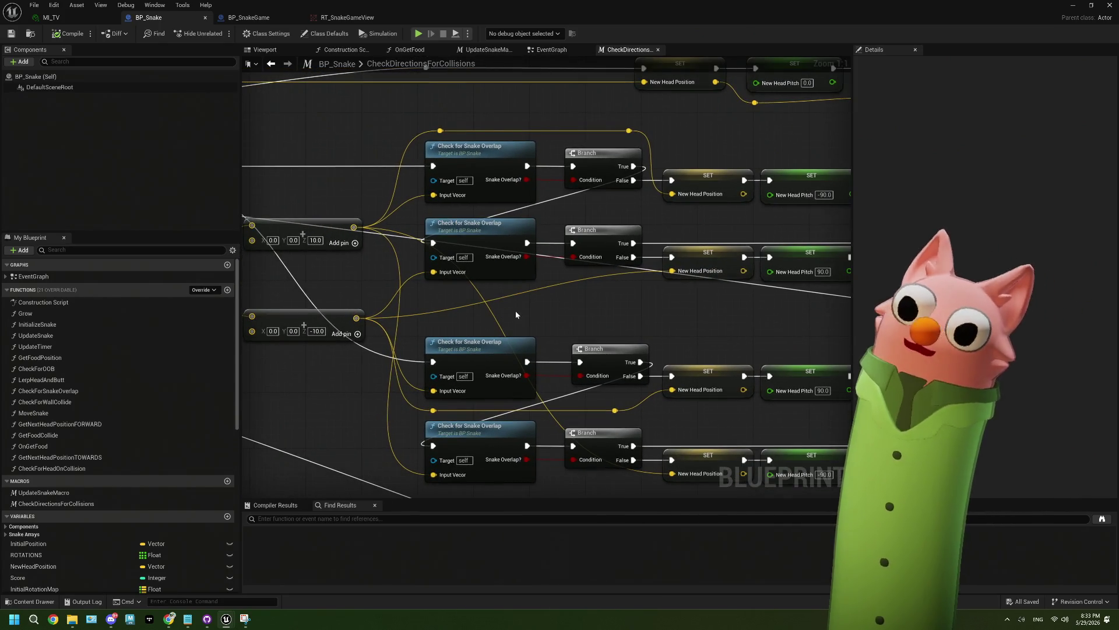
mouse_move(613, 304)
mouse_down()
mouse_move(537, 295)
mouse_move(708, 304)
mouse_up()
drag(401, 247, 432, 247)
drag(513, 235, 404, 247)
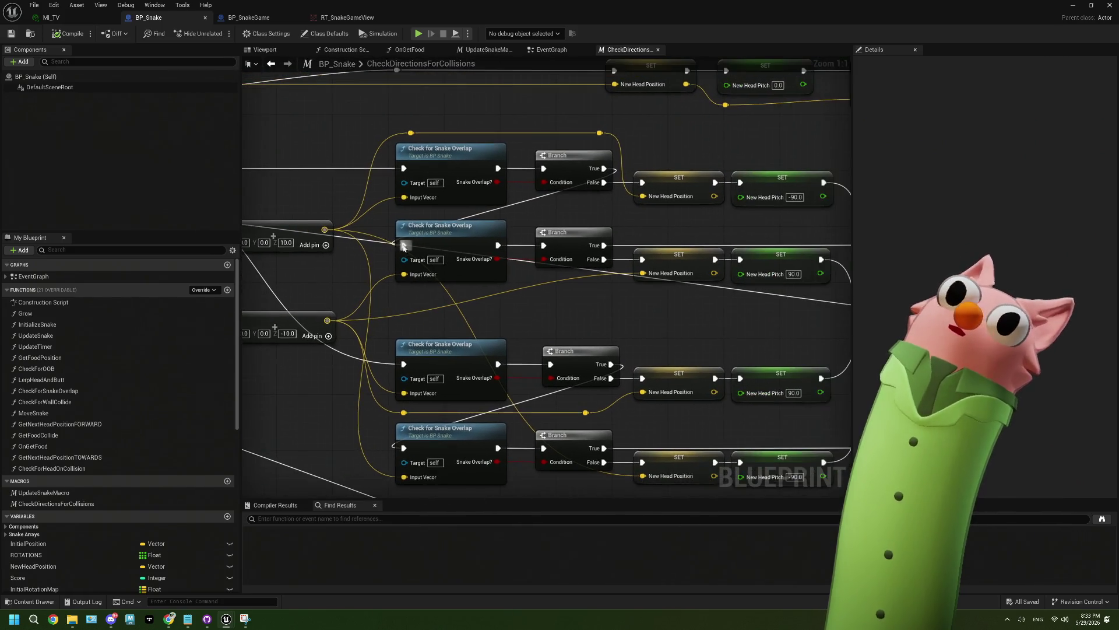
scroll(596, 191, down, 2)
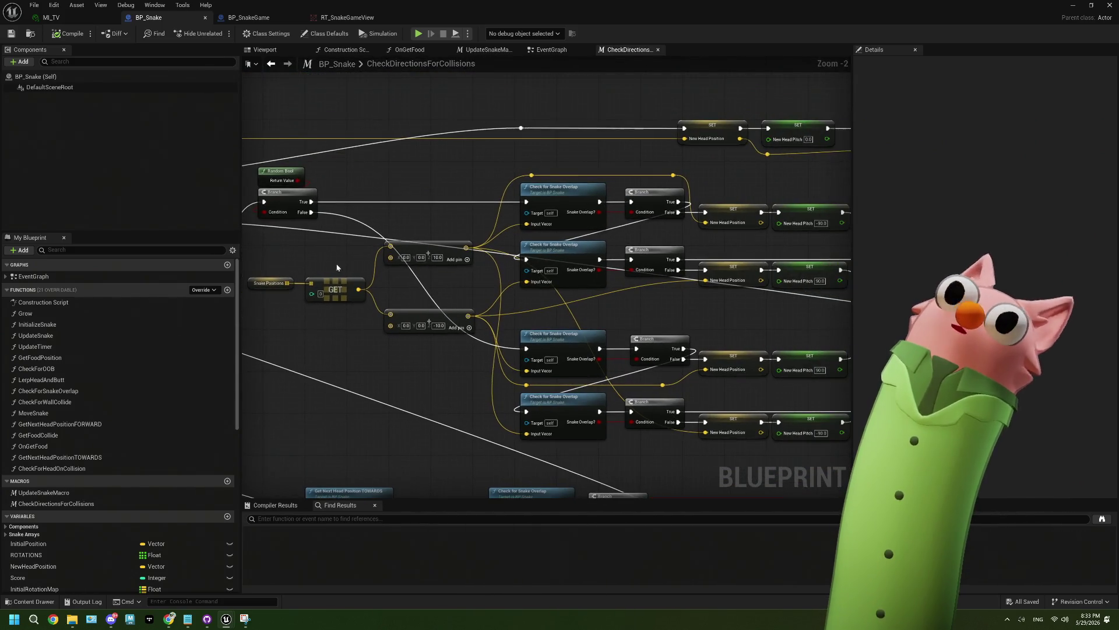
click(566, 199)
Select a Check for Snake Overlap node, then pan to the Check for Wall Collide node
right_click(561, 192)
click(557, 191)
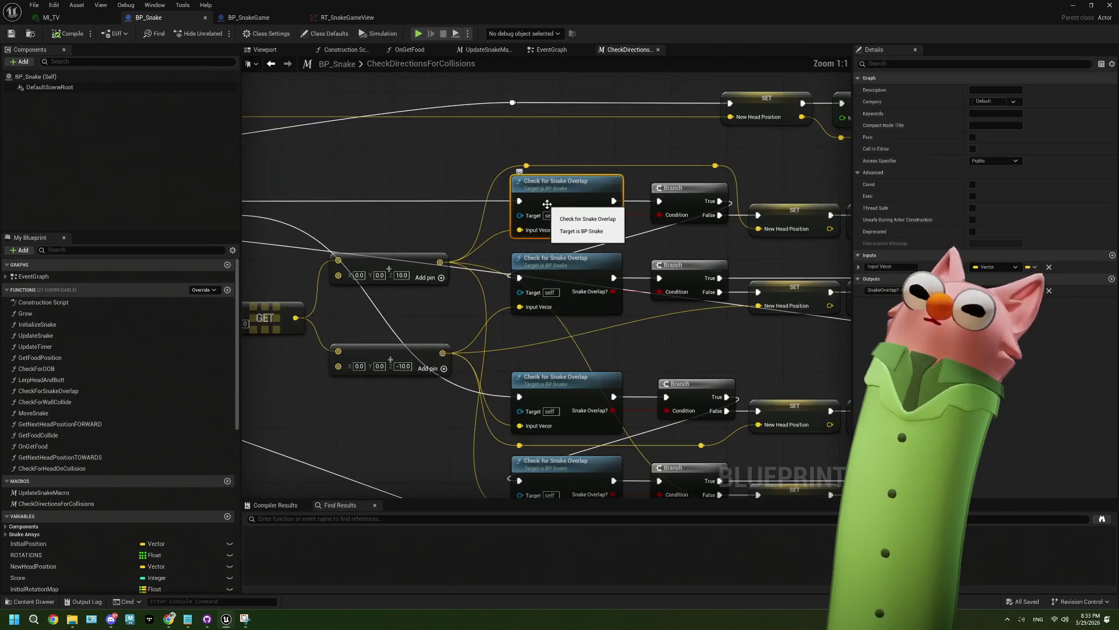
scroll(551, 192, up, 2)
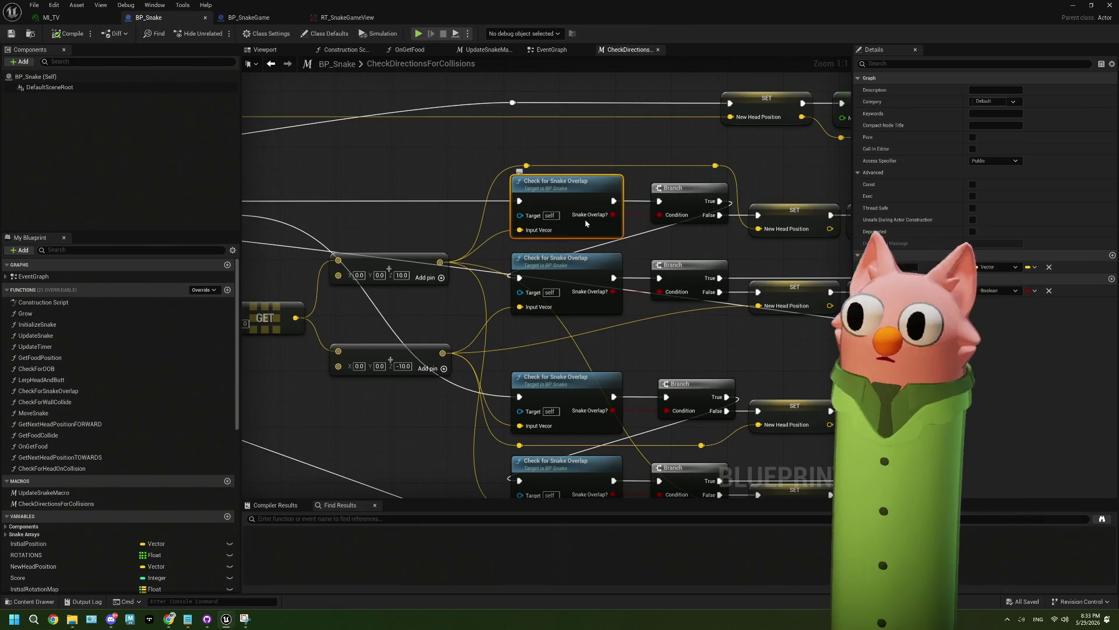
mouse_move(582, 269)
mouse_down()
mouse_move(551, 277)
mouse_move(504, 251)
mouse_up()
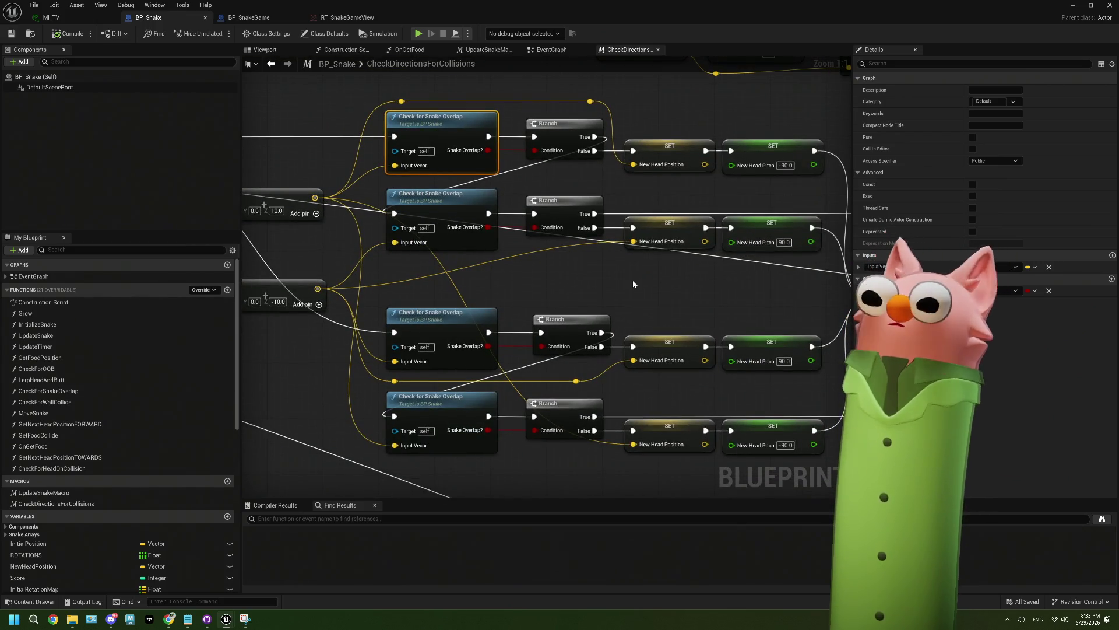
drag(549, 261, 478, 264)
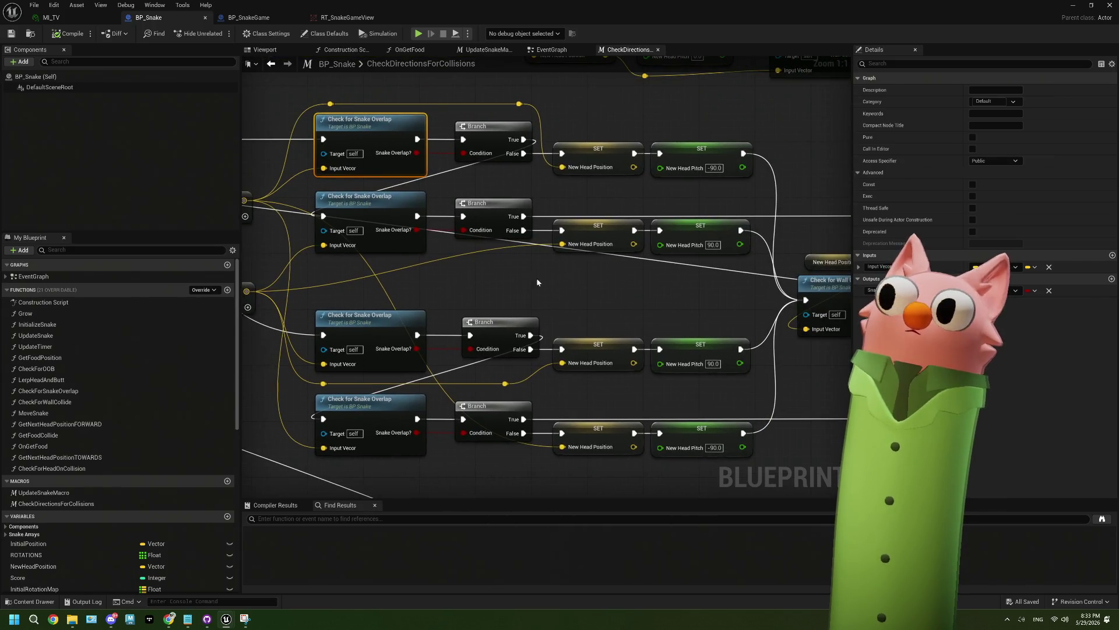
drag(586, 287, 450, 270)
drag(634, 337, 520, 317)
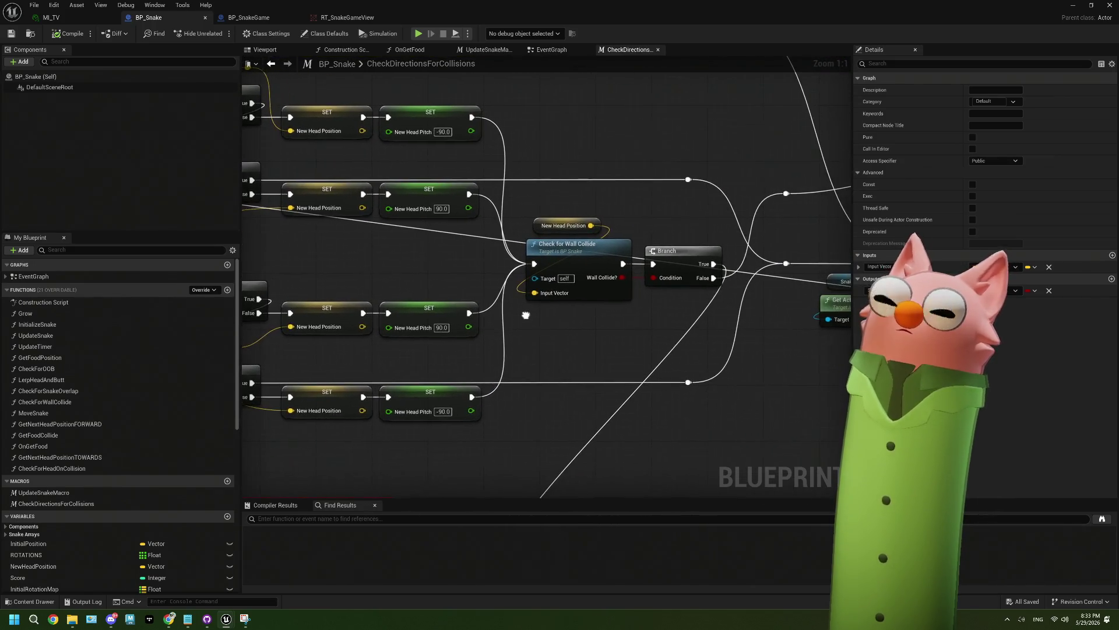
drag(592, 259, 593, 189)
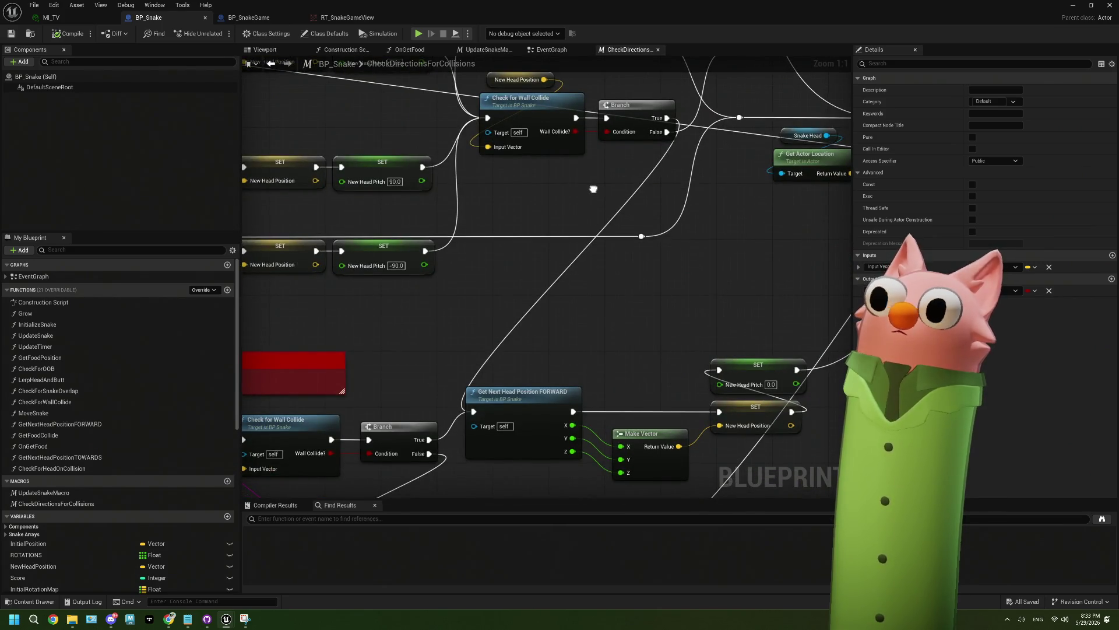
drag(593, 189, 385, 191)
drag(670, 377, 536, 378)
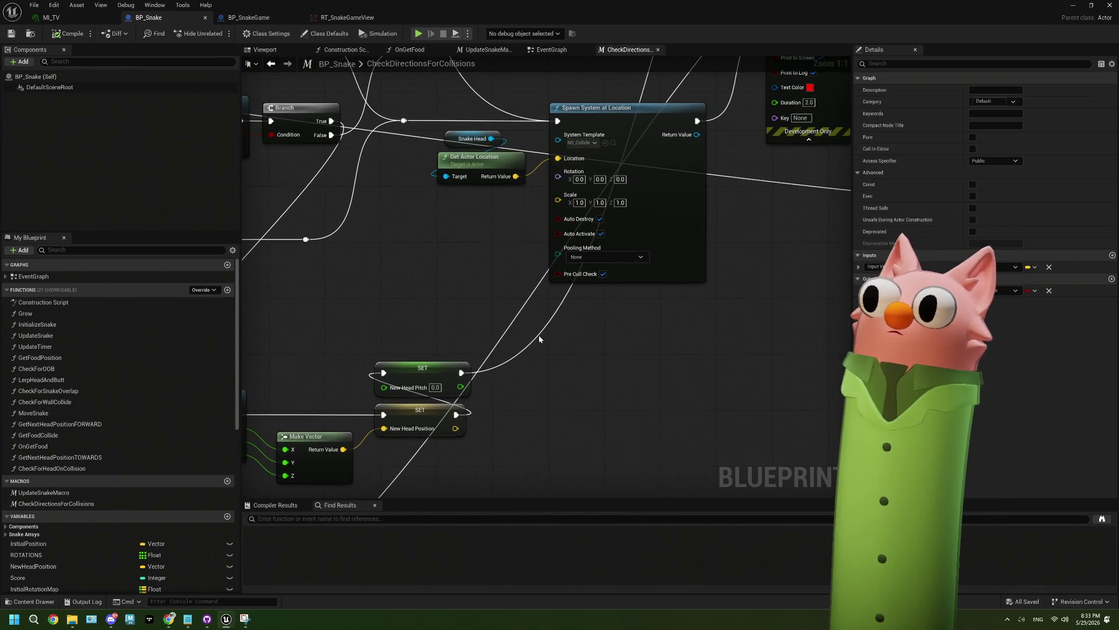
scroll(540, 339, down, 5)
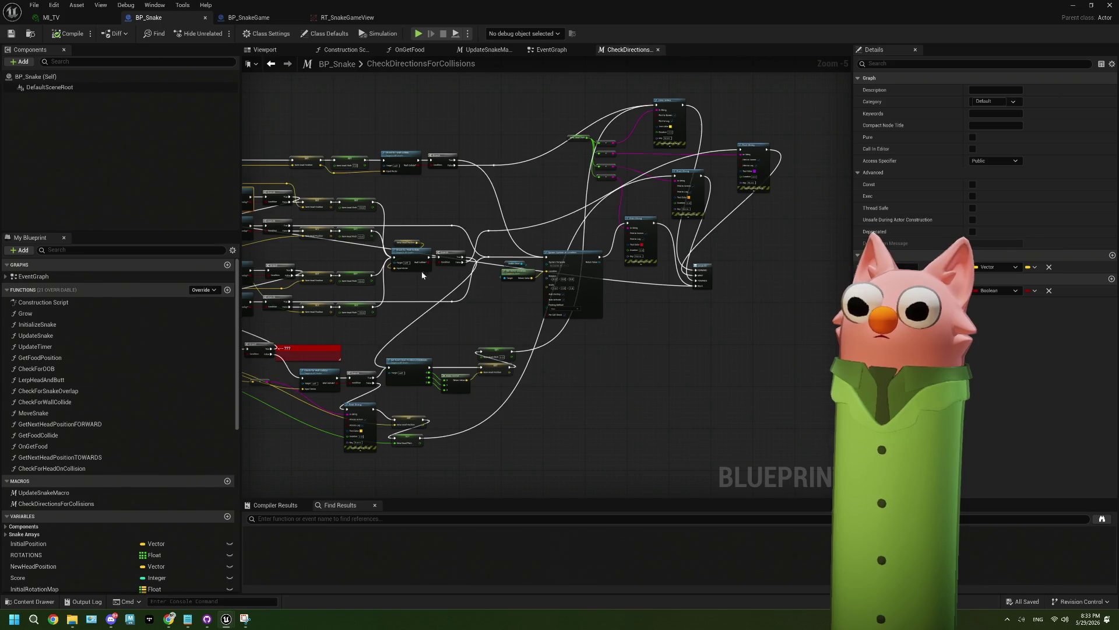
scroll(442, 274, up, 5)
drag(442, 277, 563, 286)
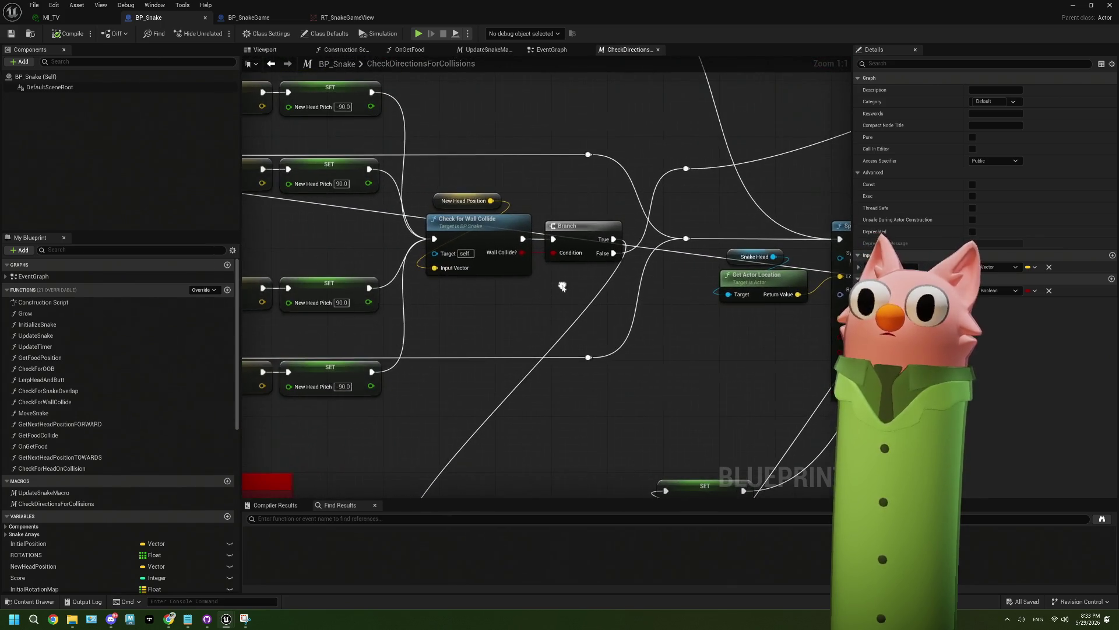
scroll(562, 285, down, 4)
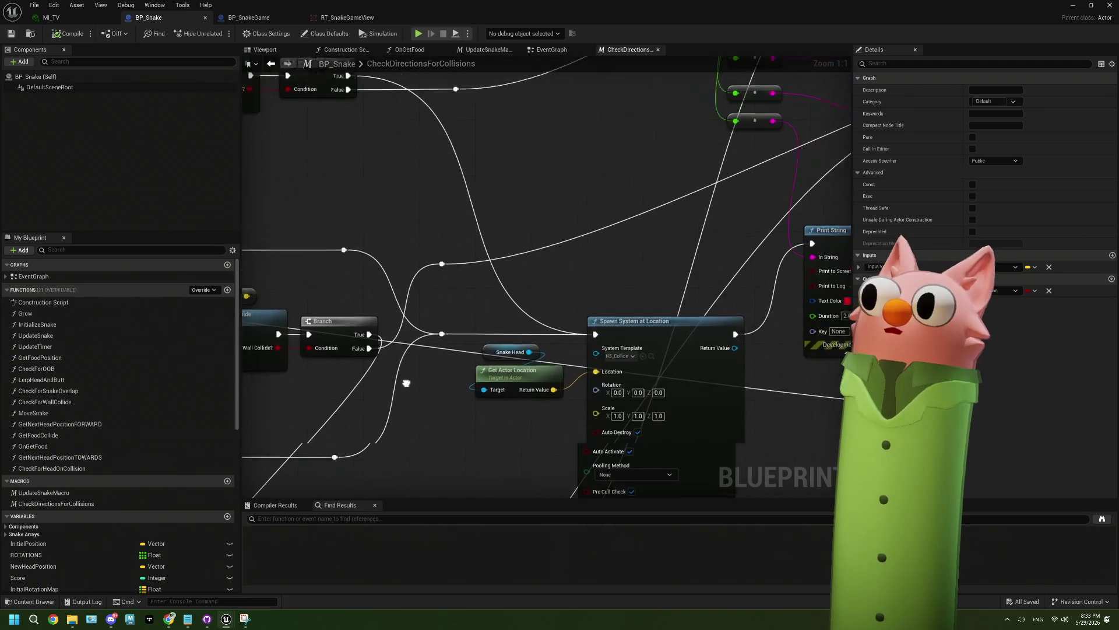
drag(640, 237, 547, 251)
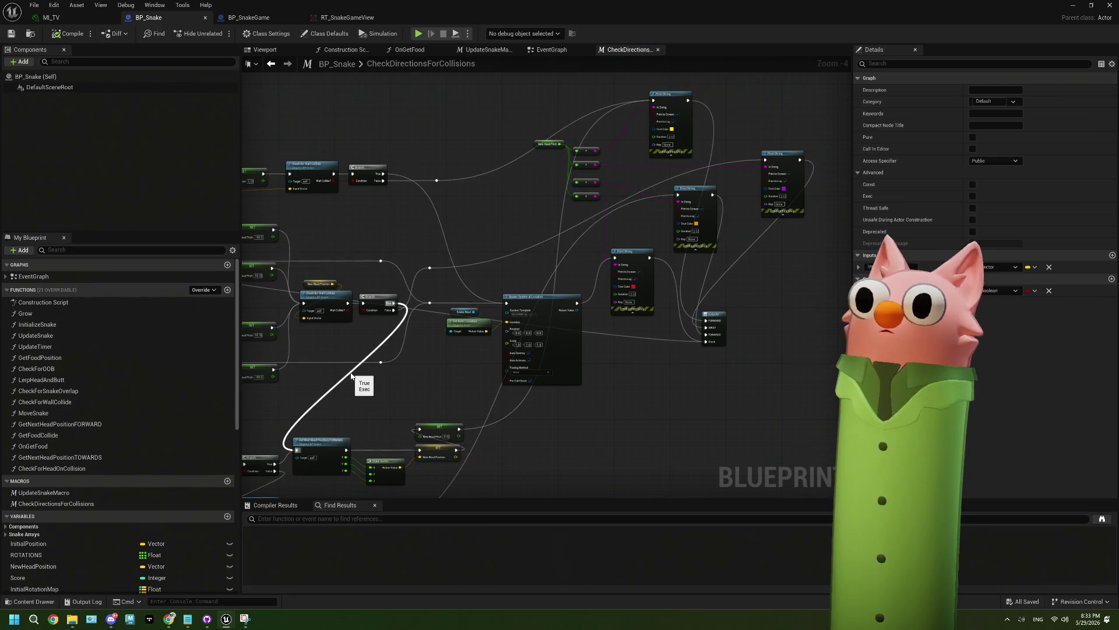
scroll(351, 376, up, 4)
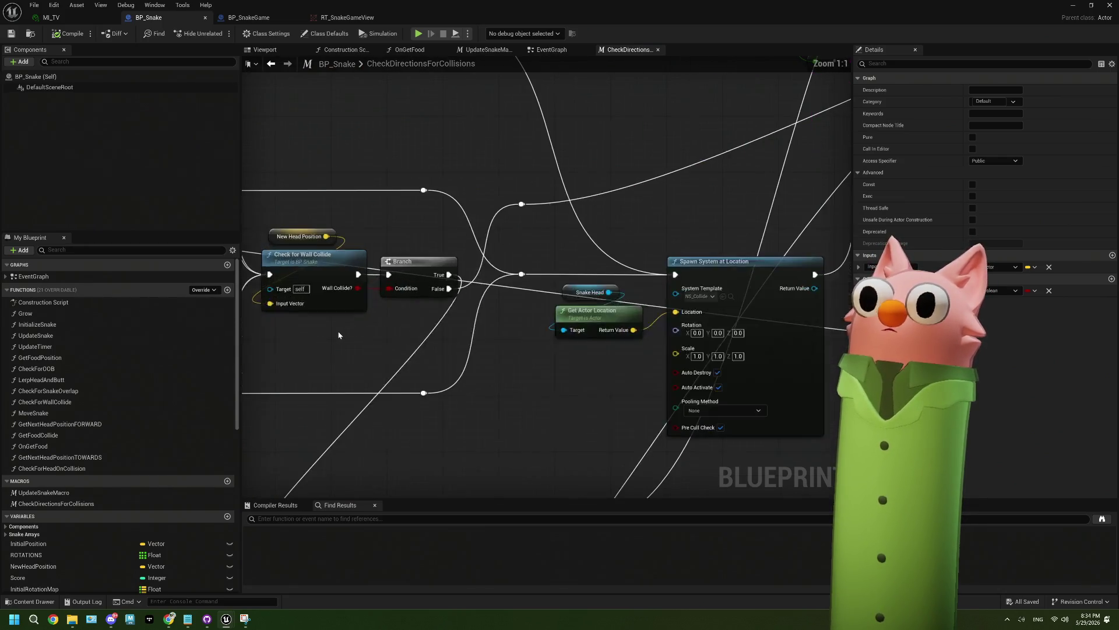
scroll(339, 335, down, 3)
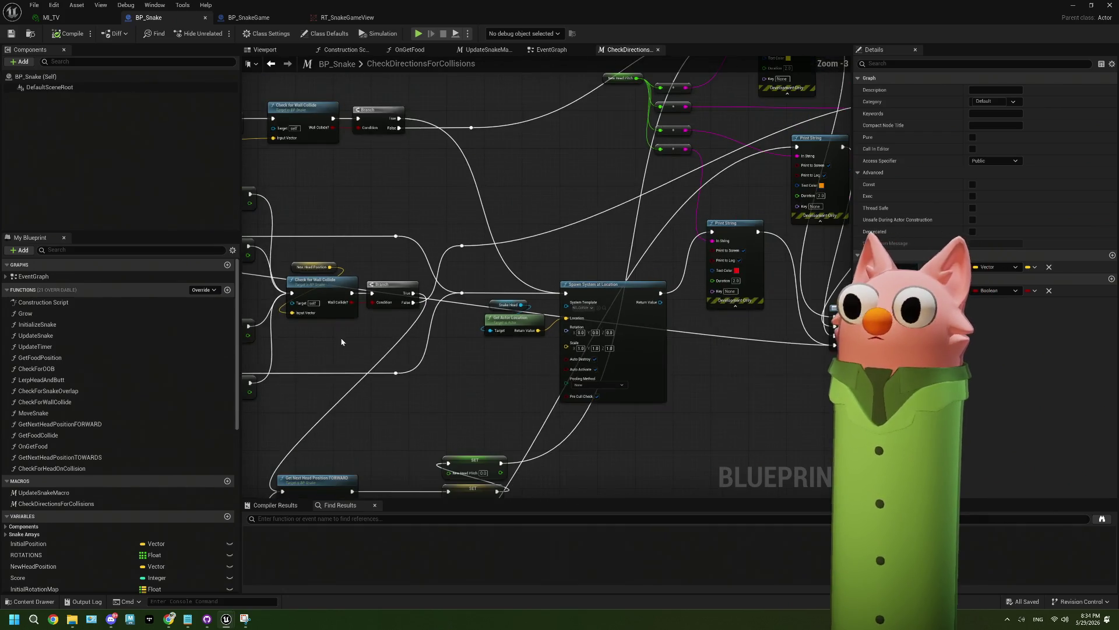
drag(339, 335, 494, 317)
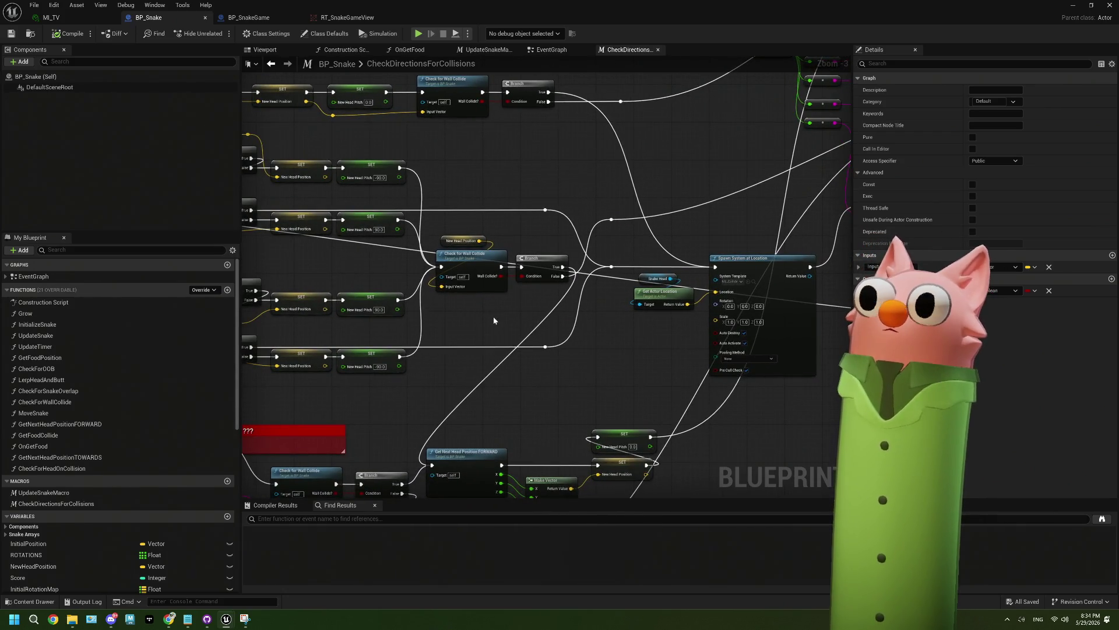
scroll(493, 319, up, 2)
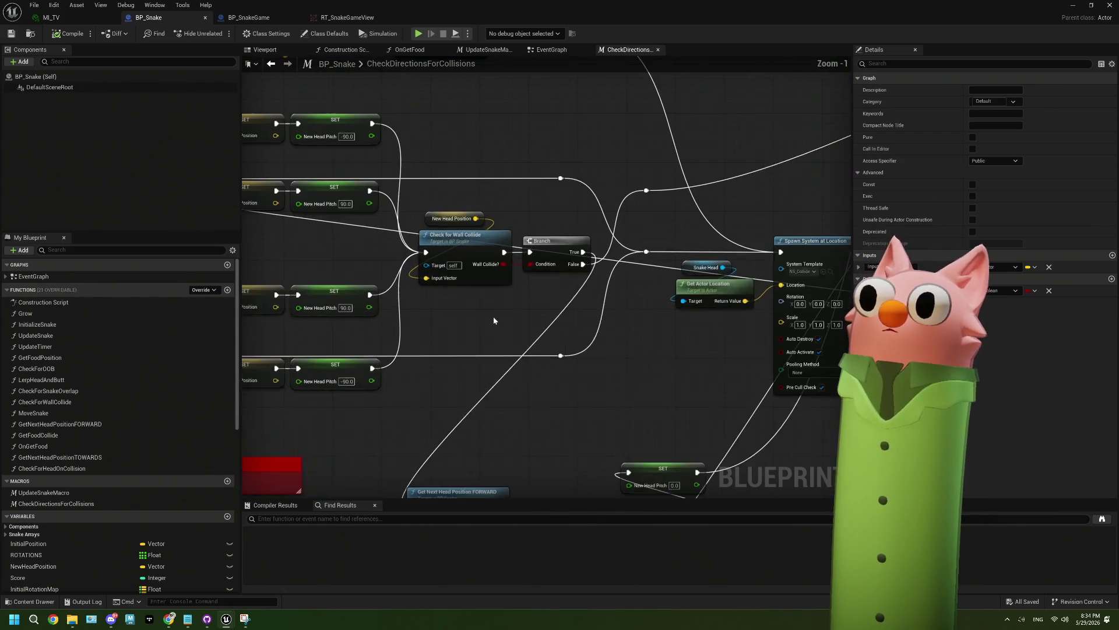
double_click(492, 282)
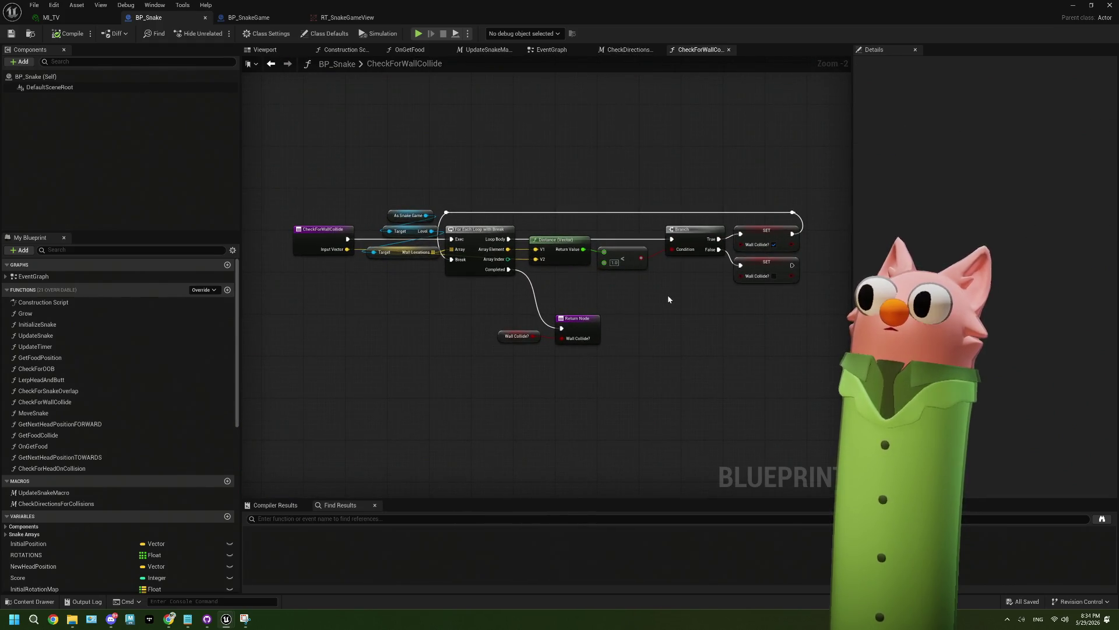
click(729, 50)
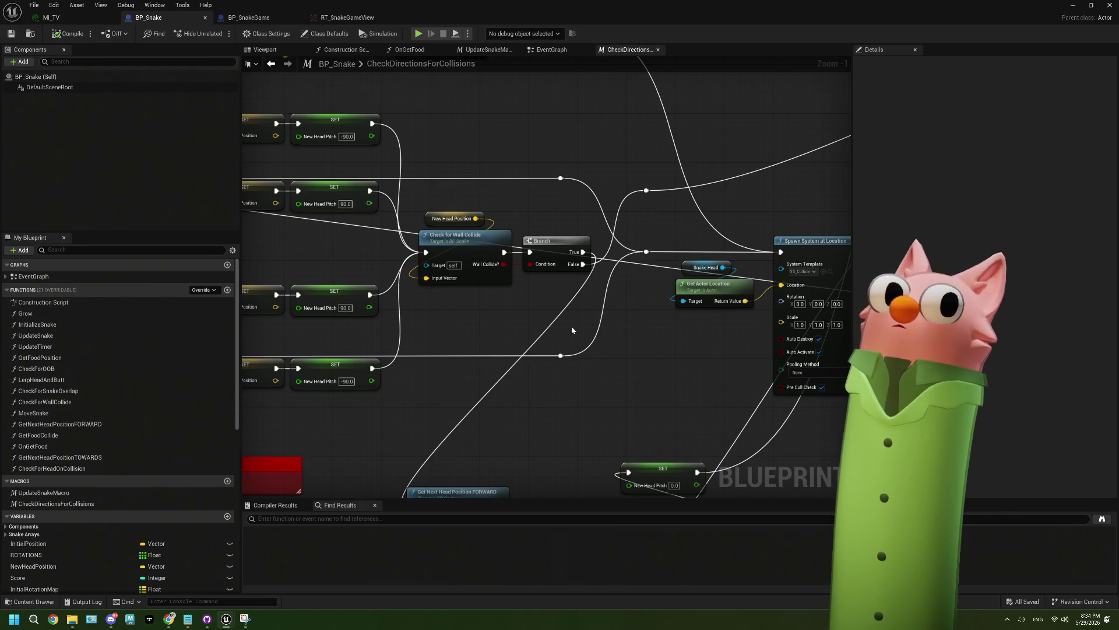
scroll(542, 279, down, 3)
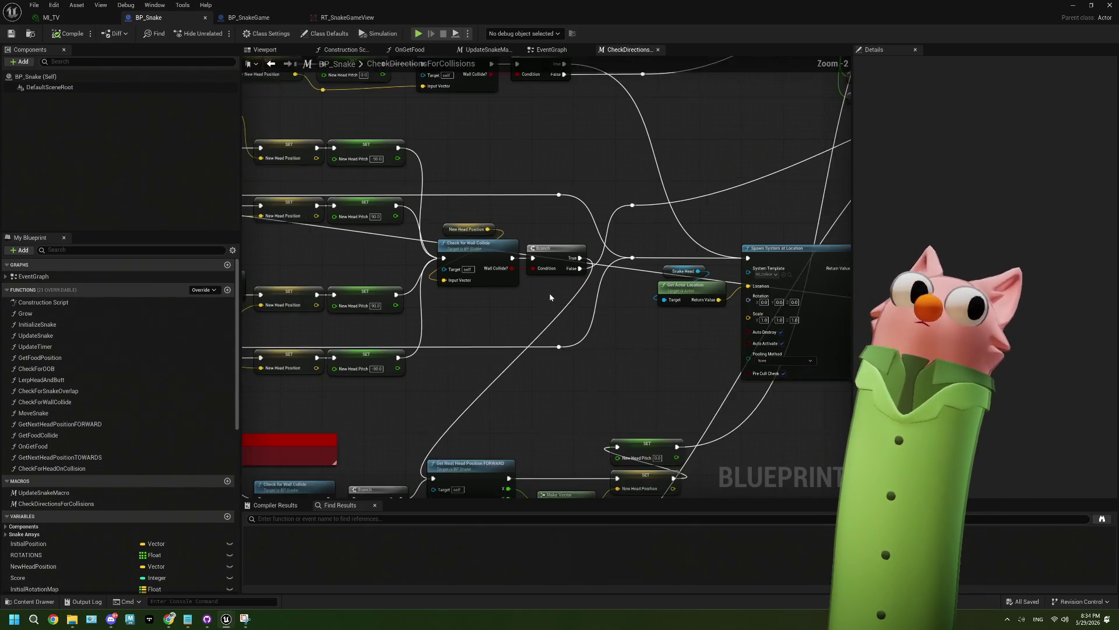
scroll(414, 263, up, 3)
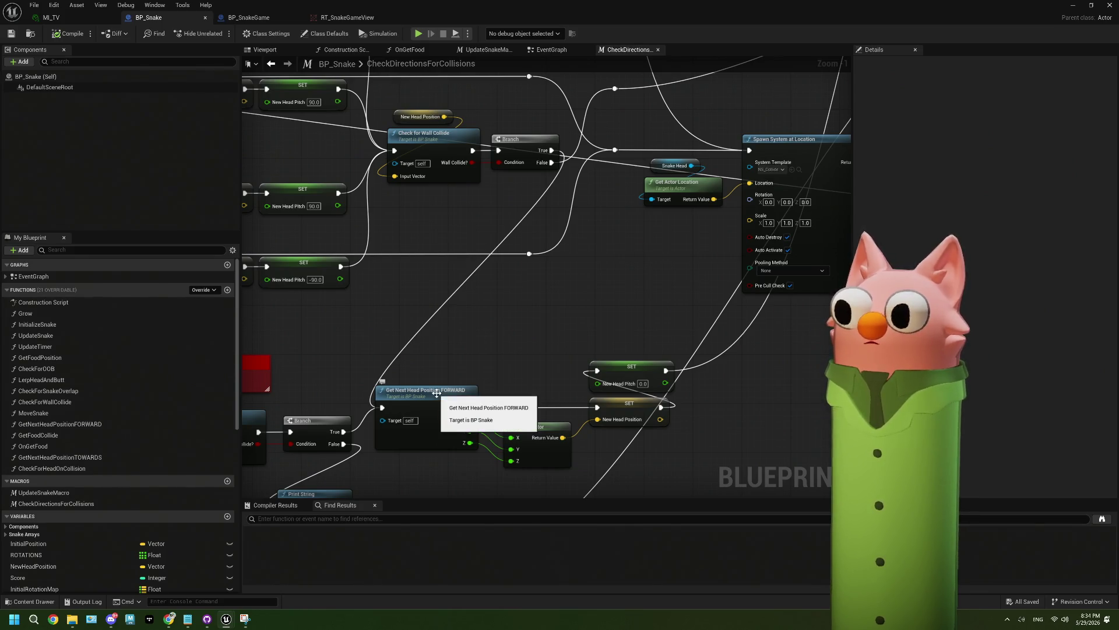
scroll(437, 393, down, 3)
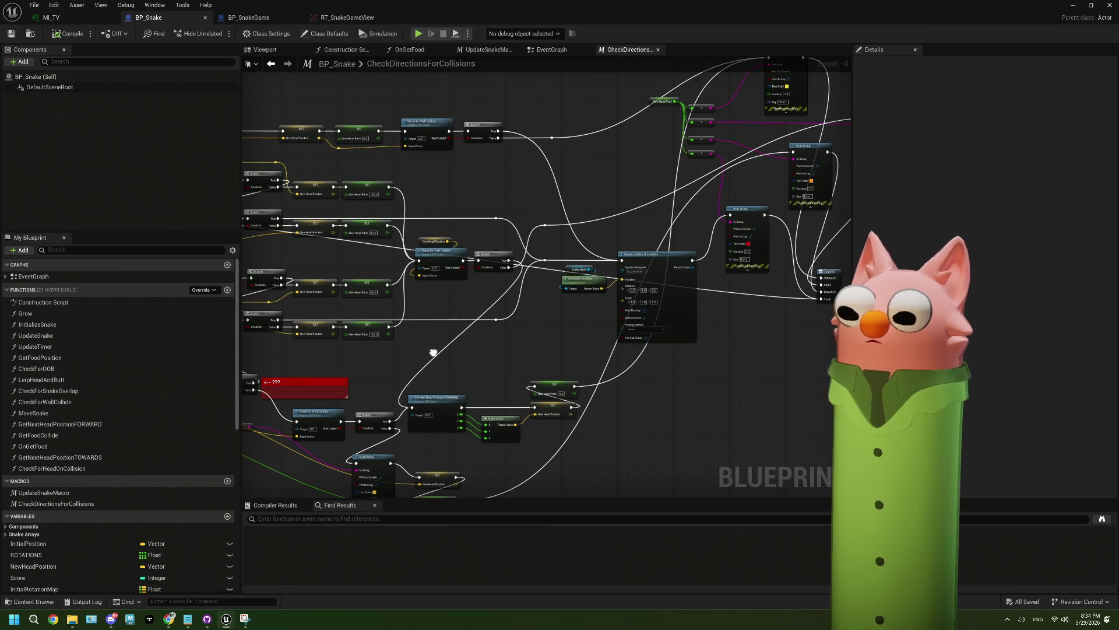
drag(433, 353, 551, 349)
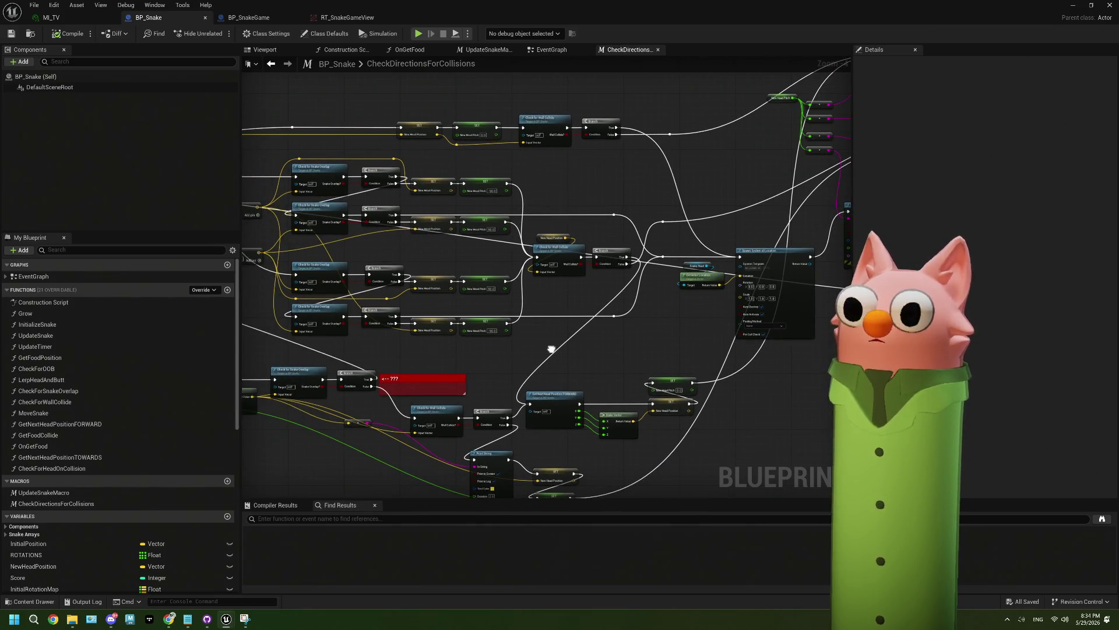
Change the wall-collision Print String text colour from yellow to red and save BP_Snake
scroll(537, 359, up, 2)
mouse_move(533, 356)
mouse_down()
mouse_move(532, 344)
mouse_move(416, 356)
mouse_move(428, 359)
mouse_move(528, 274)
mouse_move(519, 284)
mouse_up()
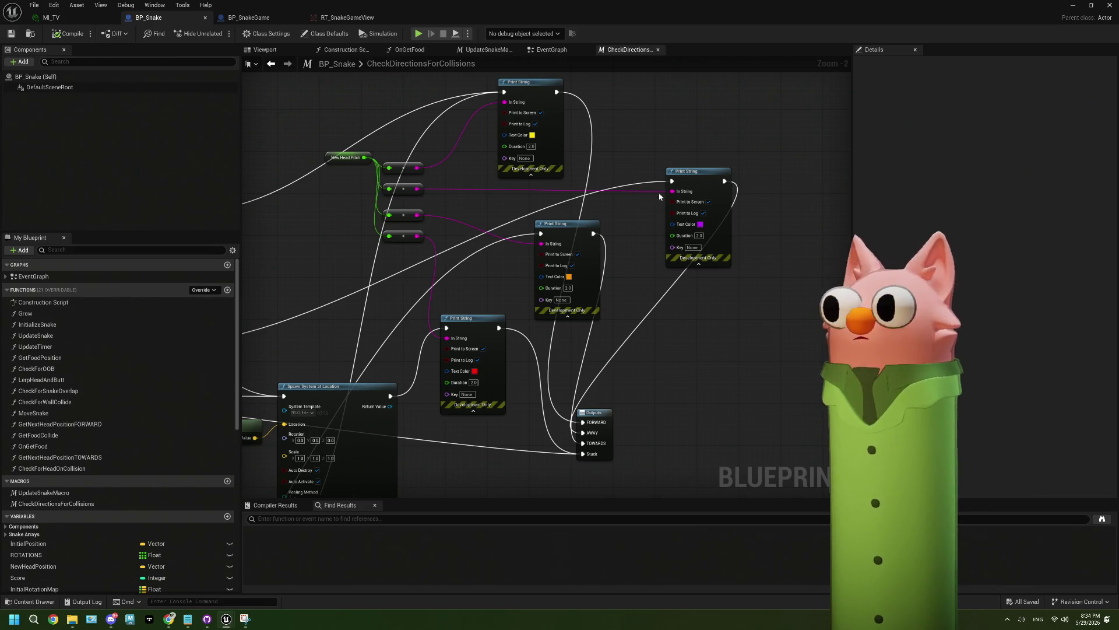
mouse_move(421, 301)
mouse_down()
mouse_move(490, 274)
mouse_move(500, 314)
mouse_move(482, 346)
mouse_move(558, 321)
mouse_up()
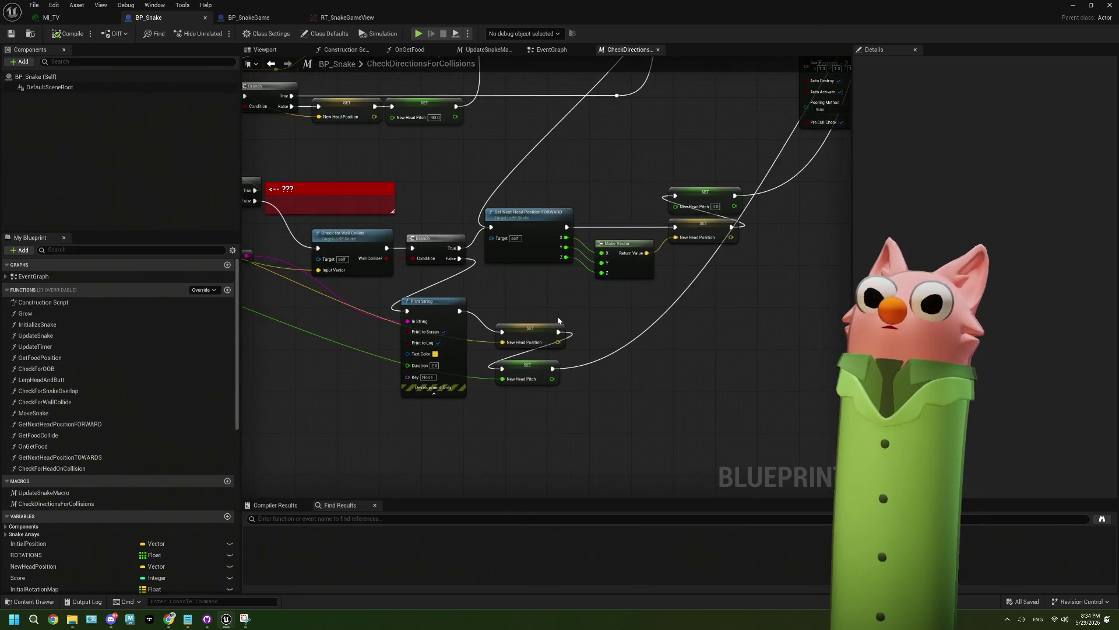
drag(520, 355, 572, 341)
click(486, 339)
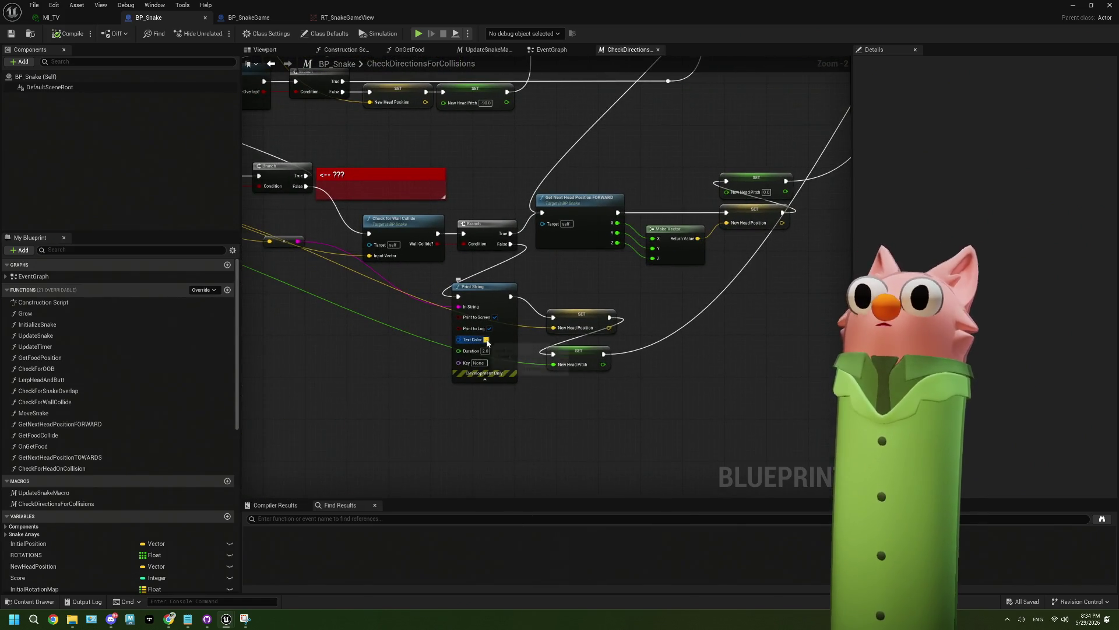
drag(522, 384, 581, 407)
click(608, 562)
key(ctrl+s)
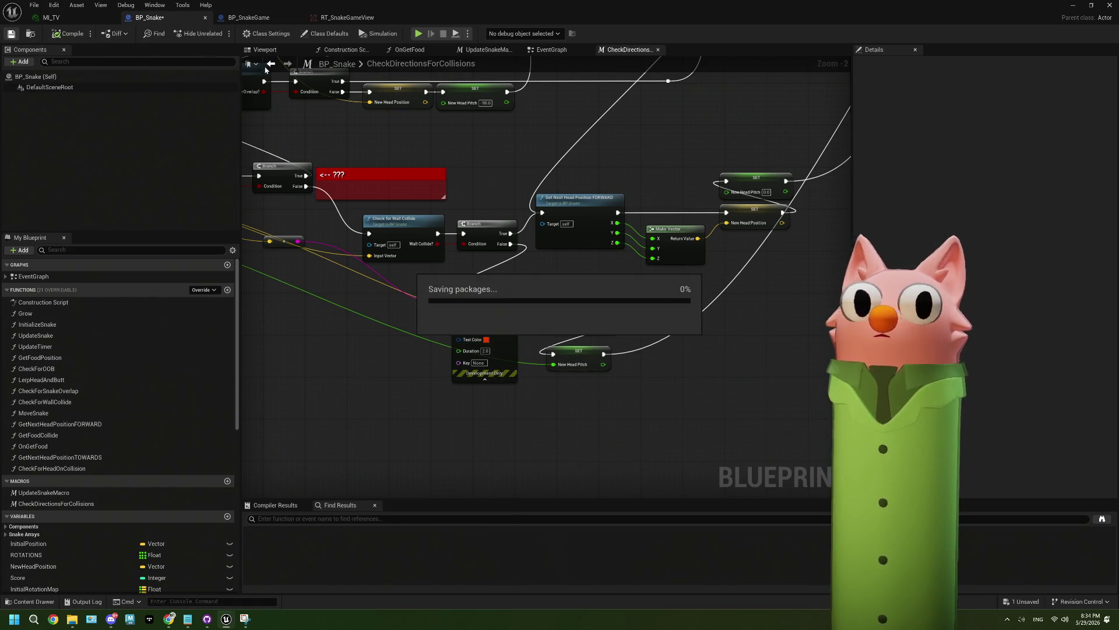
Start a Play-in-Editor session and steer the snake to eat the banana
click(1070, 6)
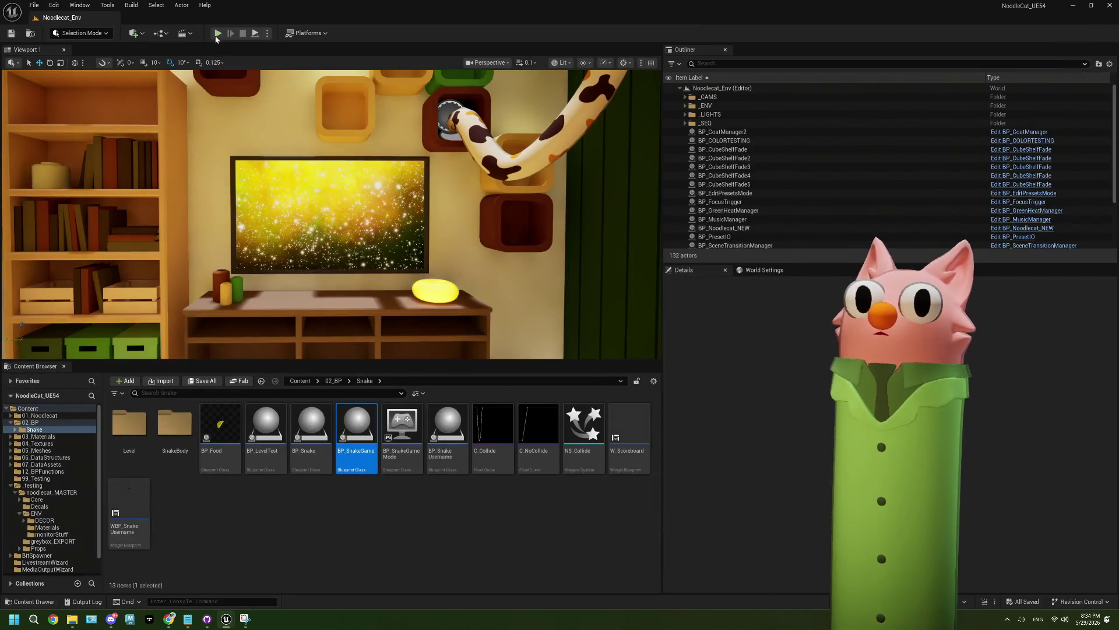
key(alt+p)
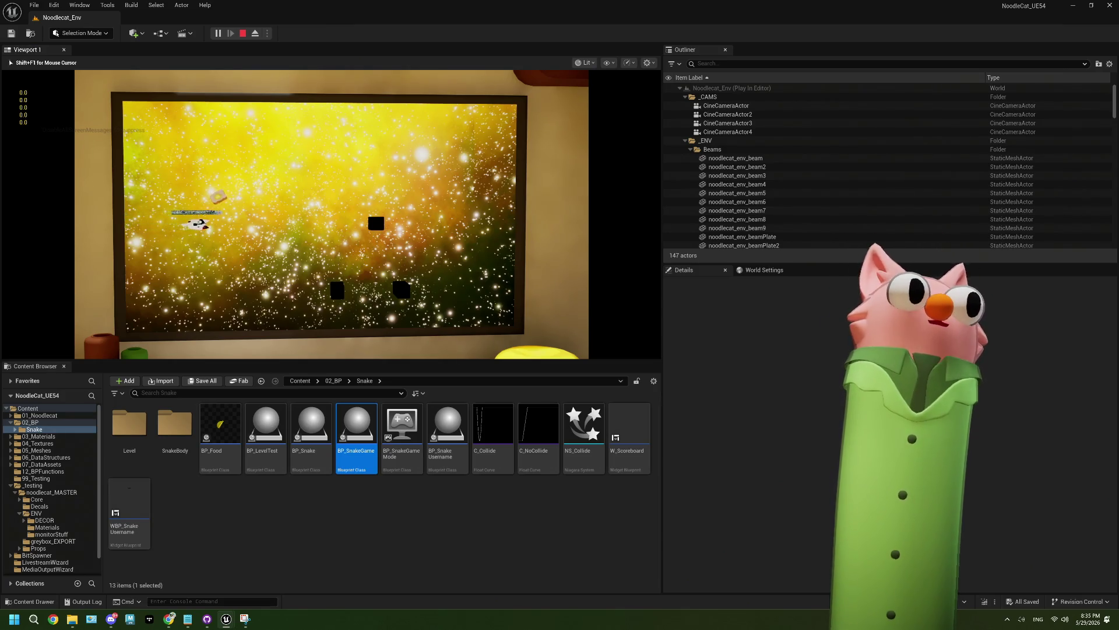
key(Up)
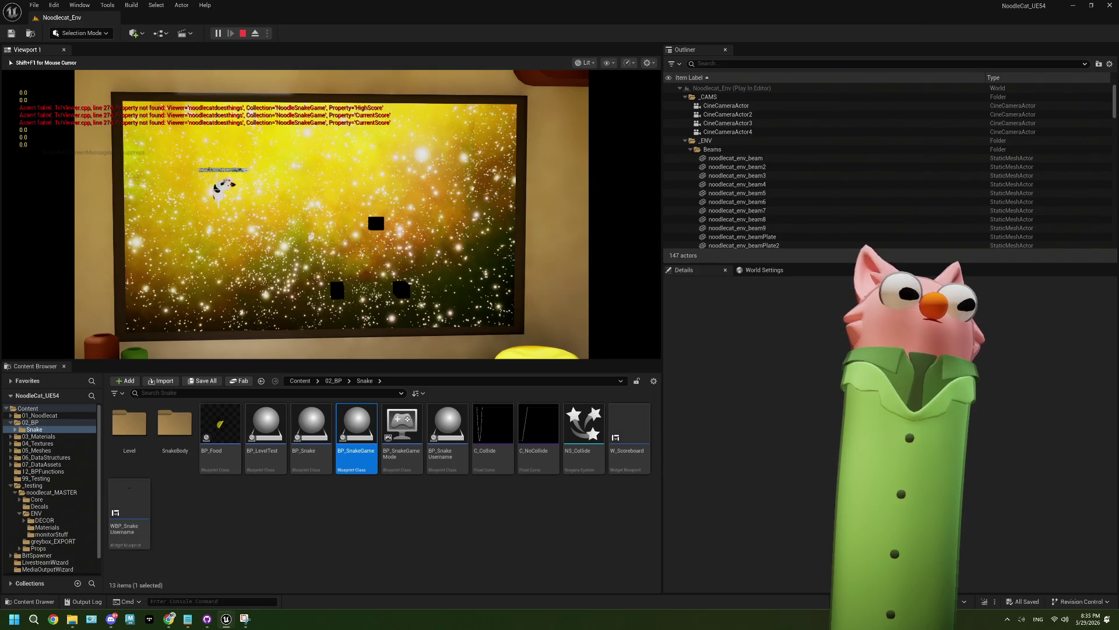
key(Right)
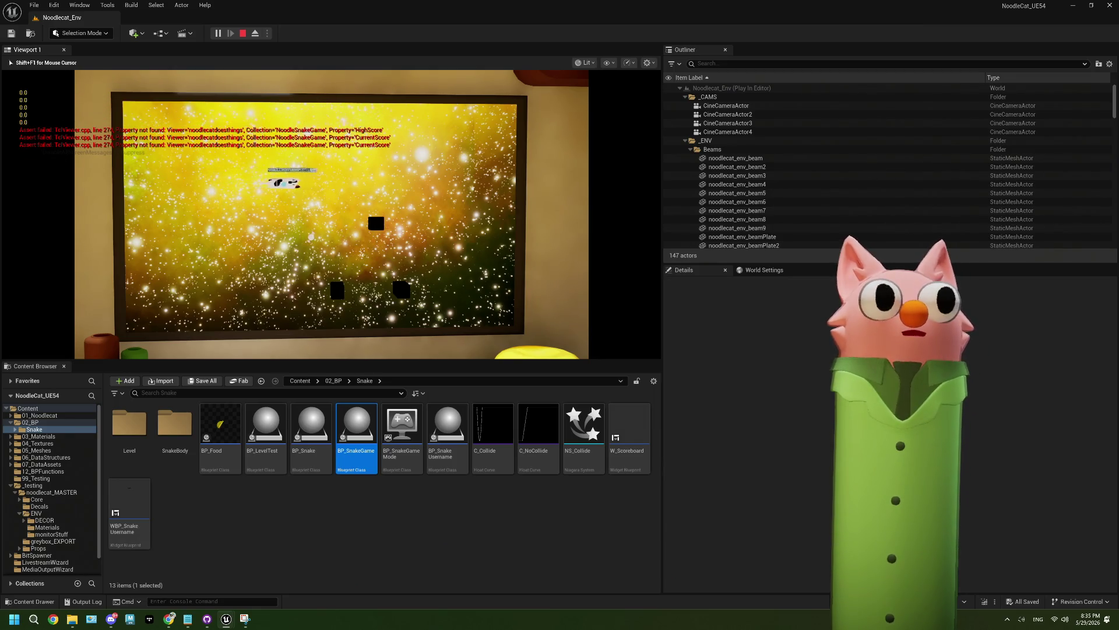
key(Down)
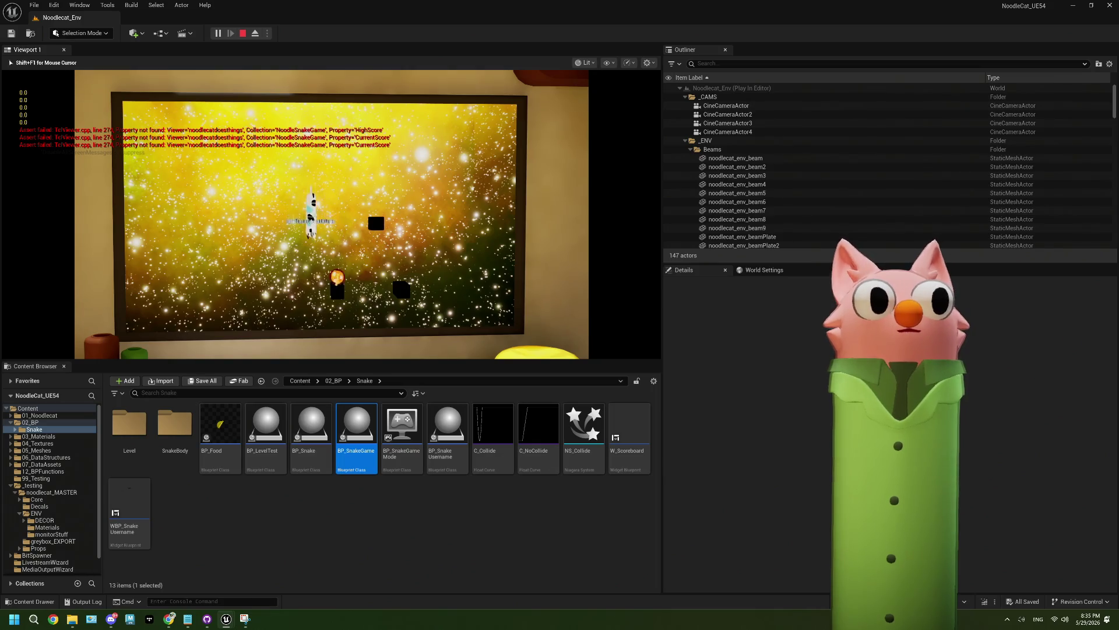
key(Right)
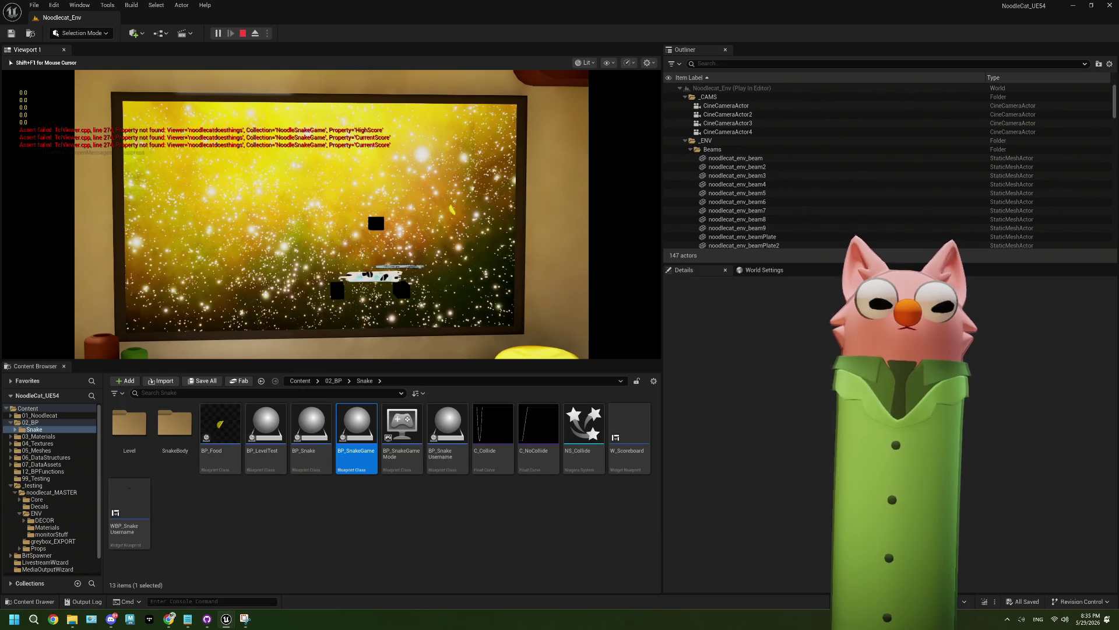
key(Up)
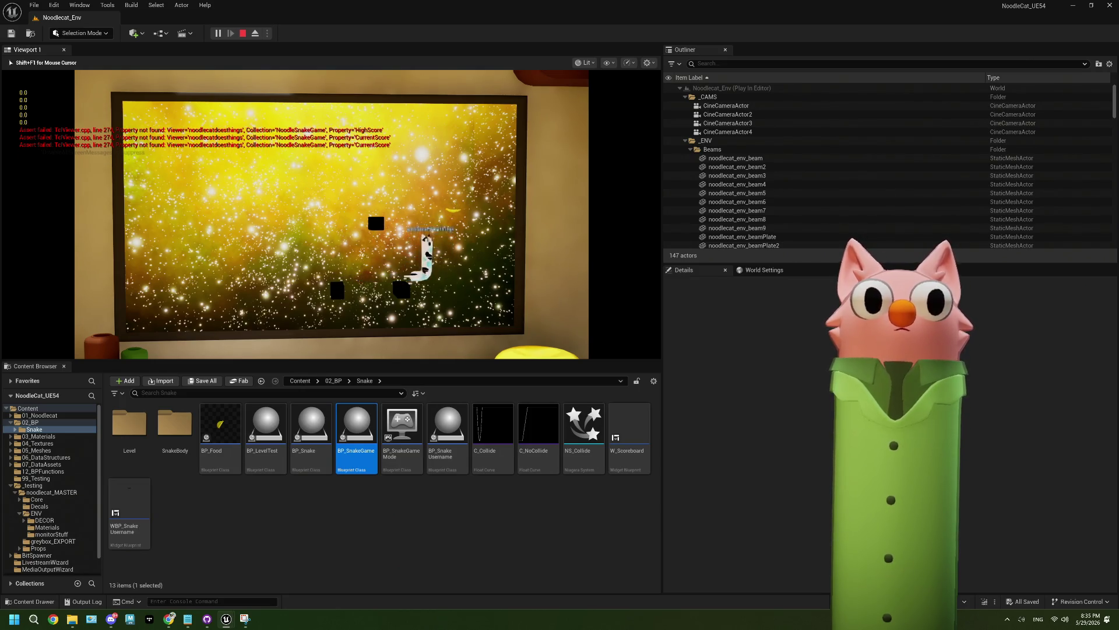
key(Right)
key(Down)
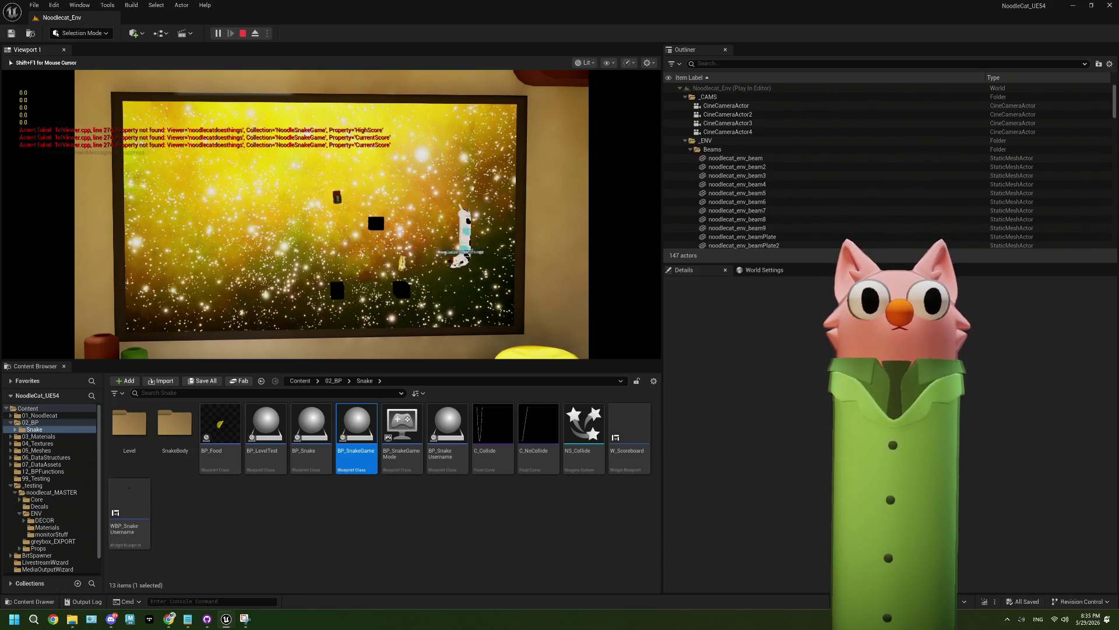
Keep steering the snake left, up, down and right around the board
key(Left)
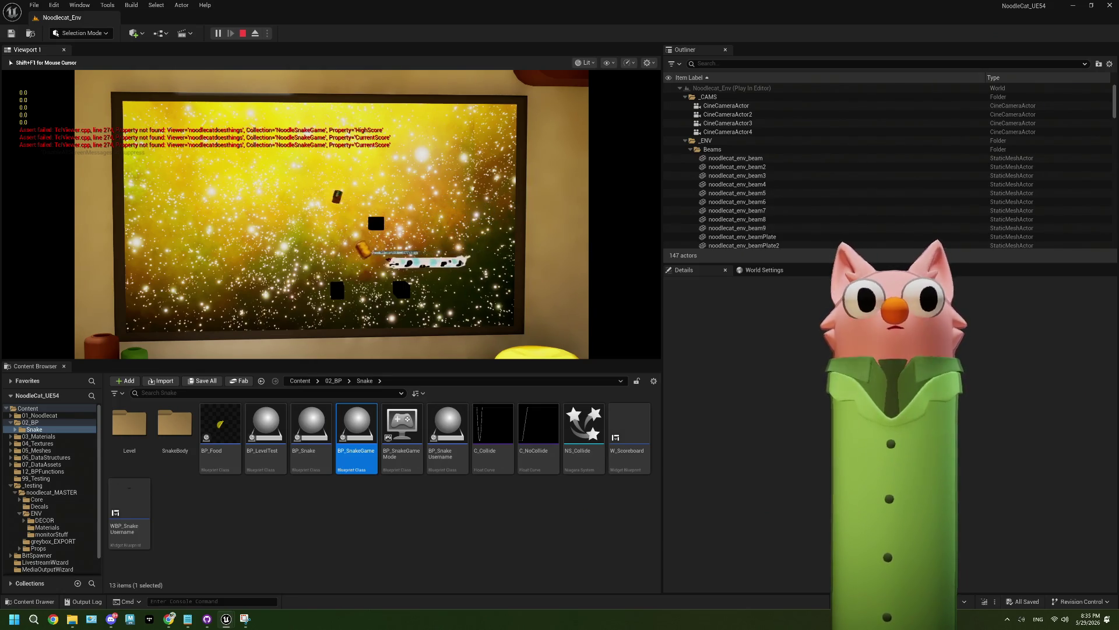
key(Up)
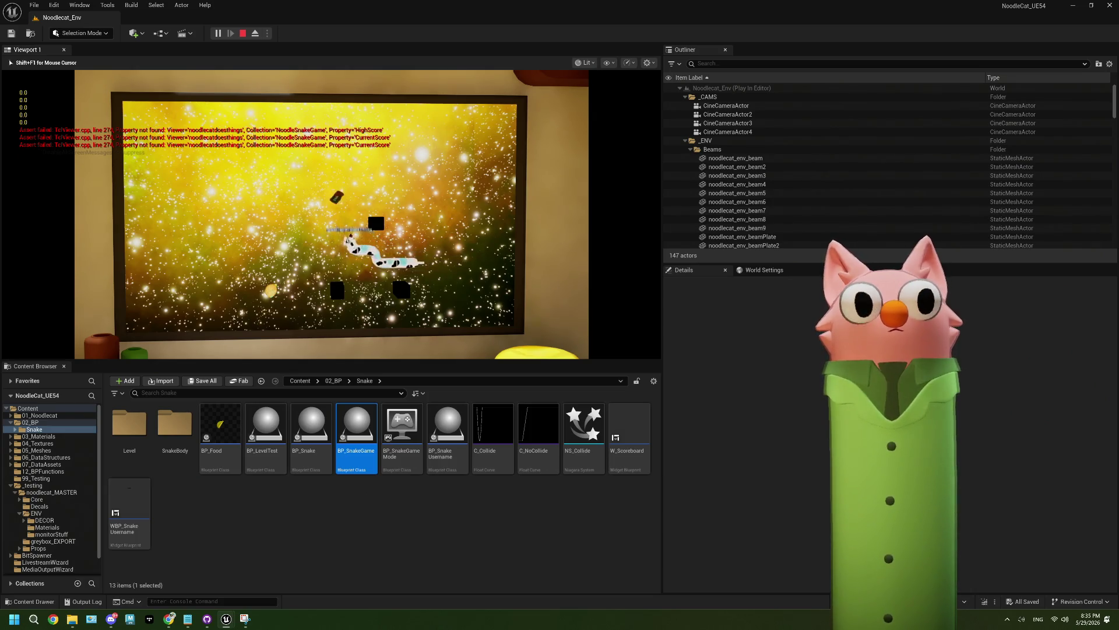
key(Left)
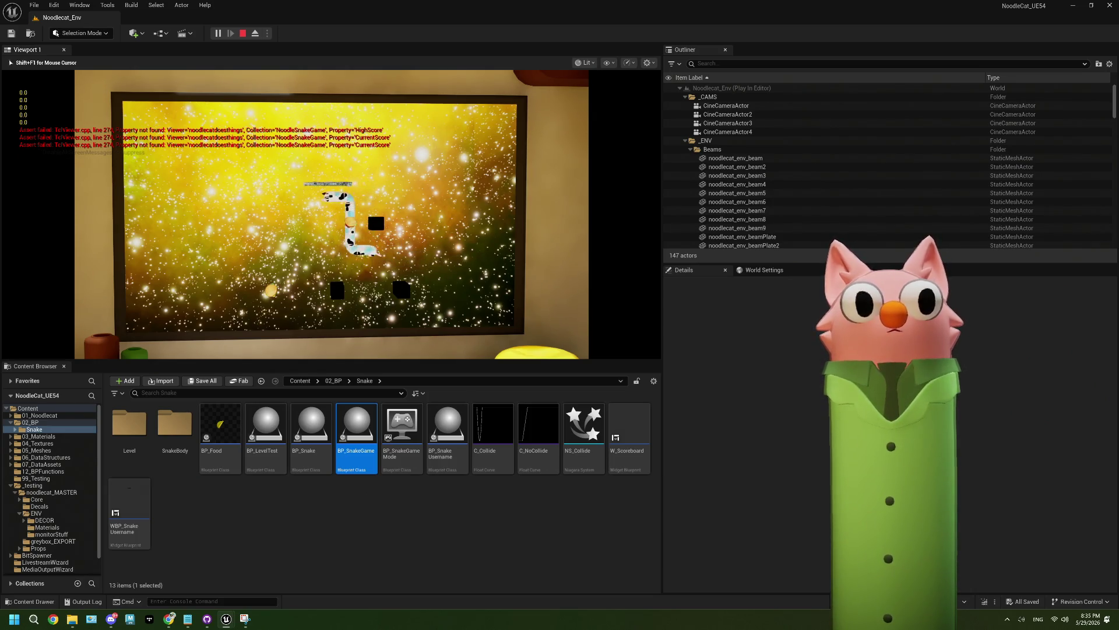
key(Down)
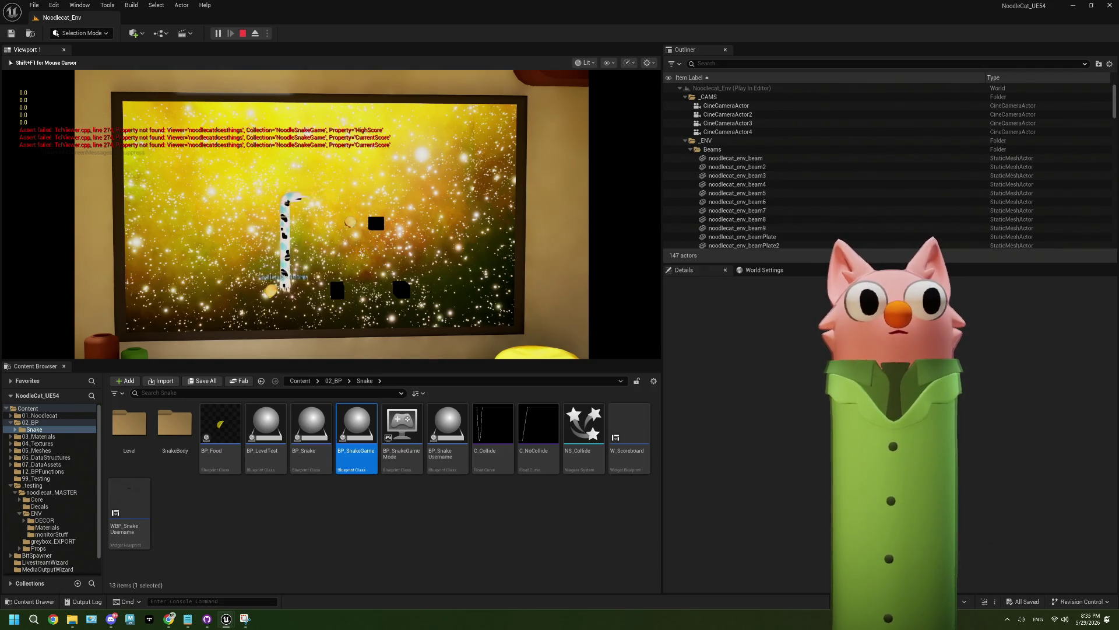
key(Left)
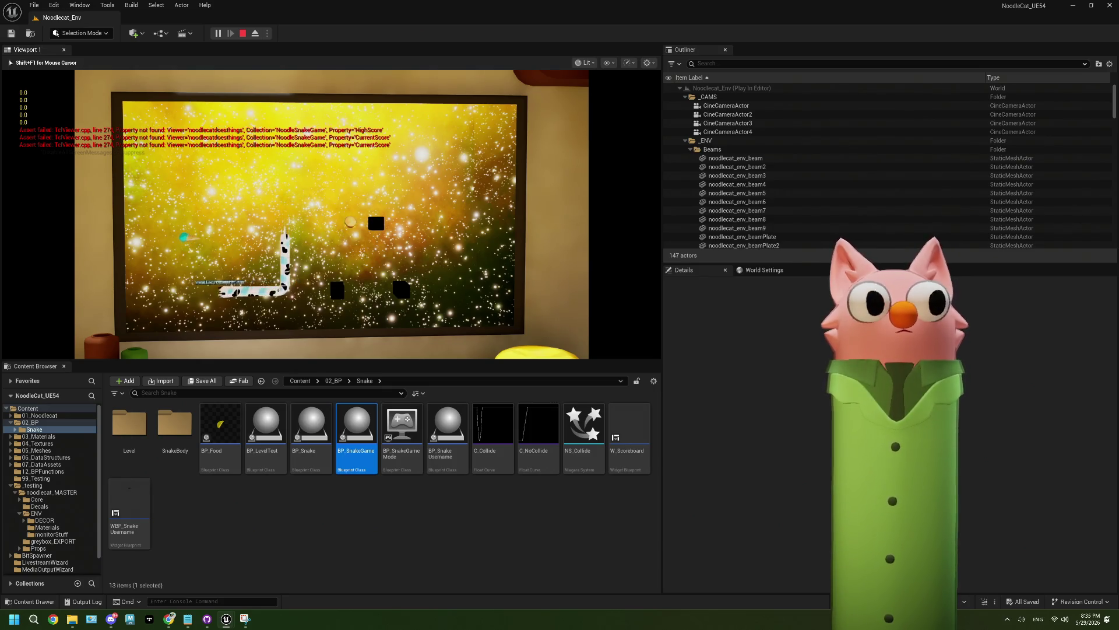
key(Up)
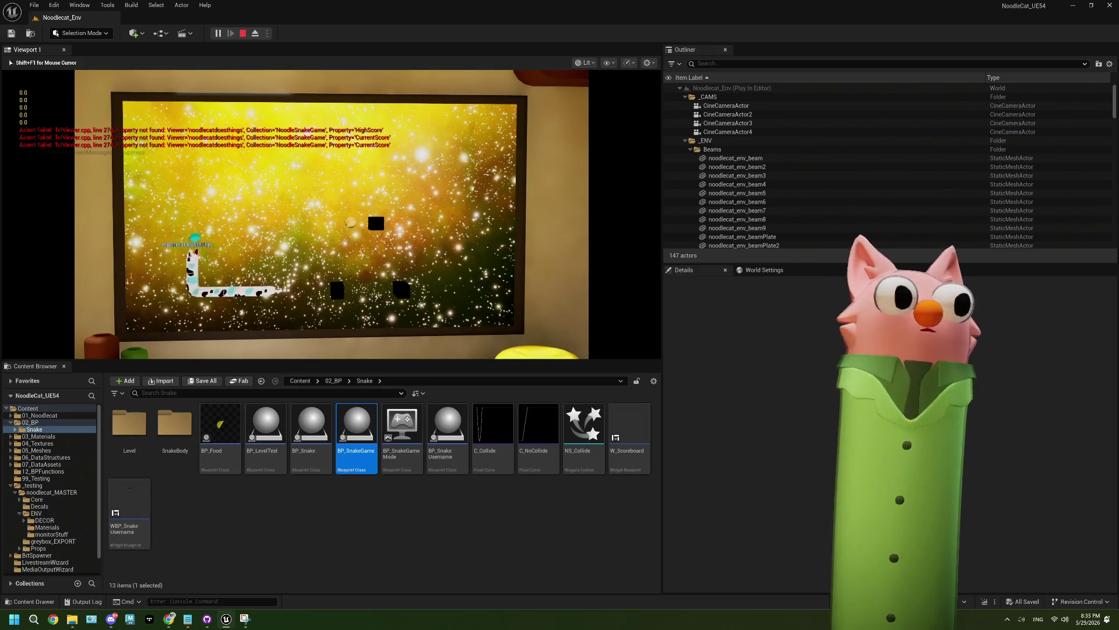
key(Right)
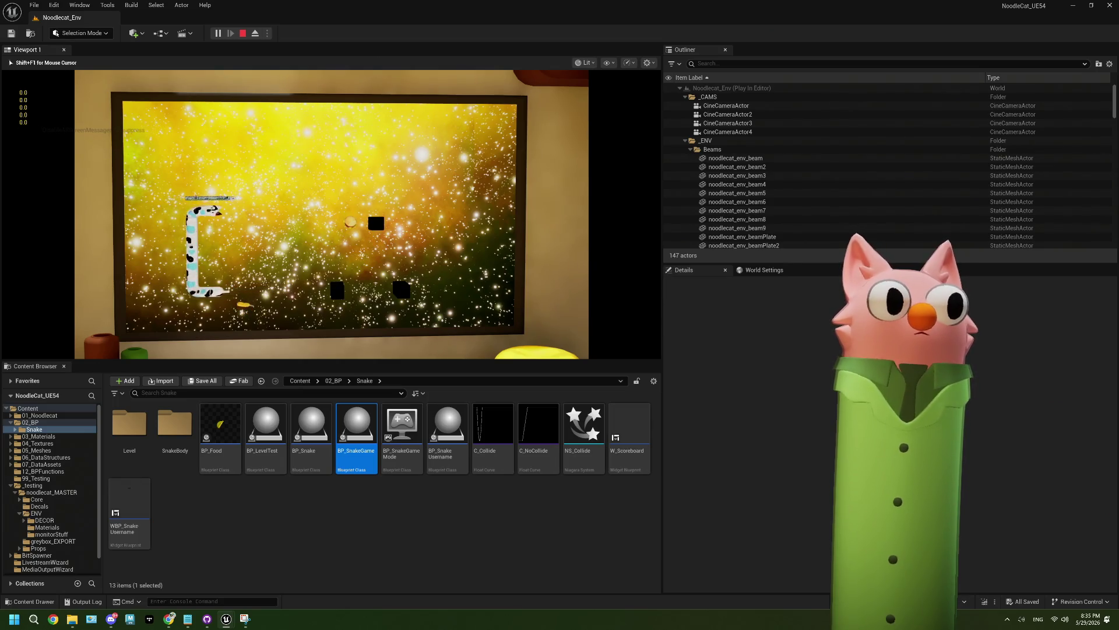